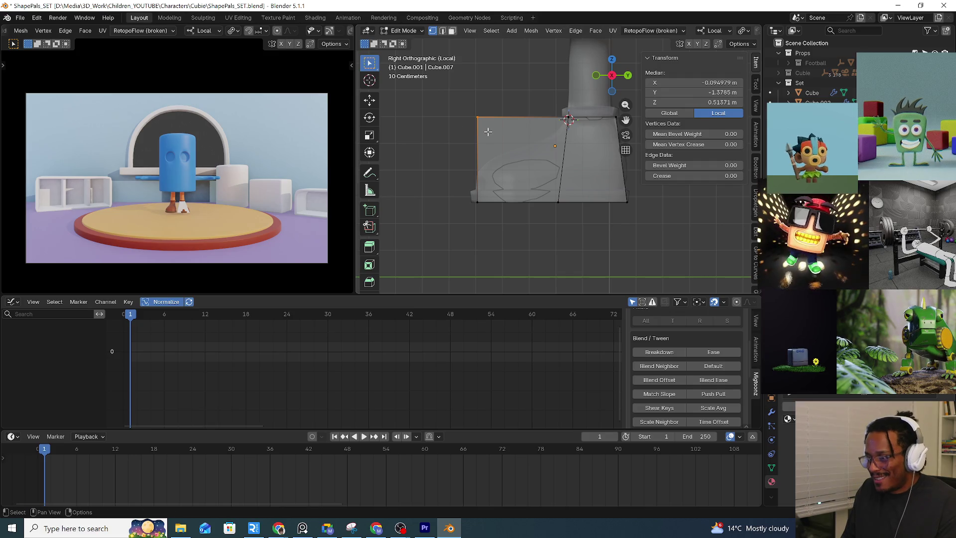
# Lower the toe edge, add a loop cut across the shoe and flatten it vertically to zero
pyautogui.press('g')
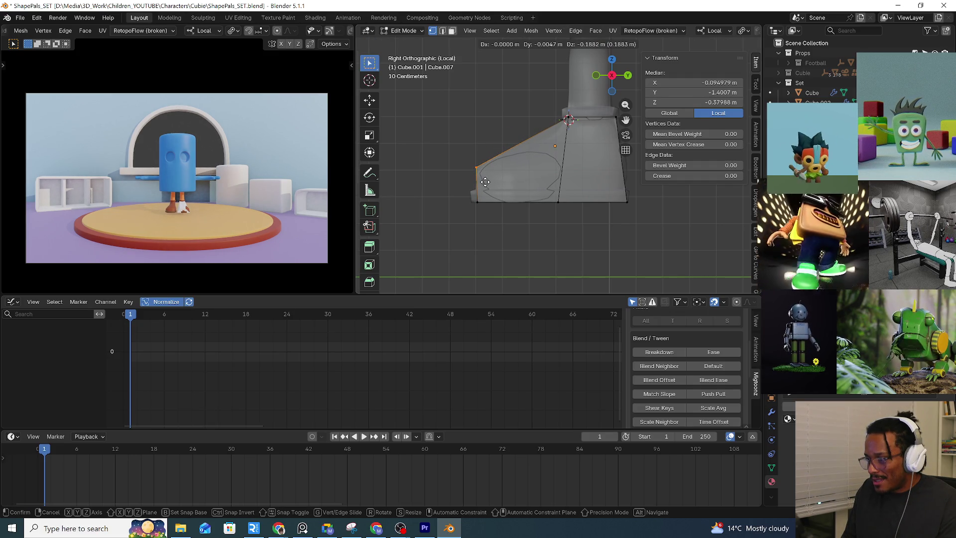
pyautogui.click(485, 182)
pyautogui.scroll(-1, 570, 169)
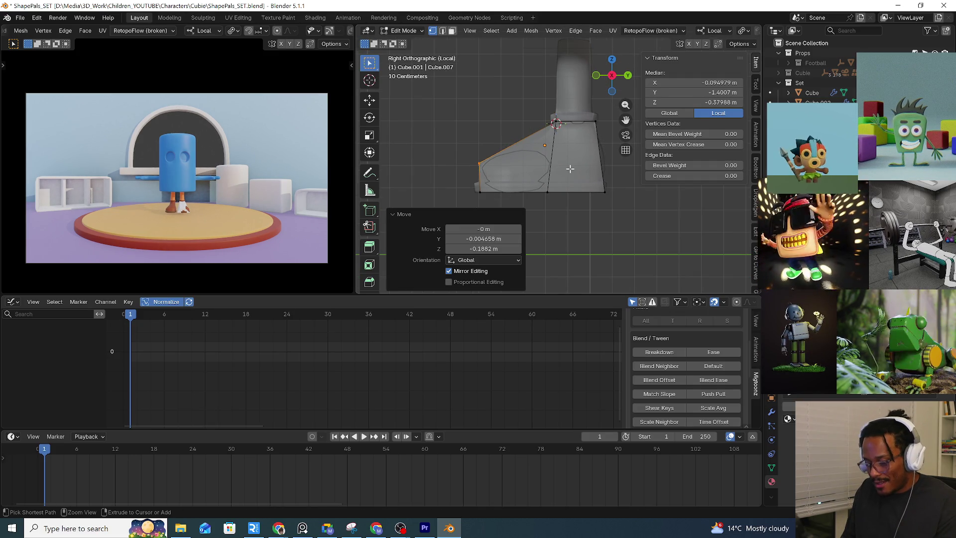
pyautogui.hotkey('ctrl', 'r')
pyautogui.click(550, 162)
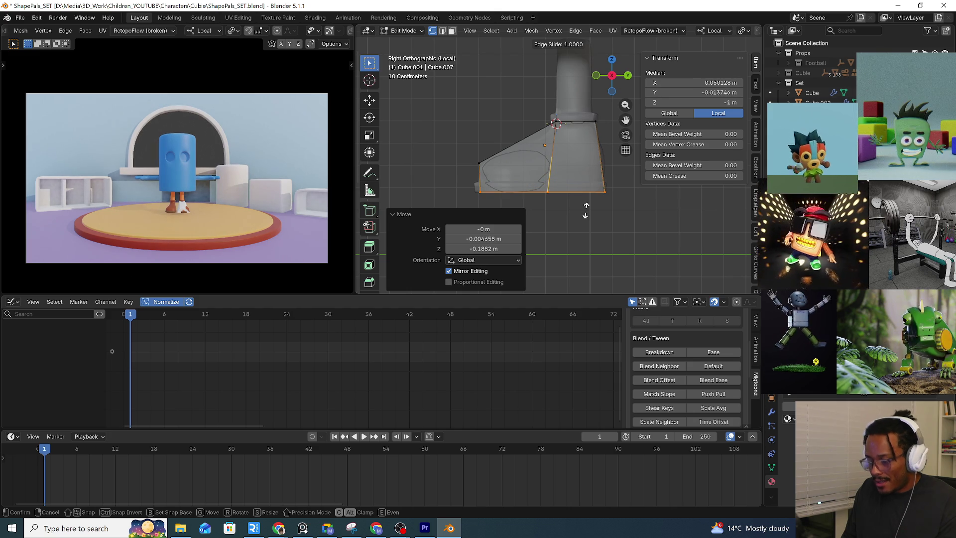
pyautogui.click(567, 186)
pyautogui.press('s')
pyautogui.press('z')
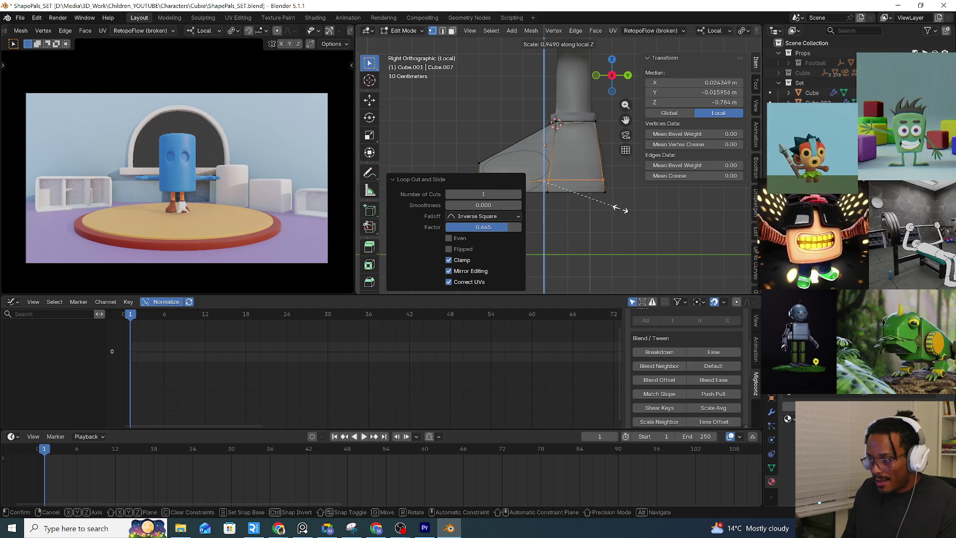
pyautogui.press('0')
pyautogui.press('Return')
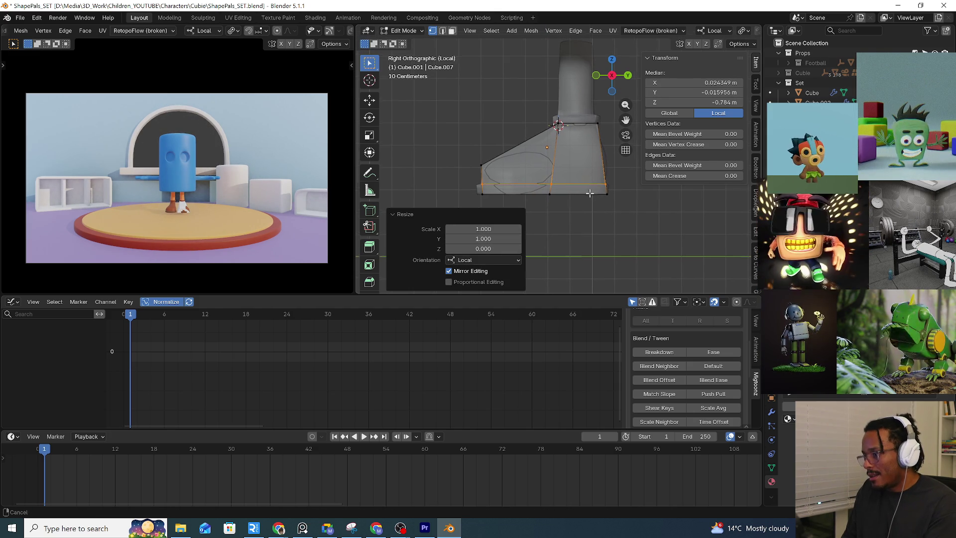
pyautogui.moveTo(535, 155); pyautogui.dragTo(549, 167, button='middle')
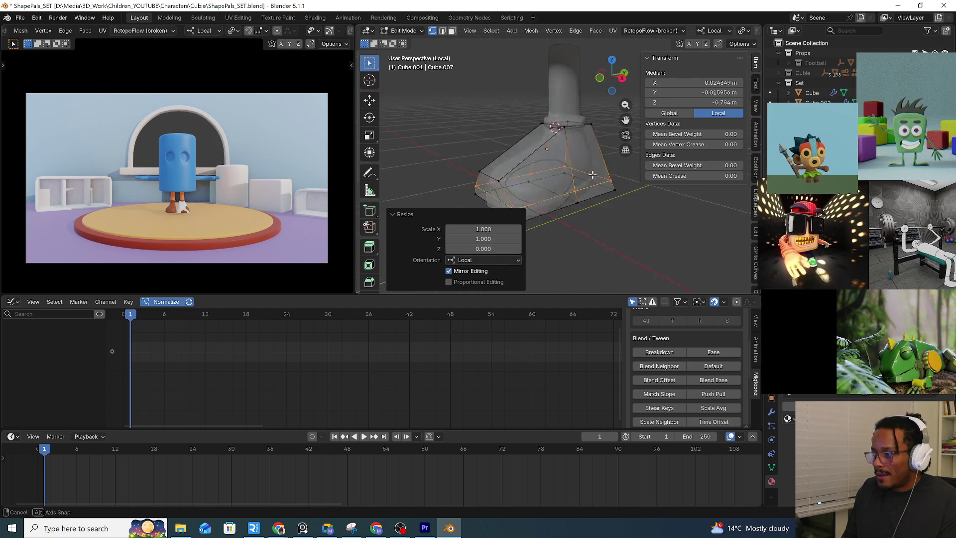
# Add a loop across the toe slope and straighten the side's vertical loop along the shoe's length
pyautogui.hotkey('ctrl', 'r')
pyautogui.click(534, 165)
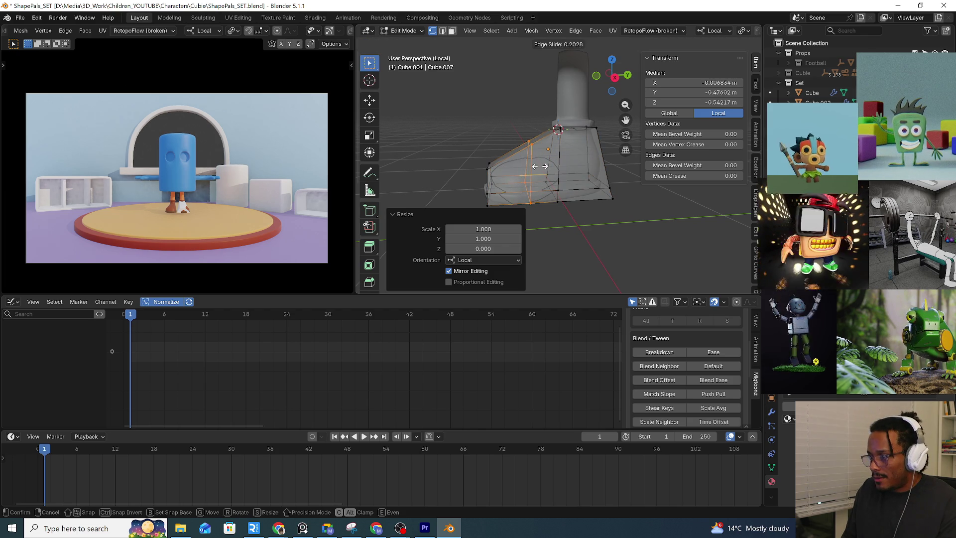
pyautogui.click(536, 166)
pyautogui.click(536, 150)
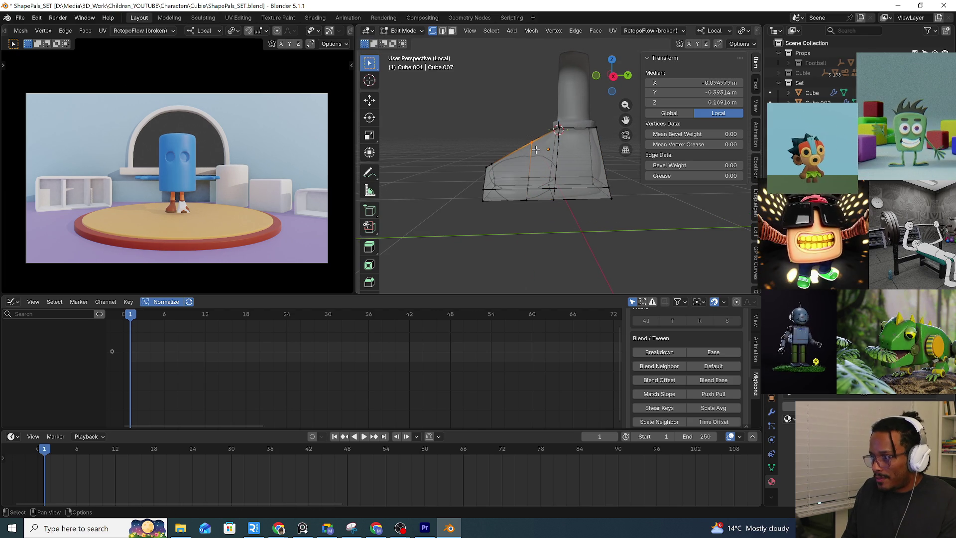
pyautogui.press('KP_1')
pyautogui.press('KP_3')
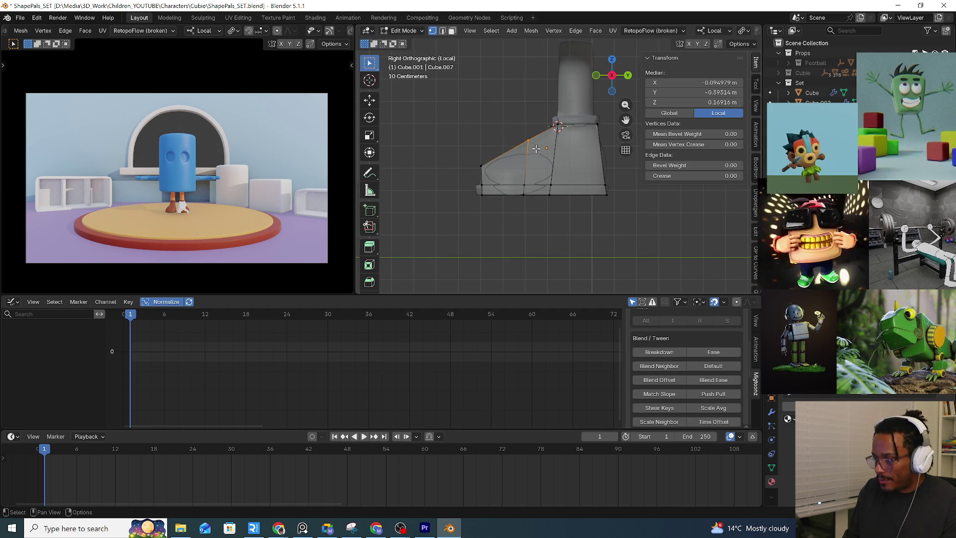
pyautogui.keyDown('alt'); pyautogui.click(527, 153); pyautogui.keyUp('alt')
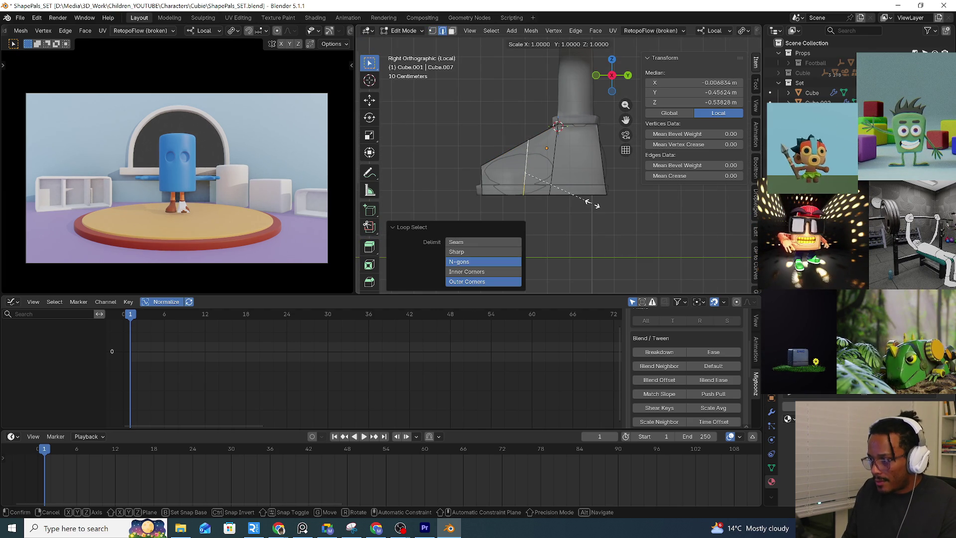
pyautogui.press('s')
pyautogui.press('y')
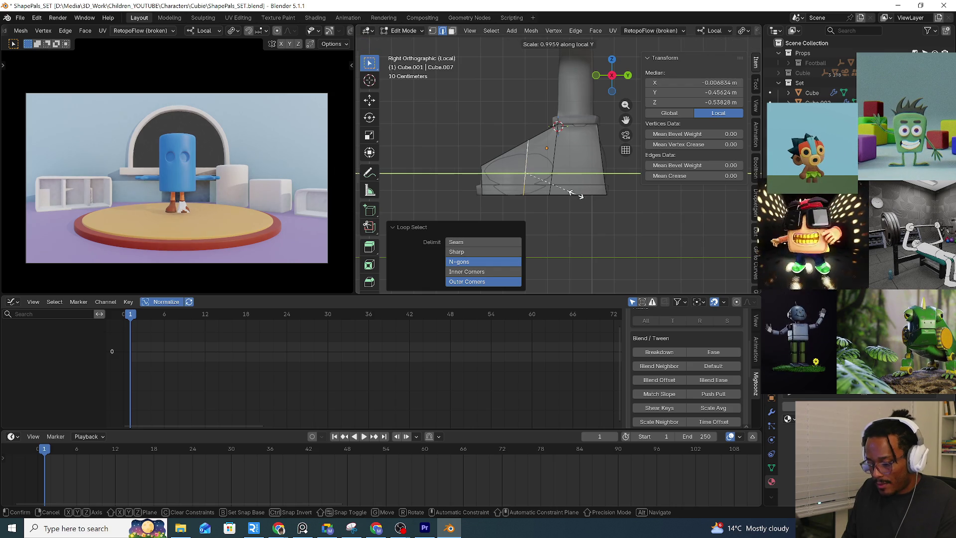
pyautogui.press('Return')
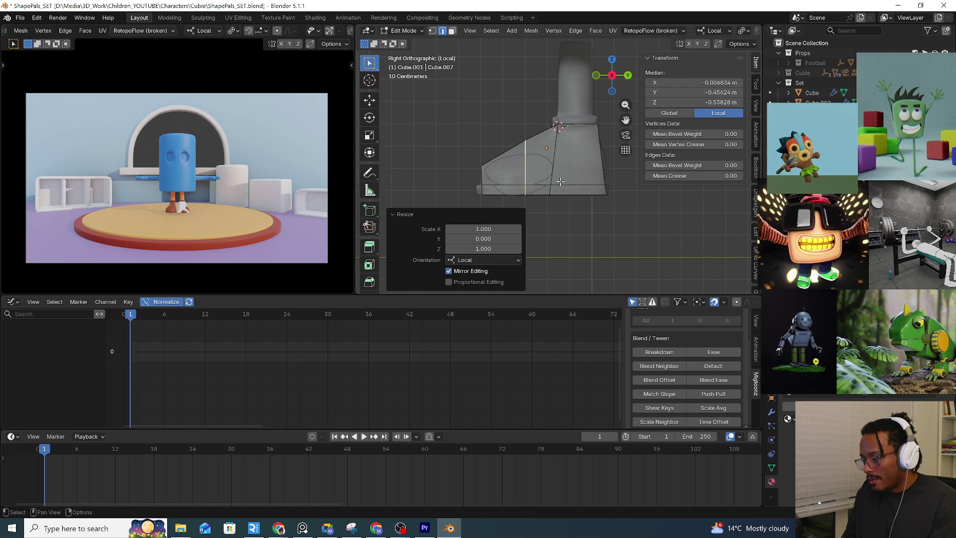
# Lower a single toe-slope vertex slightly in vertex mode
pyautogui.press('1')
pyautogui.press('g')
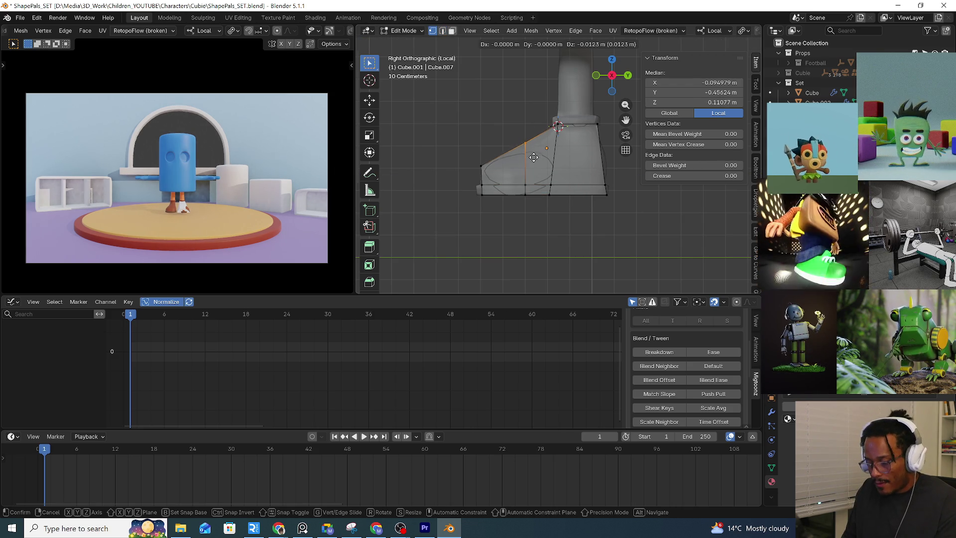
pyautogui.click(534, 159)
pyautogui.moveTo(558, 128)
pyautogui.mouseDown(button='middle')
pyautogui.moveTo(605, 196)
pyautogui.moveTo(572, 197)
pyautogui.mouseUp(button='middle')
# Add a centred lengthwise loop and pull the front toe vertex forward into a point from top view
pyautogui.hotkey('ctrl', 'r')
pyautogui.click(566, 196)
pyautogui.rightClick(566, 196)
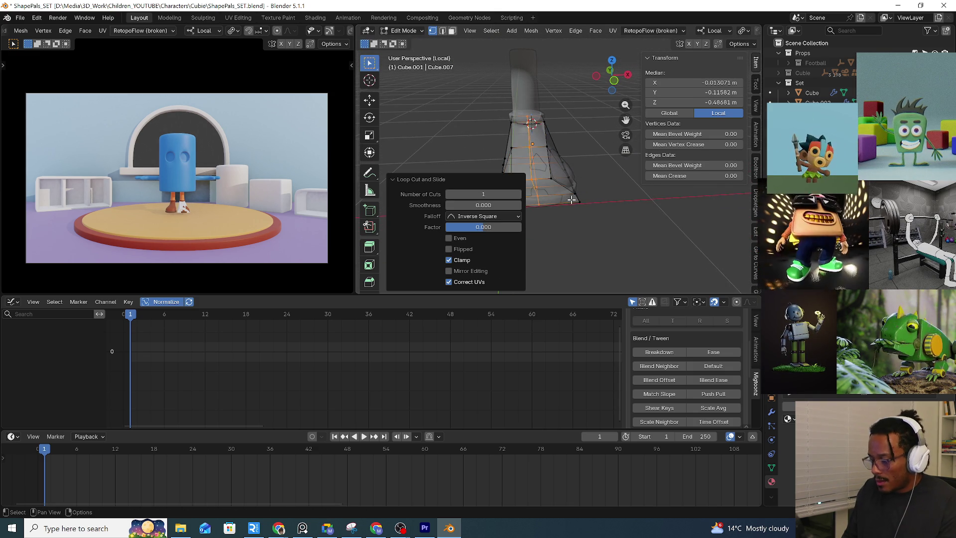
pyautogui.moveTo(572, 199)
pyautogui.mouseDown(button='middle')
pyautogui.moveTo(539, 122)
pyautogui.moveTo(518, 102)
pyautogui.mouseUp(button='middle')
pyautogui.press('KP_Decimal')
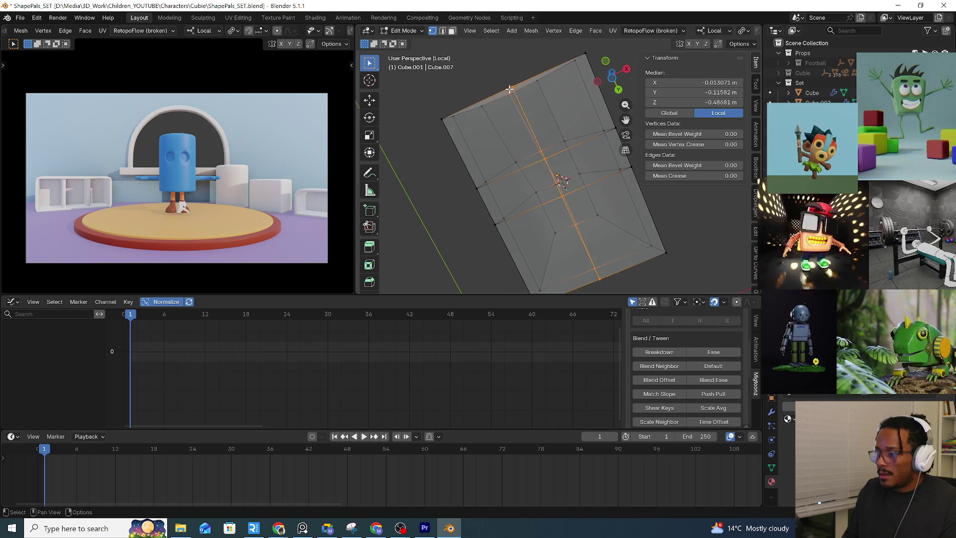
pyautogui.click(518, 103)
pyautogui.press('KP_7')
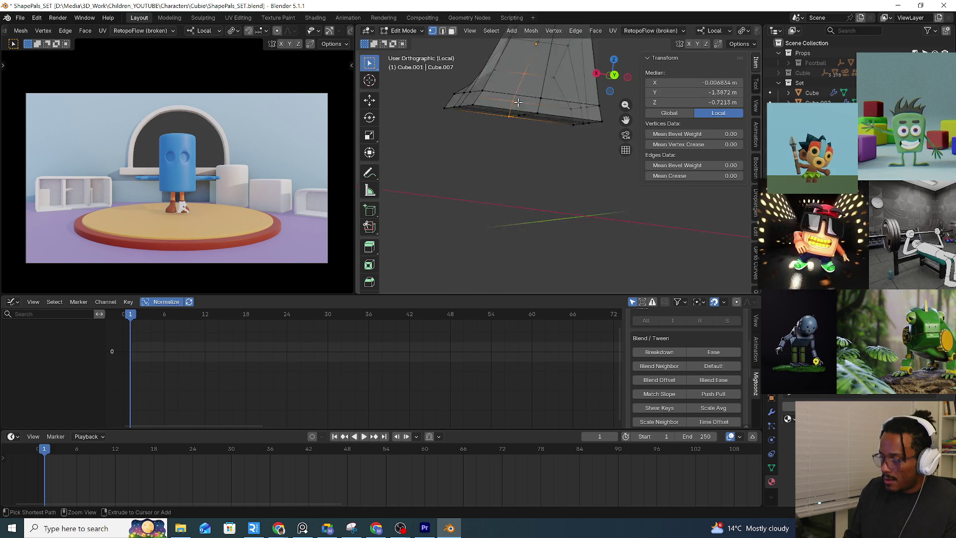
pyautogui.keyDown('shift'); pyautogui.moveTo(518, 103); pyautogui.dragTo(515, 158, button='middle'); pyautogui.keyUp('shift')
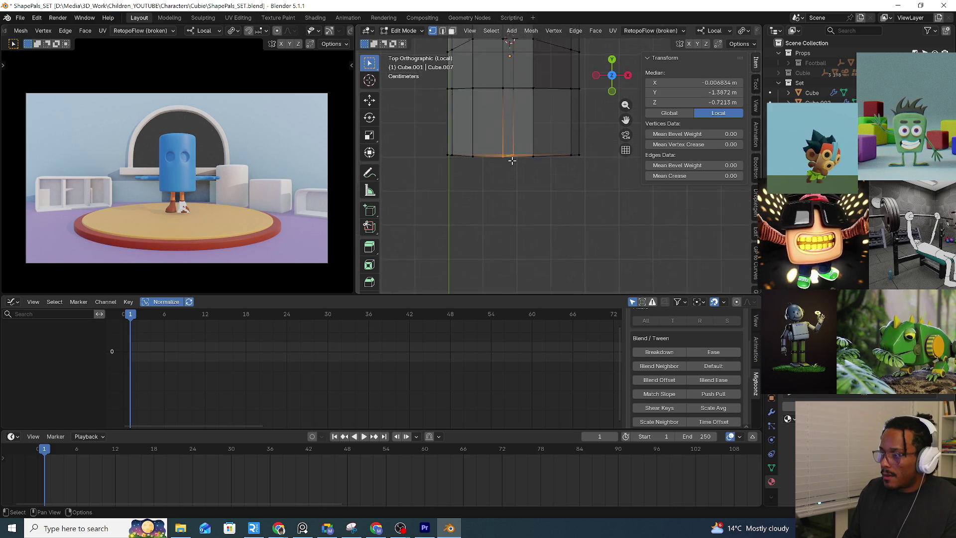
pyautogui.scroll(-2, 514, 158)
pyautogui.press('g')
pyautogui.press('x')
pyautogui.press('x')
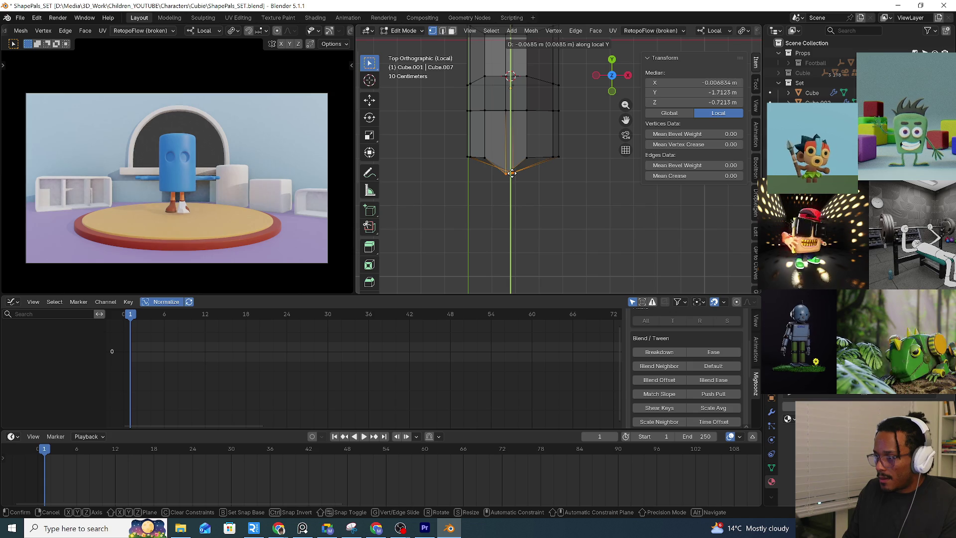
pyautogui.click(511, 178)
pyautogui.moveTo(511, 178); pyautogui.dragTo(553, 113, button='middle')
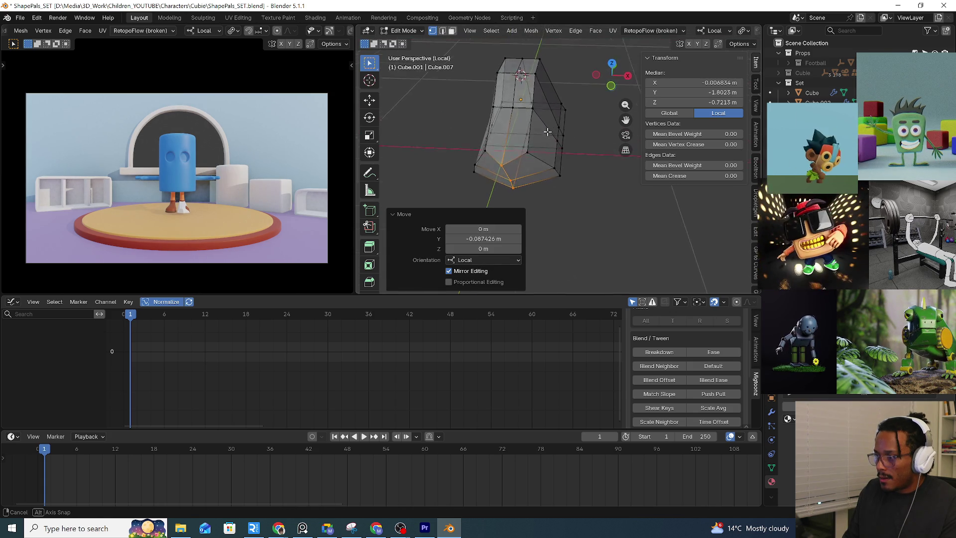
# Select the vertical side loop in edge mode and flatten it straight across the shoe's width
pyautogui.moveTo(533, 177); pyautogui.dragTo(535, 165, button='middle')
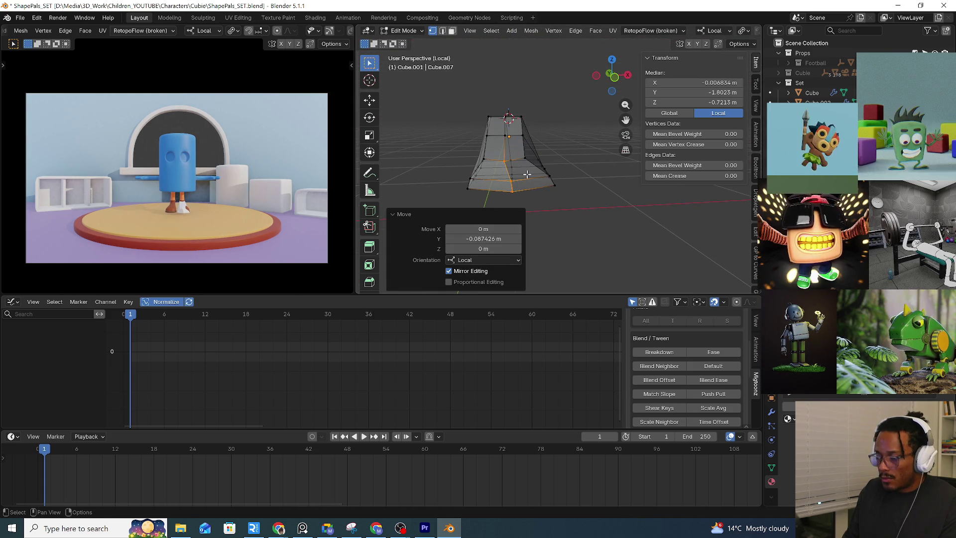
pyautogui.press('2')
pyautogui.keyDown('alt'); pyautogui.click(505, 173); pyautogui.keyUp('alt')
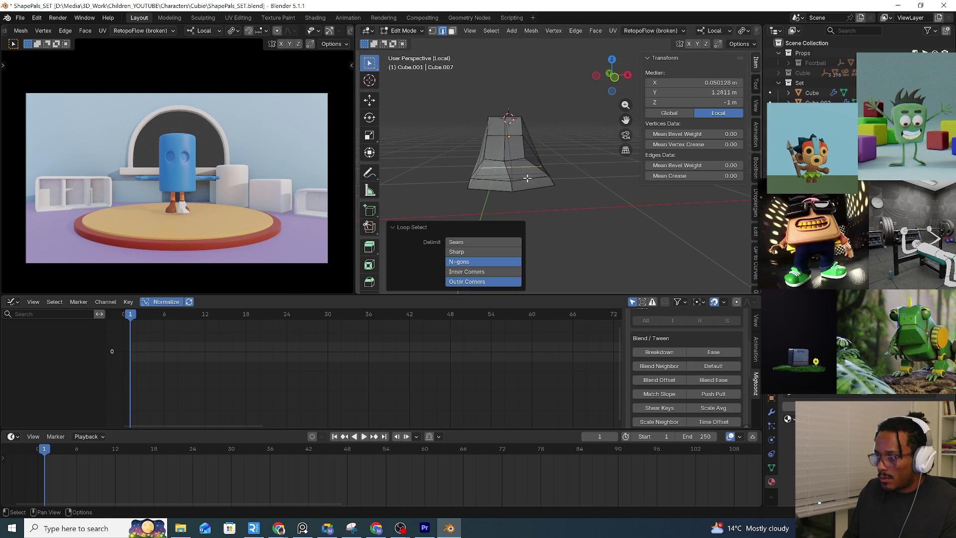
pyautogui.keyDown('alt'); pyautogui.click(499, 152); pyautogui.keyUp('alt')
pyautogui.press('s')
pyautogui.press('x')
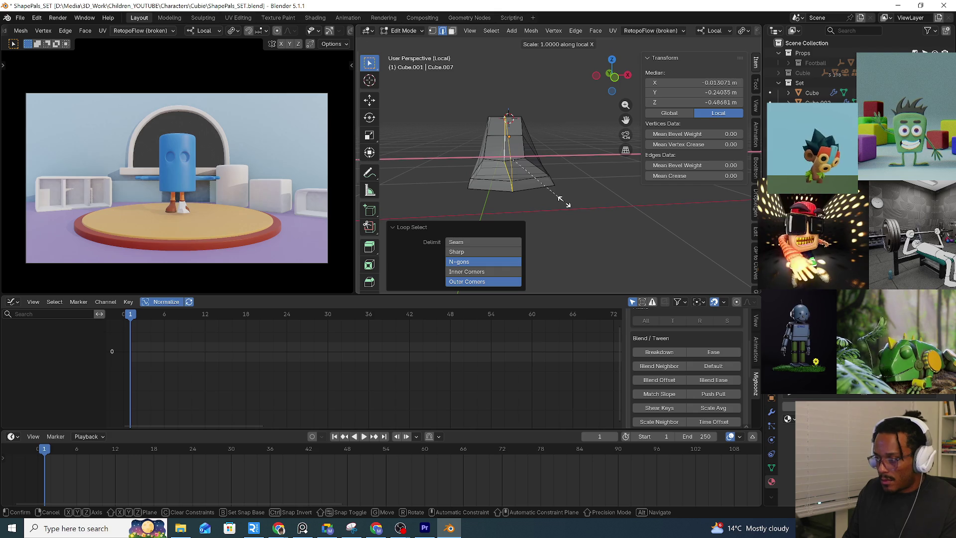
pyautogui.write('0')
pyautogui.press('Return')
pyautogui.moveTo(536, 180)
pyautogui.mouseDown(button='middle')
pyautogui.moveTo(481, 160)
pyautogui.moveTo(456, 116)
pyautogui.moveTo(542, 198)
pyautogui.moveTo(567, 178)
pyautogui.mouseUp(button='middle')
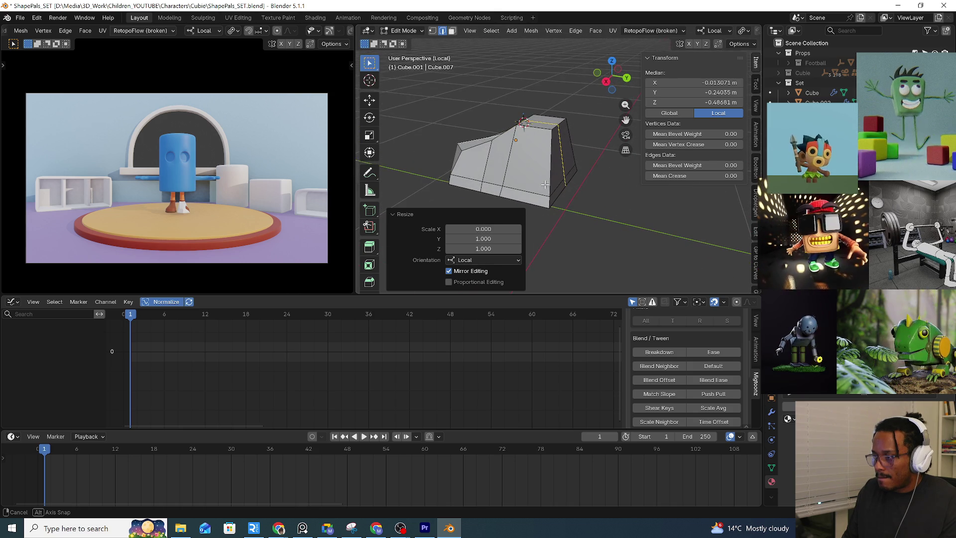
# Push the heel edges and then a single top edge along the shoe's length
pyautogui.click(568, 178)
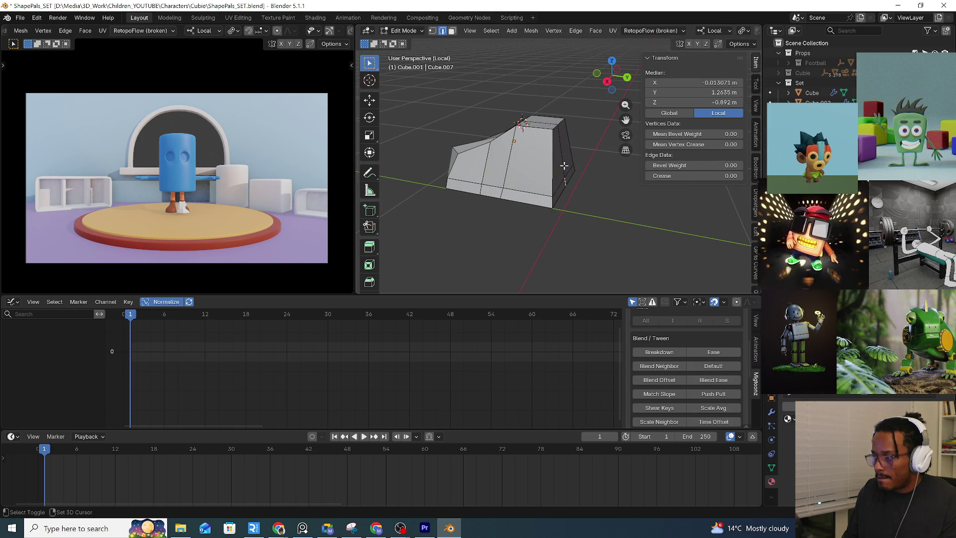
pyautogui.keyDown('shift'); pyautogui.click(575, 172); pyautogui.keyUp('shift')
pyautogui.press('g')
pyautogui.press('y')
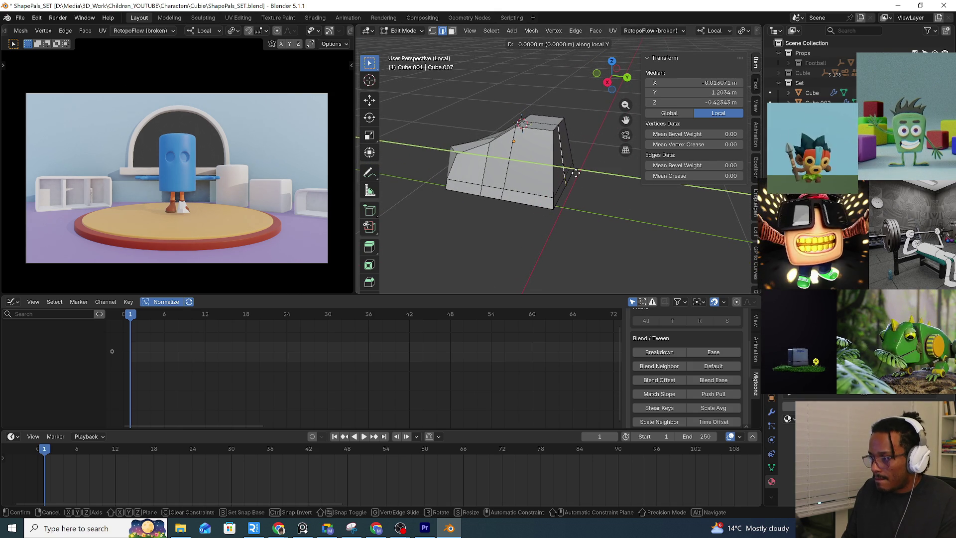
pyautogui.click(587, 179)
pyautogui.moveTo(587, 180); pyautogui.dragTo(527, 142, button='middle')
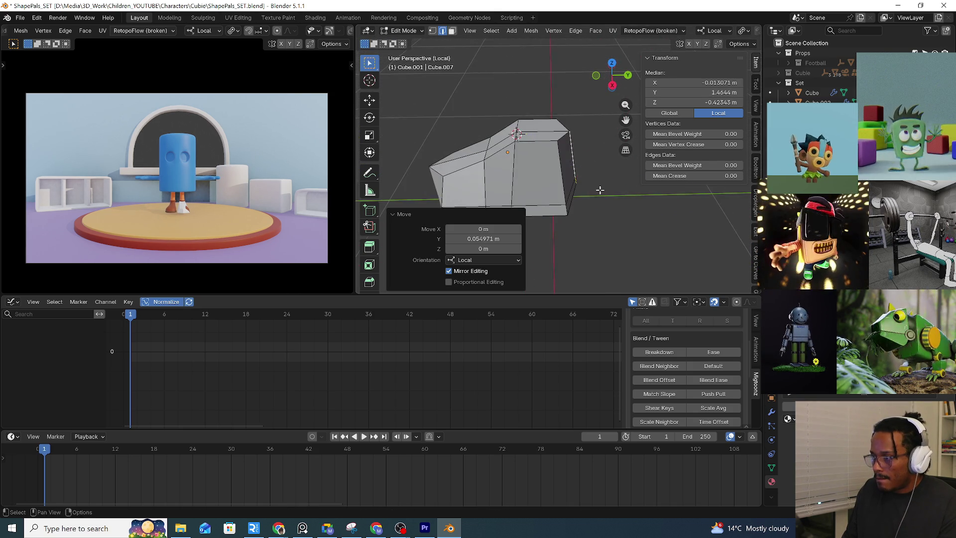
pyautogui.click(502, 136)
pyautogui.press('g')
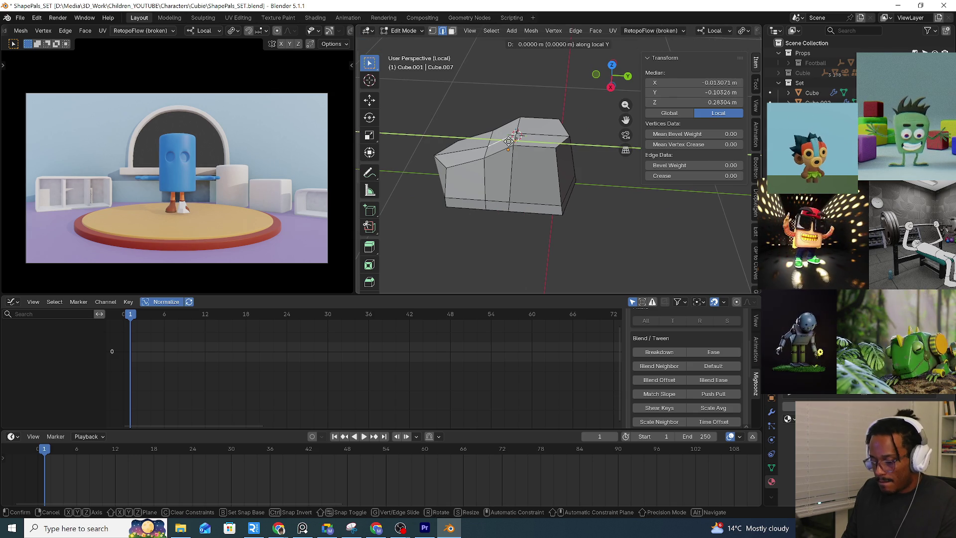
pyautogui.press('y')
pyautogui.click(500, 140)
pyautogui.moveTo(500, 140)
pyautogui.mouseDown(button='middle')
pyautogui.moveTo(522, 148)
pyautogui.moveTo(553, 115)
pyautogui.mouseUp(button='middle')
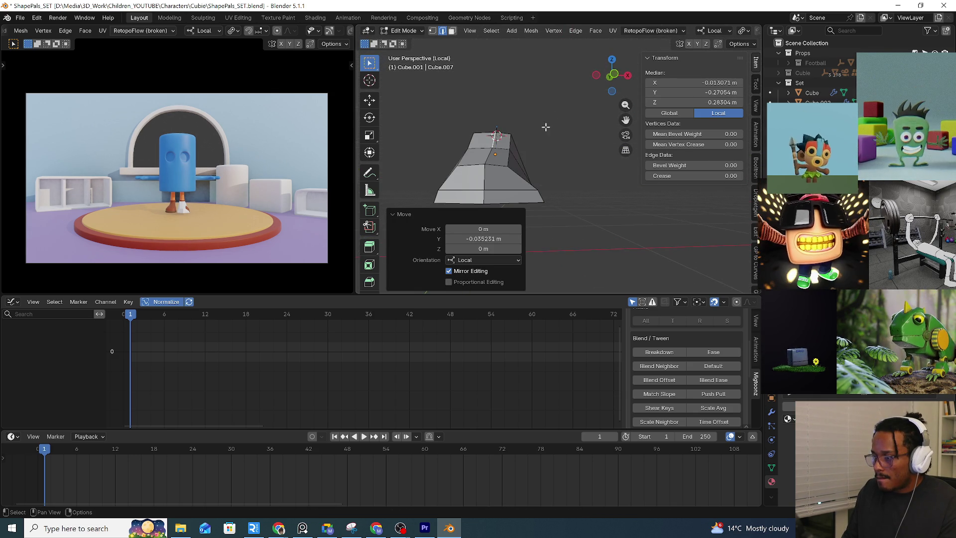
# Cancel a test rotation from front view, then add another centred loop cut across the shoe
pyautogui.press('KP_1')
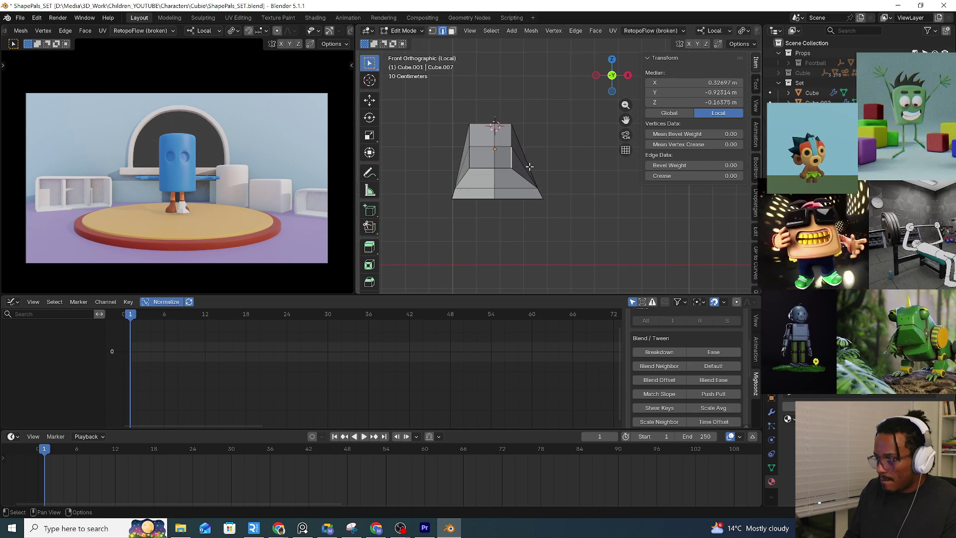
pyautogui.press('r')
pyautogui.press('Escape')
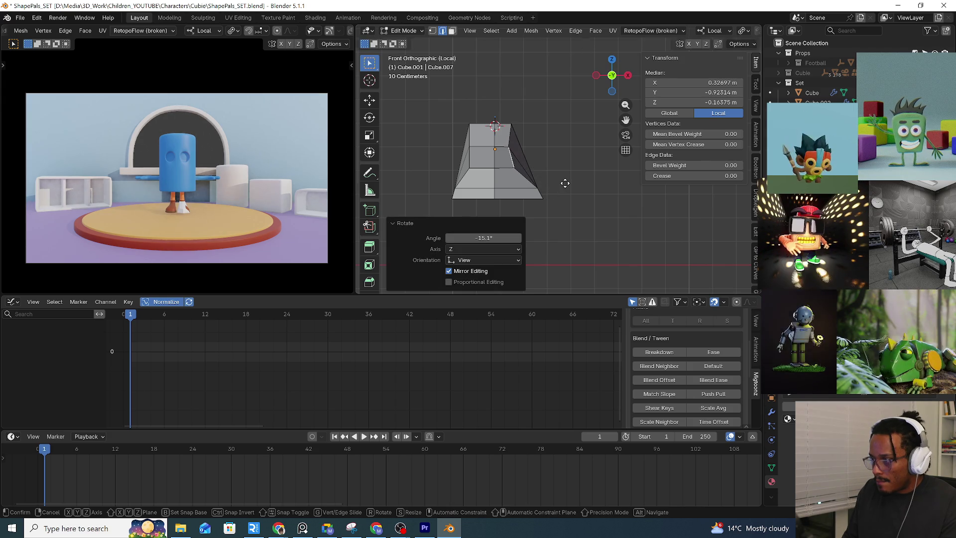
pyautogui.moveTo(538, 149)
pyautogui.mouseDown(button='middle')
pyautogui.moveTo(495, 160)
pyautogui.moveTo(531, 140)
pyautogui.mouseUp(button='middle')
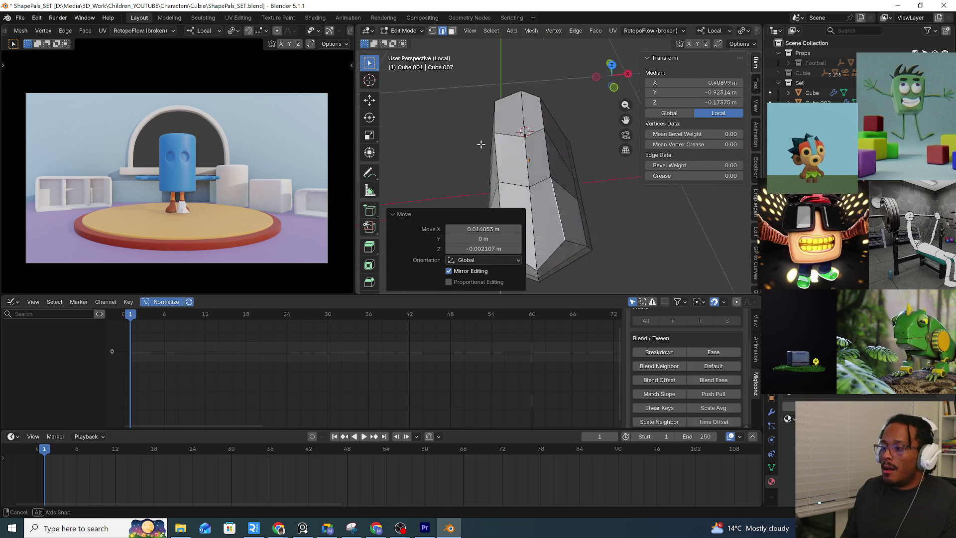
pyautogui.hotkey('ctrl', 'r')
pyautogui.click(547, 127)
pyautogui.rightClick(547, 127)
pyautogui.moveTo(546, 127)
pyautogui.mouseDown(button='middle')
pyautogui.moveTo(503, 159)
pyautogui.moveTo(501, 197)
pyautogui.moveTo(470, 185)
pyautogui.mouseUp(button='middle')
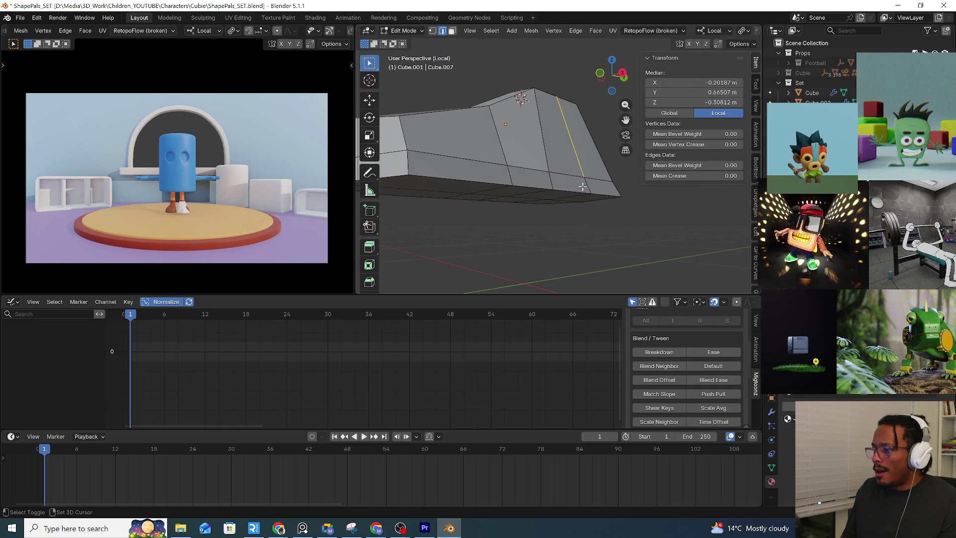
# Widen the shoe block along its width axis in several scaling passes, checking the pivot setting
pyautogui.moveTo(561, 182); pyautogui.dragTo(590, 210, button='middle')
pyautogui.press('s')
pyautogui.press('x')
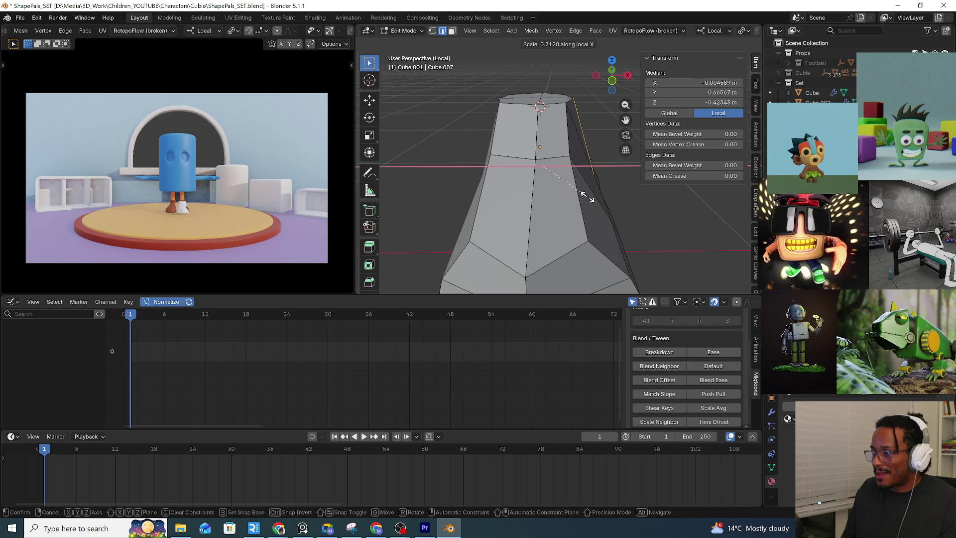
pyautogui.click(588, 196)
pyautogui.moveTo(587, 195); pyautogui.dragTo(631, 224, button='middle')
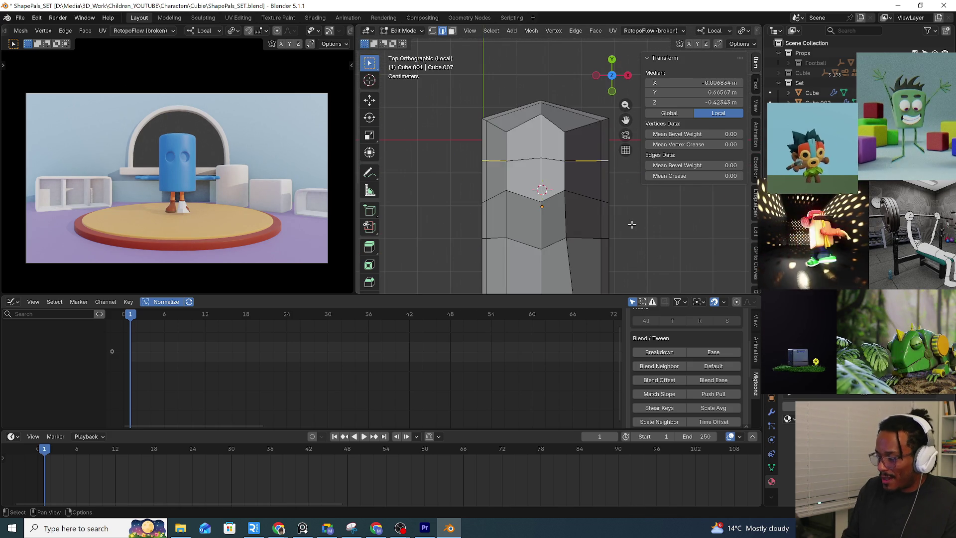
pyautogui.press('s')
pyautogui.press('x')
pyautogui.click(639, 221)
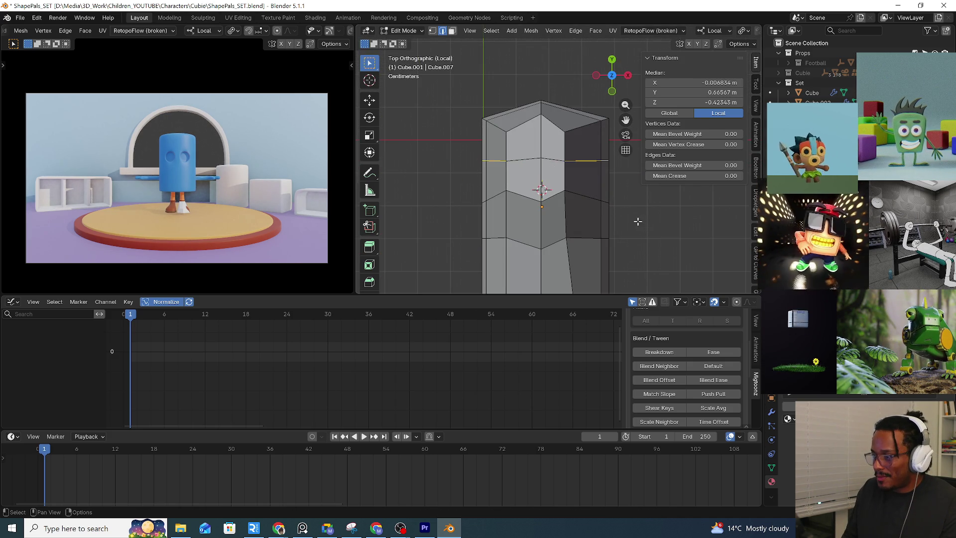
pyautogui.press('s')
pyautogui.press('x')
pyautogui.click(576, 187)
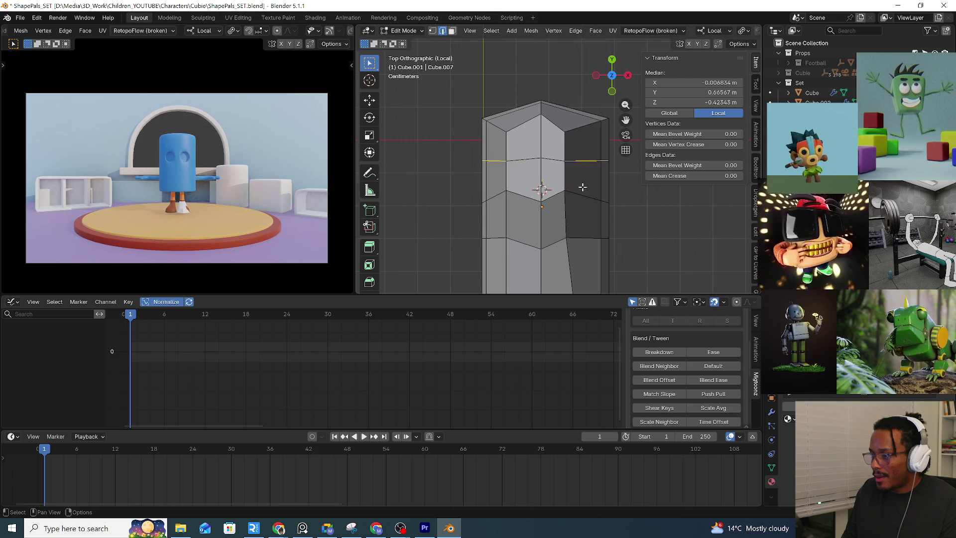
pyautogui.click(779, 31)
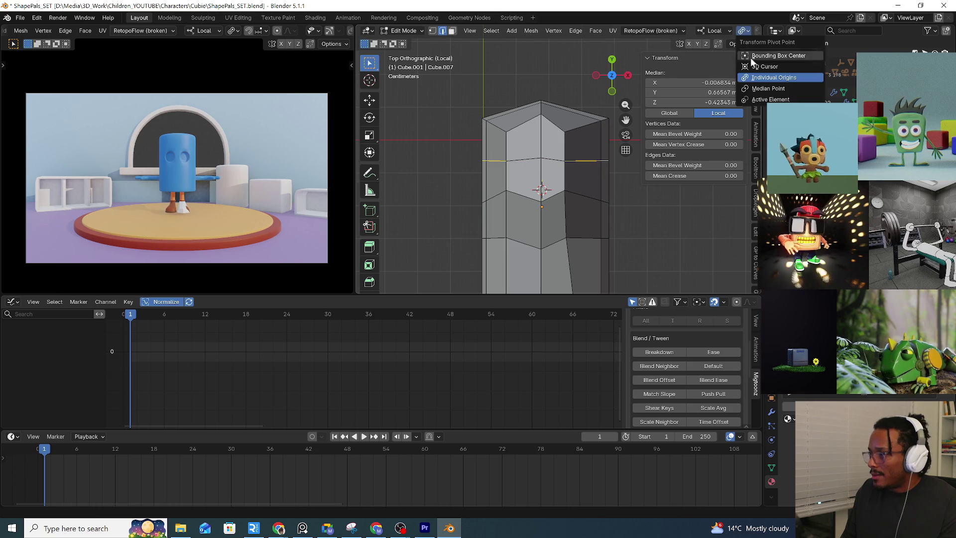
pyautogui.press('s')
pyautogui.press('x')
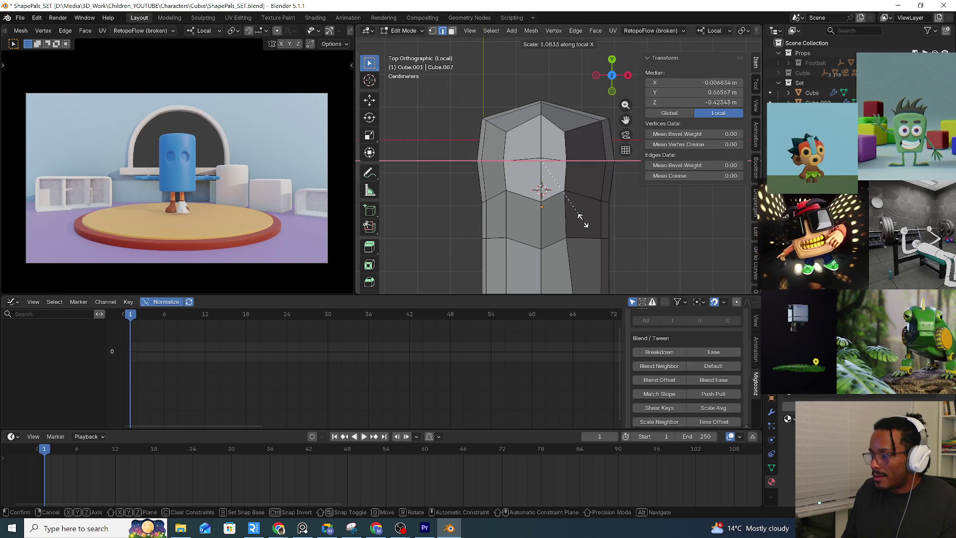
pyautogui.click(582, 216)
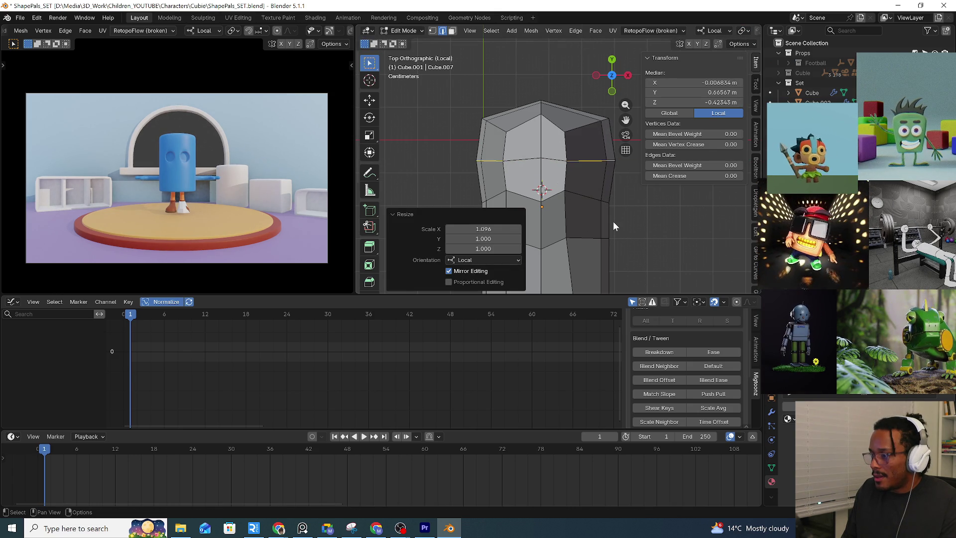
# Nudge right and left outline vertices and the upper right edge sideways in top view
pyautogui.press('1')
pyautogui.click(568, 166)
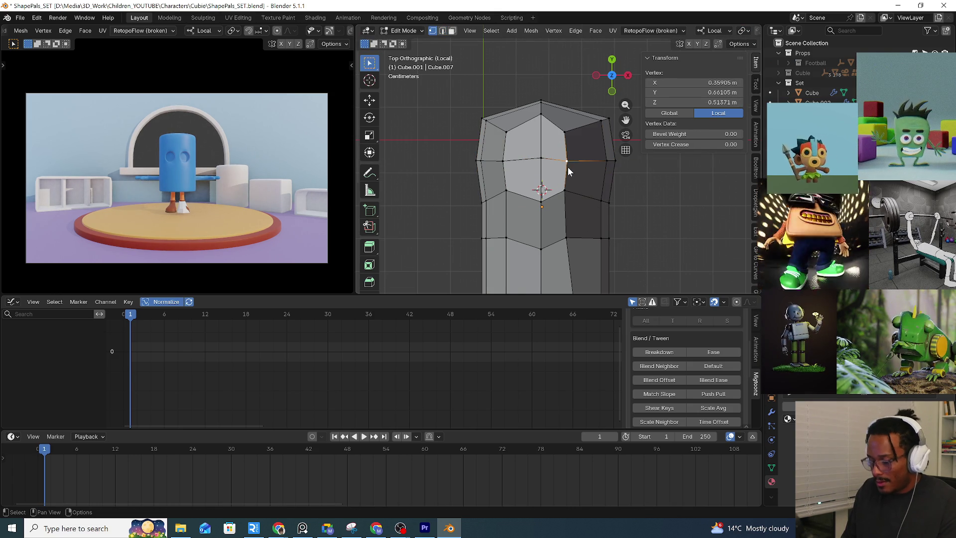
pyautogui.press('g')
pyautogui.press('x')
pyautogui.click(575, 166)
pyautogui.click(506, 160)
pyautogui.press('g')
pyautogui.press('x')
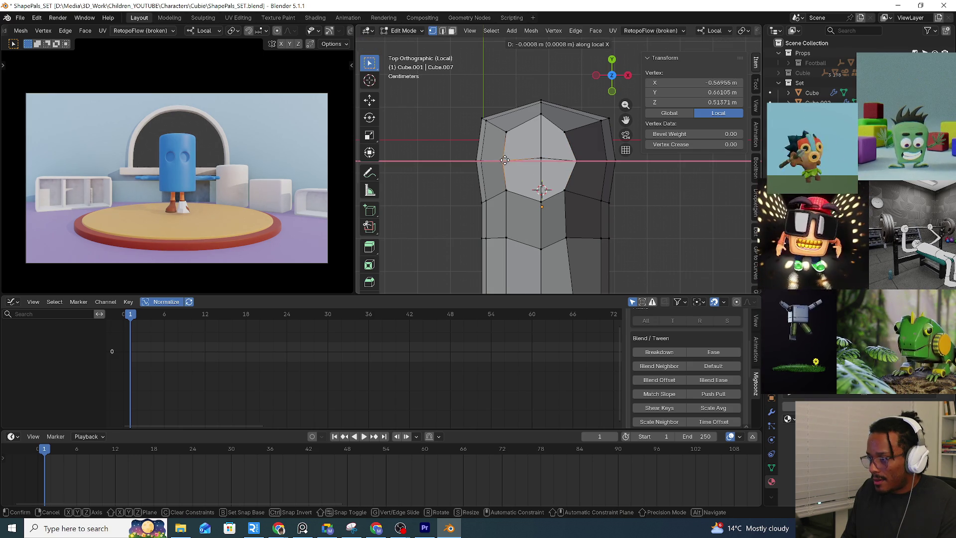
pyautogui.click(499, 160)
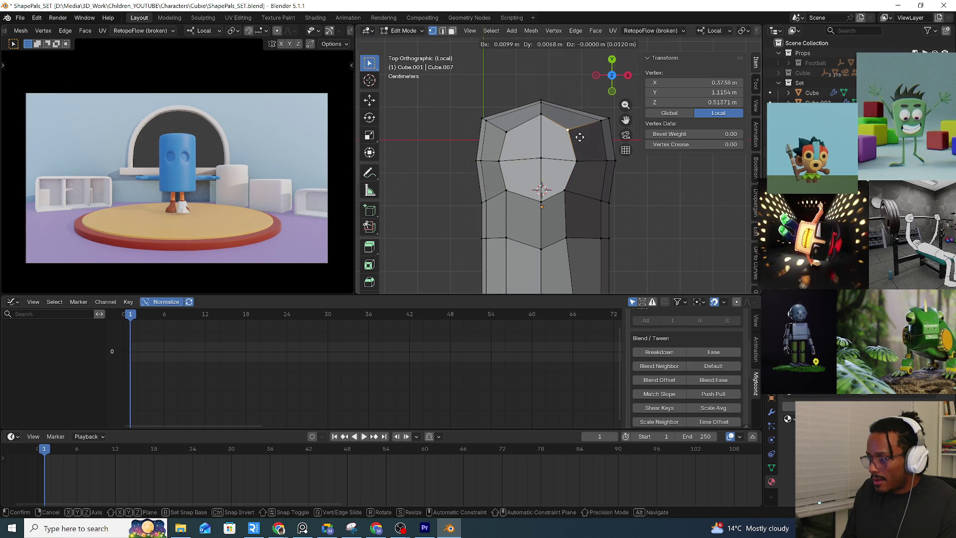
pyautogui.keyDown('shift'); pyautogui.moveTo(567, 135); pyautogui.dragTo(552, 131, button='middle'); pyautogui.keyUp('shift')
pyautogui.keyDown('shift'); pyautogui.click(567, 130); pyautogui.keyUp('shift')
pyautogui.press('g')
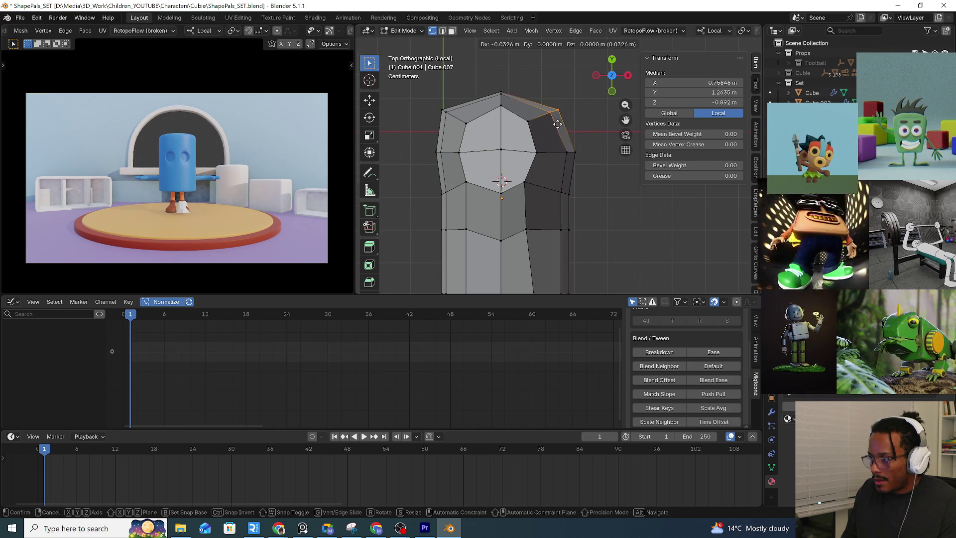
pyautogui.click(553, 132)
# Adjust toe and side outline vertices along the width, then return to Object Mode
pyautogui.click(438, 103)
pyautogui.press('g')
pyautogui.click(458, 117)
pyautogui.keyDown('shift'); pyautogui.moveTo(459, 117); pyautogui.dragTo(514, 97, button='middle'); pyautogui.keyUp('shift')
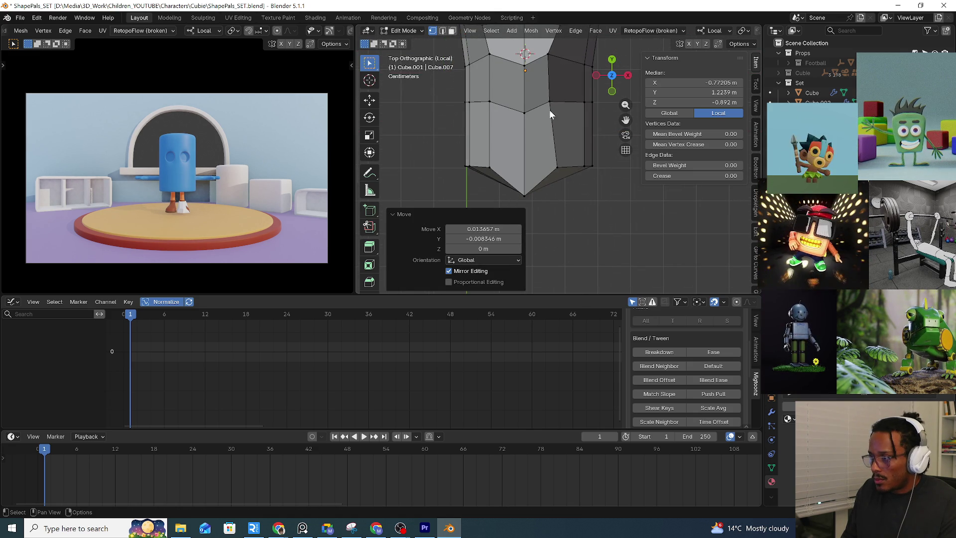
pyautogui.scroll(-1, 551, 118)
pyautogui.click(539, 147)
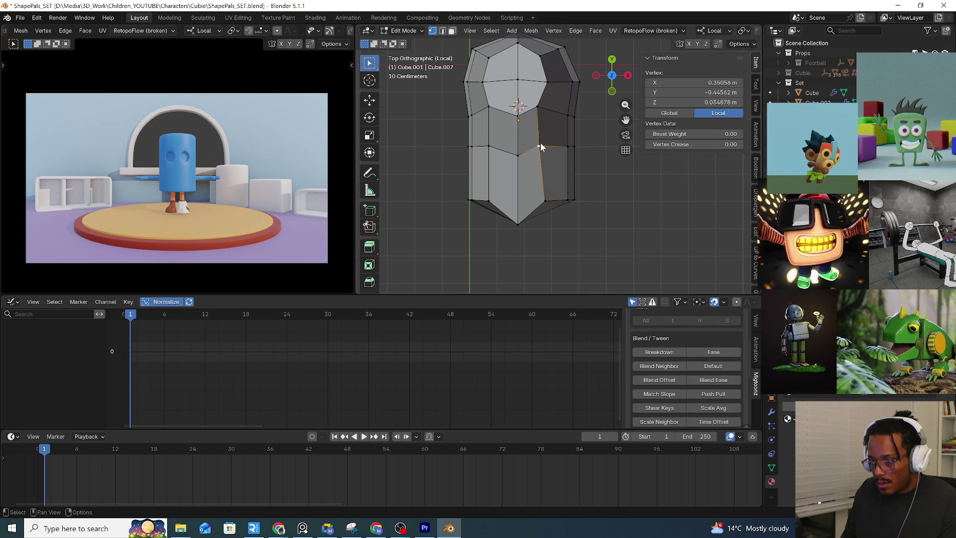
pyautogui.press('g')
pyautogui.press('x')
pyautogui.click(543, 144)
pyautogui.moveTo(553, 175)
pyautogui.mouseDown(button='middle')
pyautogui.moveTo(557, 136)
pyautogui.moveTo(476, 132)
pyautogui.moveTo(547, 156)
pyautogui.mouseUp(button='middle')
pyautogui.press('Tab')
pyautogui.press('q')
# Add a Subdivision Surface modifier from Quick Favorites and inspect the smoothed shoe
pyautogui.click(476, 132)
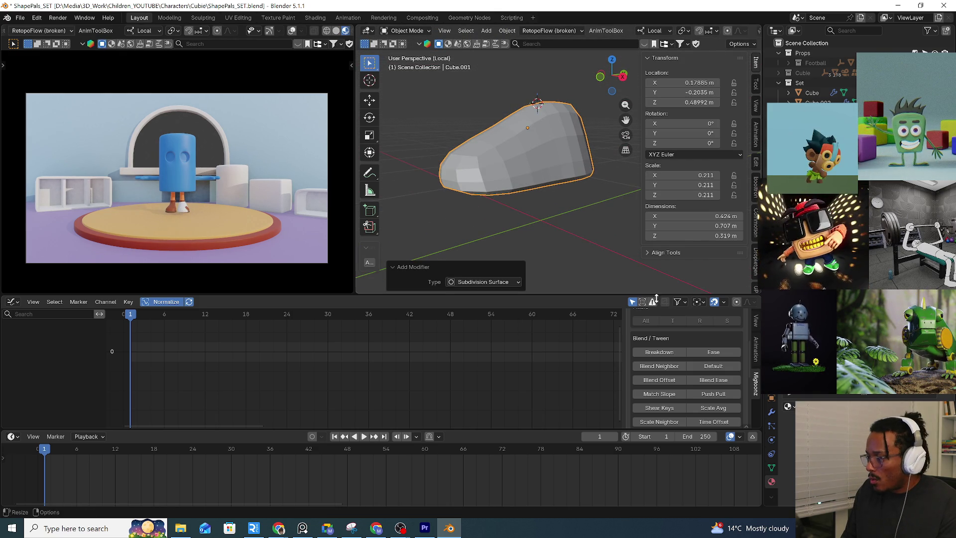
pyautogui.moveTo(548, 207); pyautogui.dragTo(591, 225, button='middle')
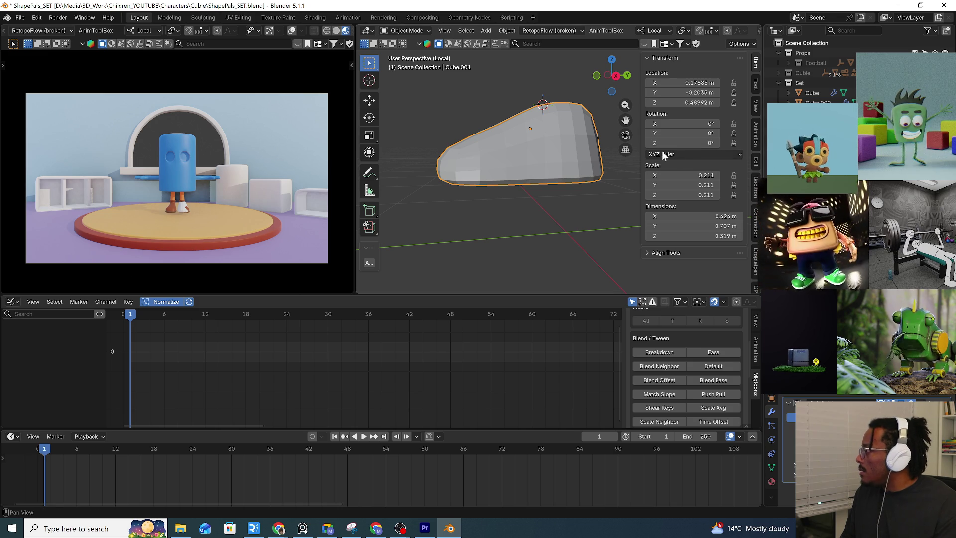
pyautogui.click(406, 31)
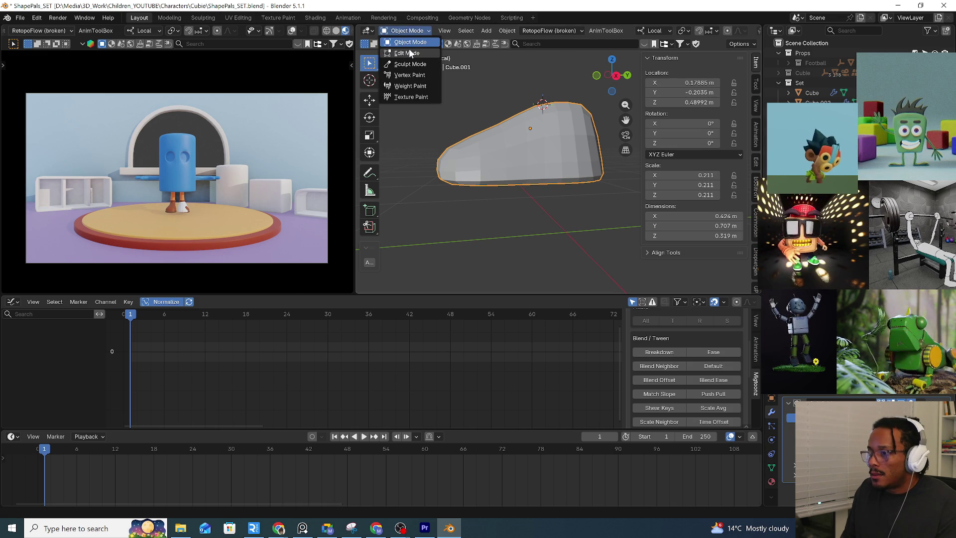
# Return to Edit Mode and try edge loops along the shoe's lower side
pyautogui.click(410, 53)
pyautogui.moveTo(524, 161)
pyautogui.mouseDown(button='middle')
pyautogui.moveTo(548, 167)
pyautogui.moveTo(503, 139)
pyautogui.mouseUp(button='middle')
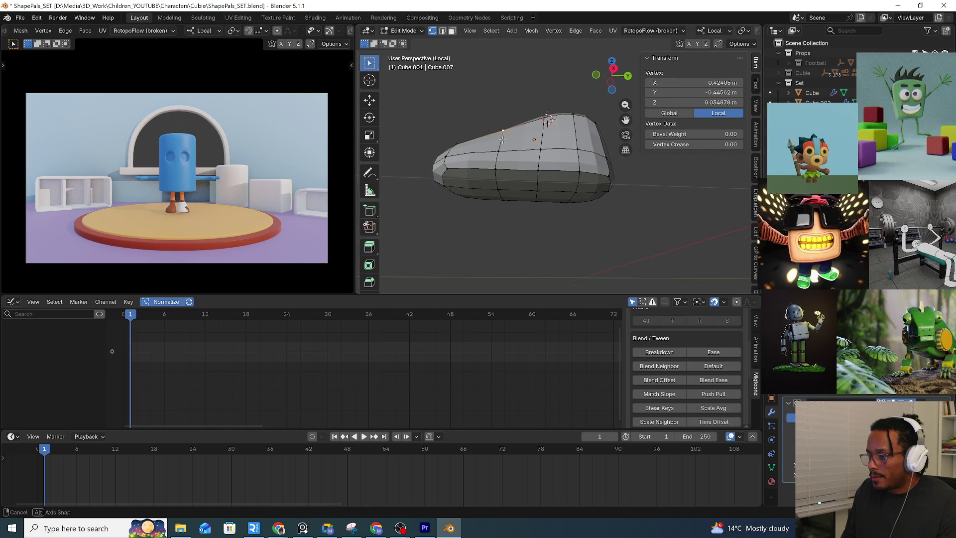
pyautogui.press('2')
pyautogui.click(484, 171)
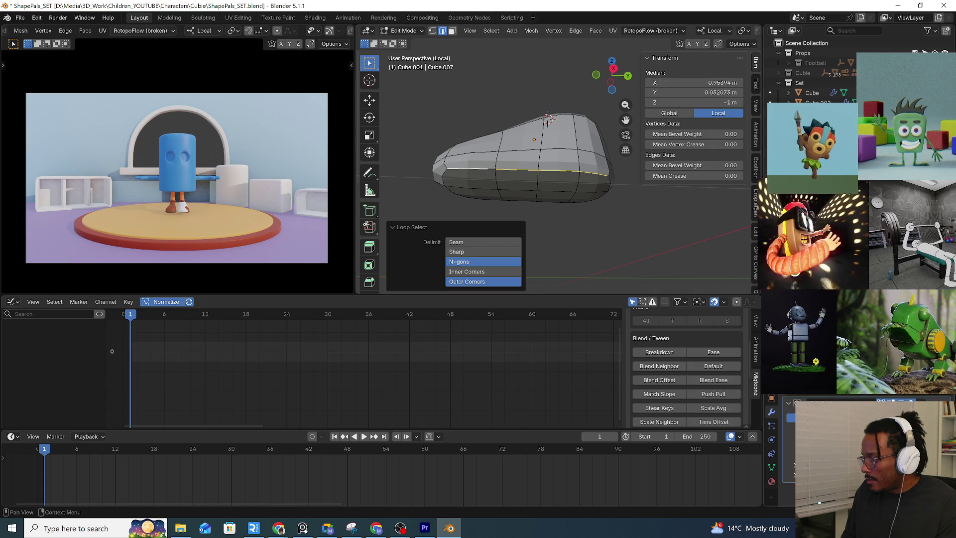
pyautogui.moveTo(538, 172); pyautogui.dragTo(566, 182, button='middle')
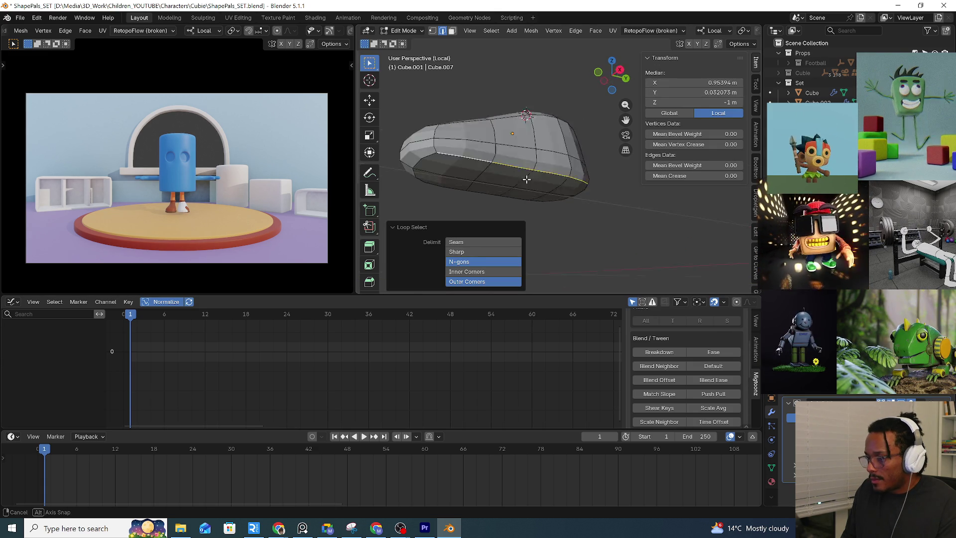
pyautogui.moveTo(486, 135)
pyautogui.keyDown('shift'); pyautogui.mouseDown(button='middle')
pyautogui.moveTo(465, 134)
pyautogui.moveTo(614, 149)
pyautogui.mouseUp(button='middle'); pyautogui.keyUp('shift')
pyautogui.keyDown('alt'); pyautogui.click(465, 134); pyautogui.keyUp('alt')
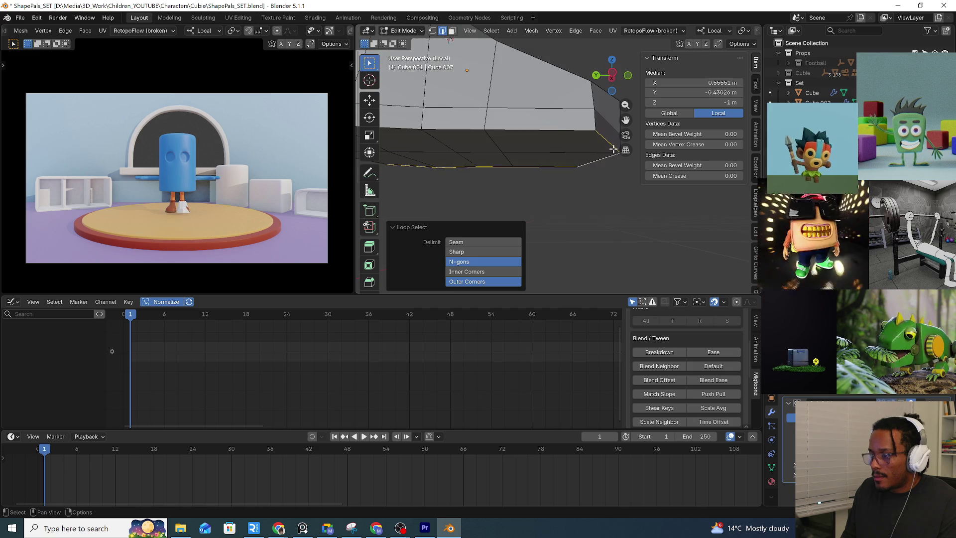
pyautogui.scroll(-3, 564, 130)
# Select the loop around the sole's bottom edge and start bevelling it
pyautogui.moveTo(565, 129)
pyautogui.mouseDown(button='middle')
pyautogui.moveTo(475, 122)
pyautogui.moveTo(524, 127)
pyautogui.moveTo(516, 161)
pyautogui.mouseUp(button='middle')
pyautogui.click(476, 122)
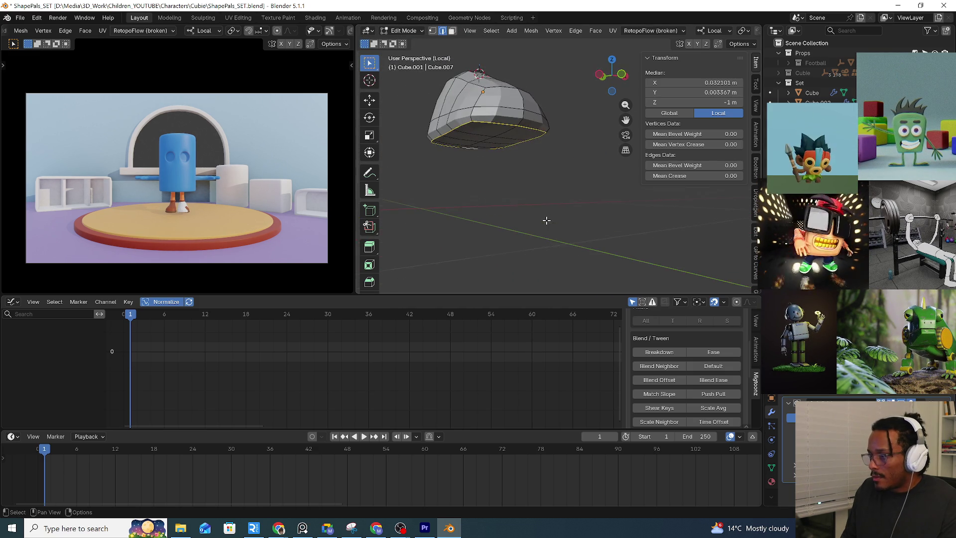
pyautogui.hotkey('ctrl', 'b')
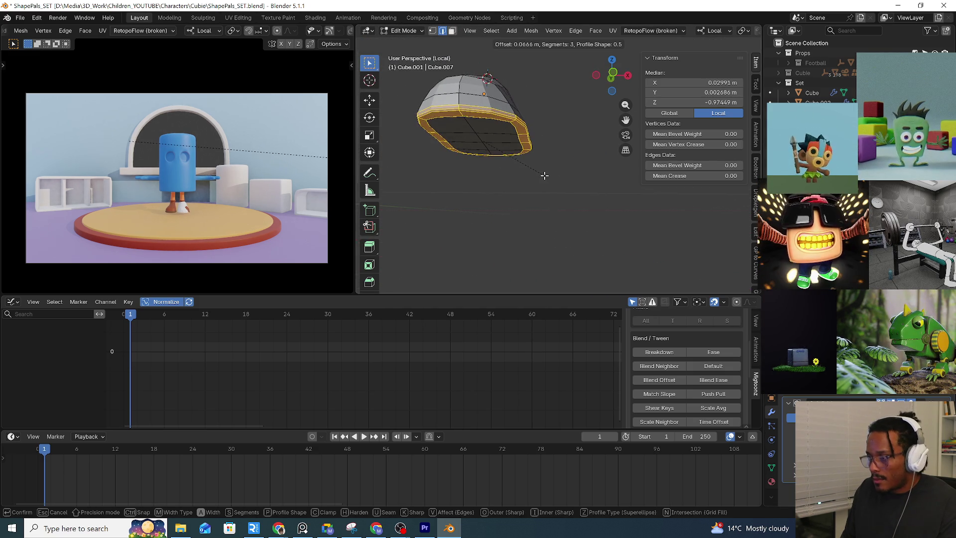
pyautogui.scroll(-2, 544, 175)
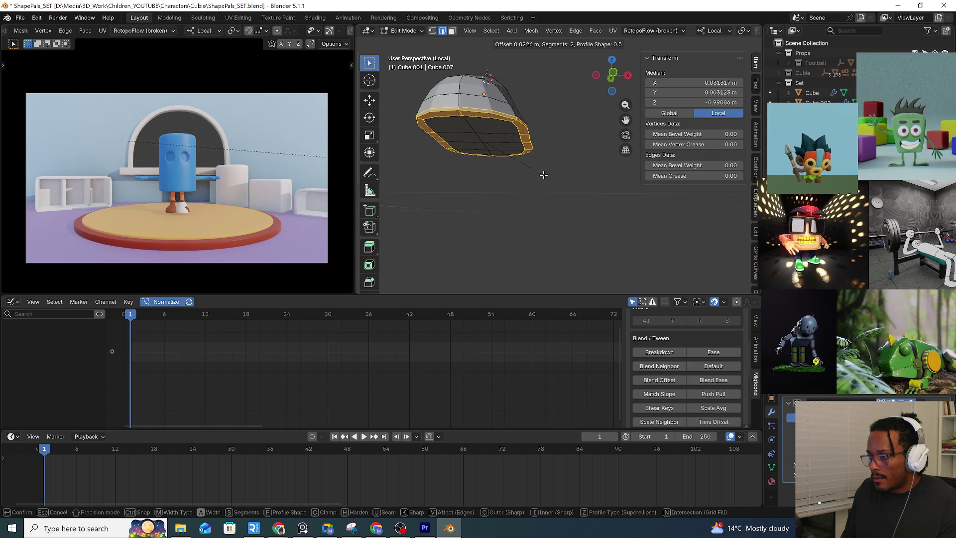
# Confirm the sole bevel, then bevel a side edge loop into a wide band
pyautogui.click(544, 174)
pyautogui.moveTo(534, 181); pyautogui.dragTo(723, 264, button='middle')
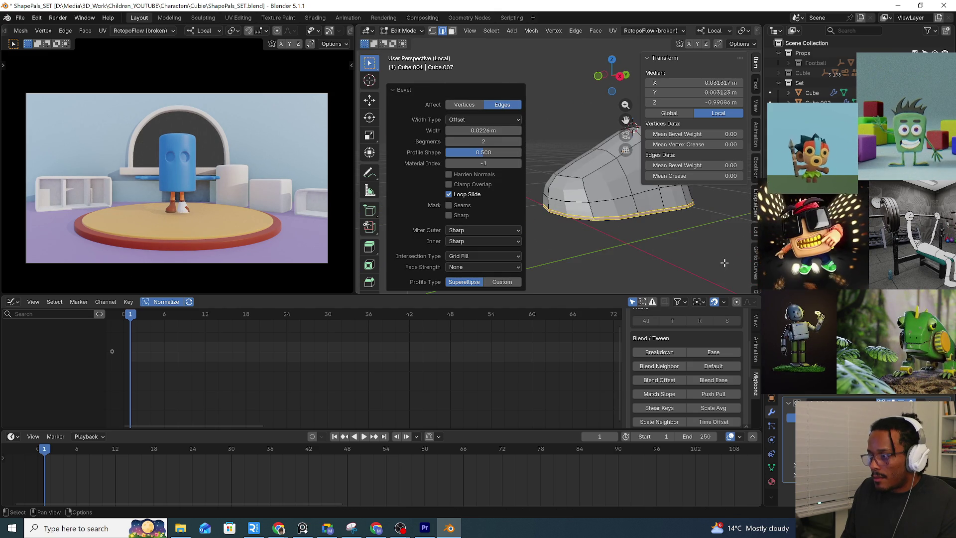
pyautogui.keyDown('alt'); pyautogui.click(621, 197); pyautogui.keyUp('alt')
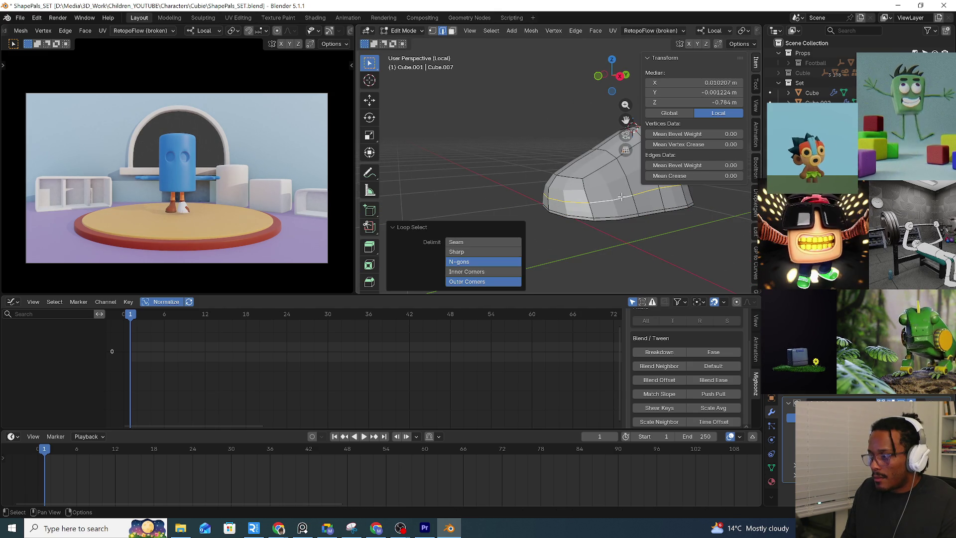
pyautogui.hotkey('ctrl', 'b')
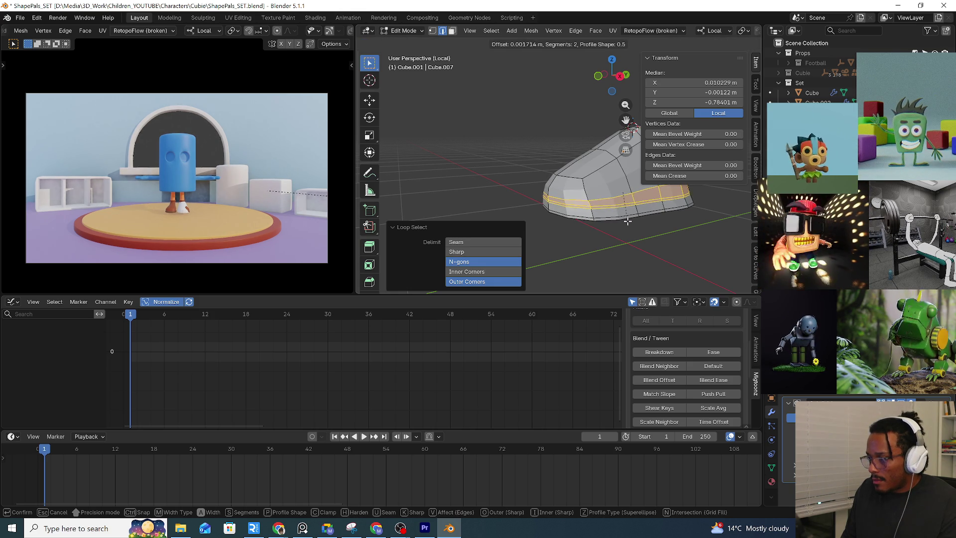
pyautogui.write('.1')
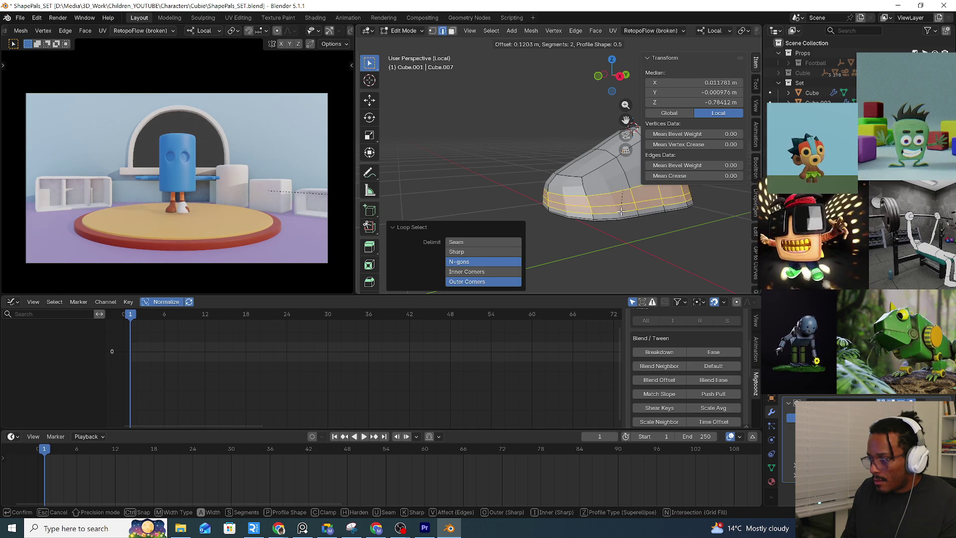
pyautogui.click(621, 211)
# Slide one loop of the band along the shoe and scale it flat vertically
pyautogui.keyDown('alt'); pyautogui.click(612, 196); pyautogui.keyUp('alt')
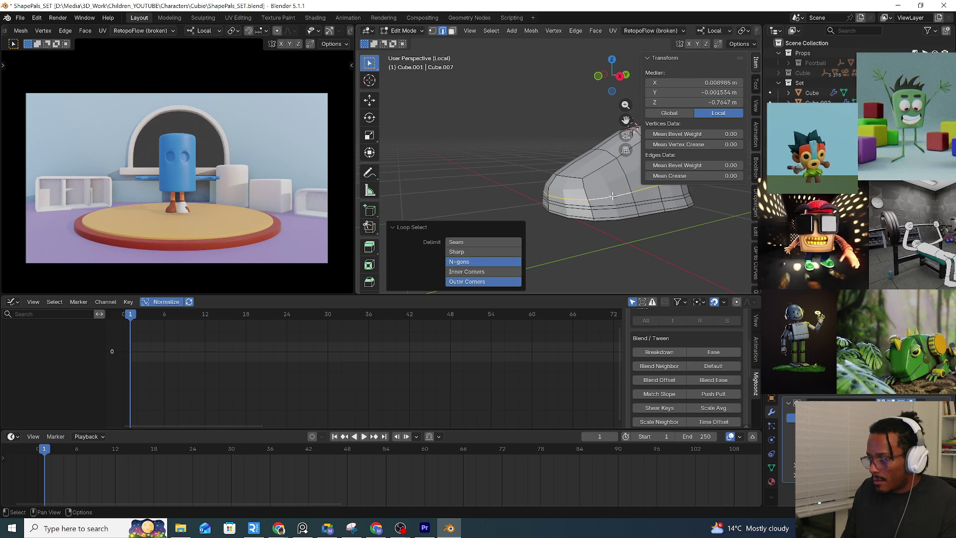
pyautogui.press('g')
pyautogui.press('g')
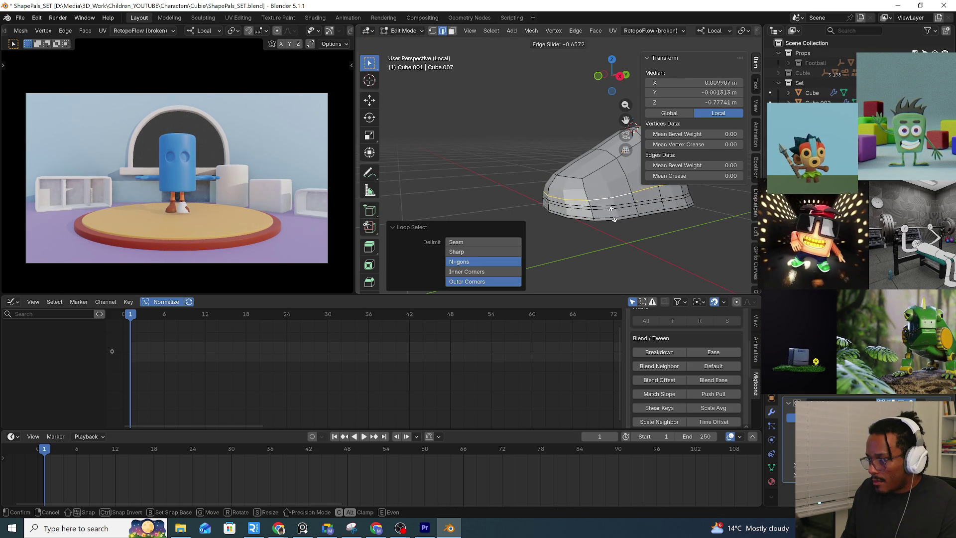
pyautogui.click(624, 254)
pyautogui.moveTo(624, 254); pyautogui.dragTo(622, 213, button='middle')
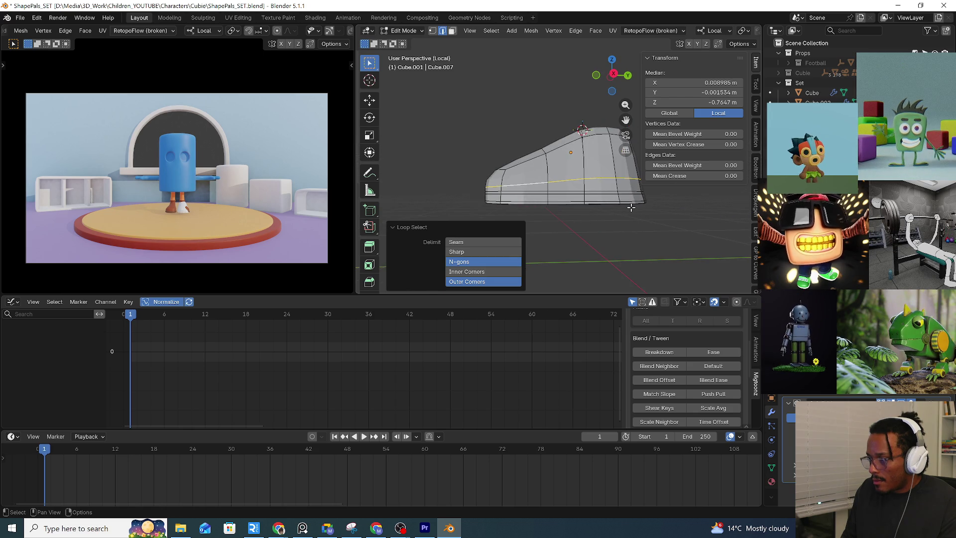
pyautogui.press('s')
pyautogui.press('z')
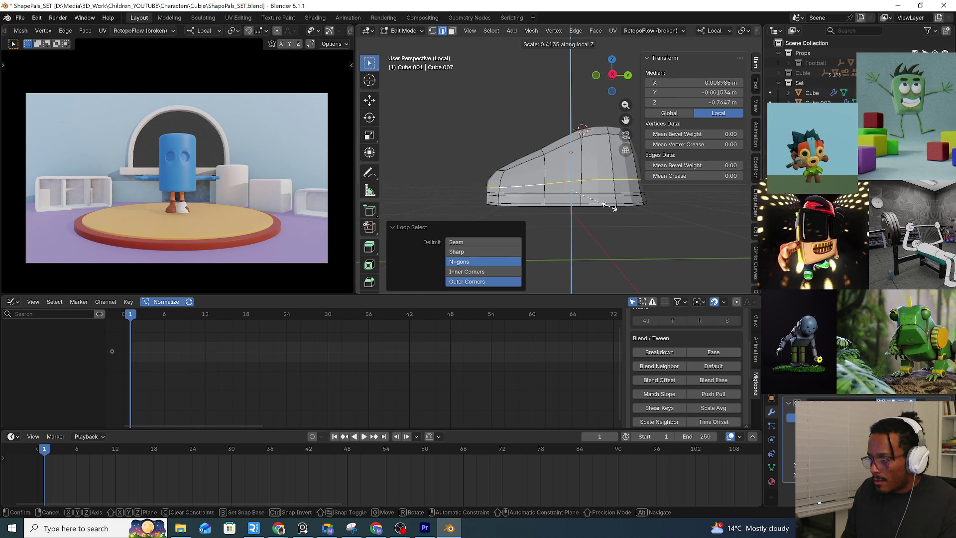
pyautogui.press('Return')
# Flatten an edge loop across the shoe body level, then switch to face select
pyautogui.click(587, 195)
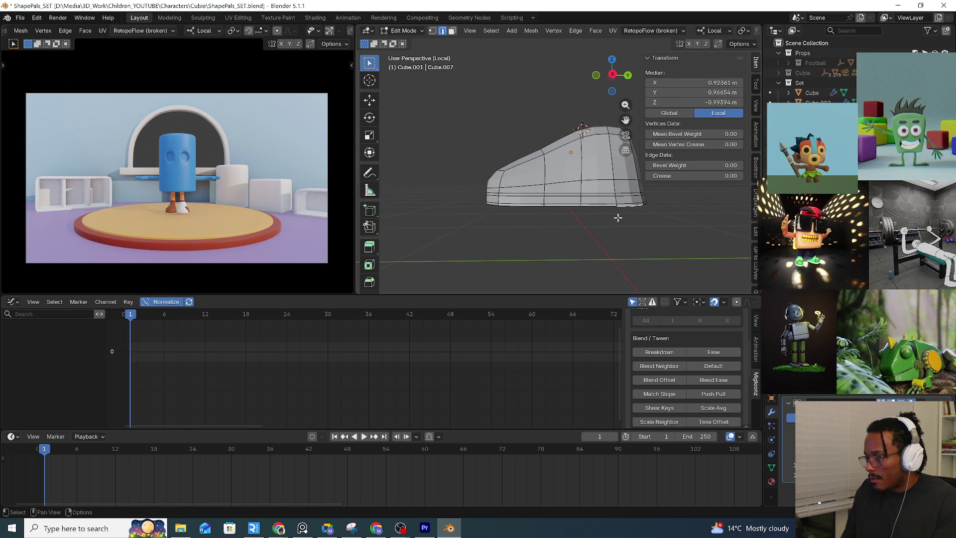
pyautogui.moveTo(586, 196); pyautogui.dragTo(554, 205, button='middle')
pyautogui.keyDown('alt'); pyautogui.click(545, 177); pyautogui.keyUp('alt')
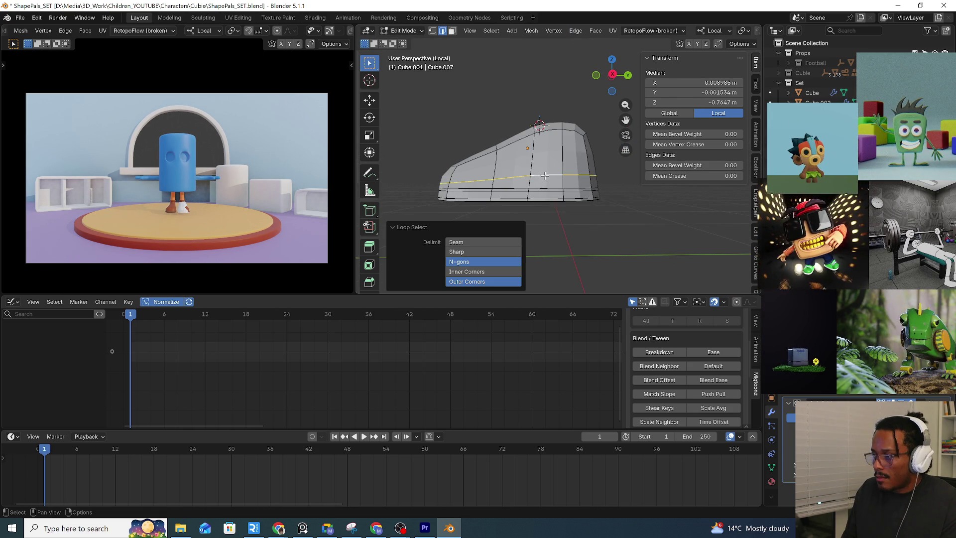
pyautogui.press('s')
pyautogui.press('z')
pyautogui.press('Escape')
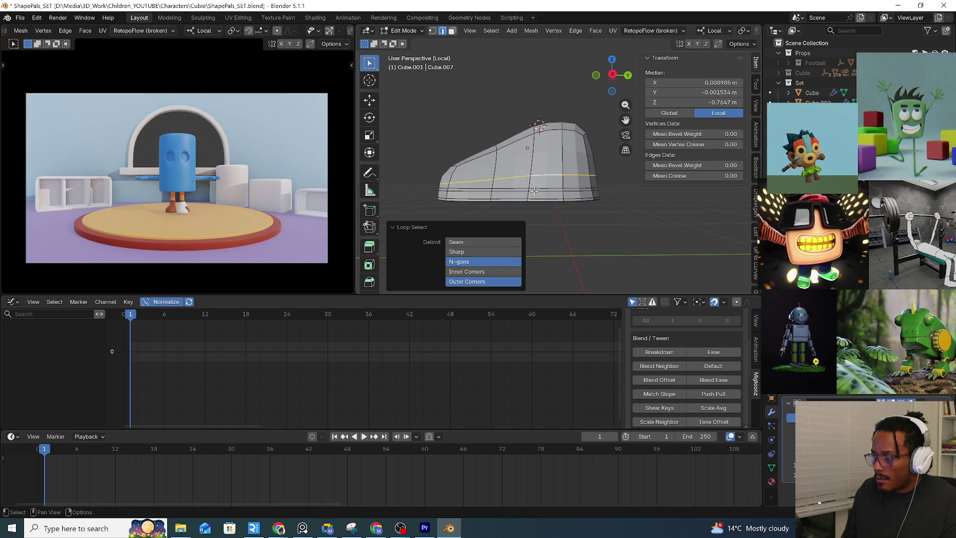
pyautogui.moveTo(585, 199)
pyautogui.mouseDown(button='middle')
pyautogui.moveTo(490, 150)
pyautogui.moveTo(596, 206)
pyautogui.moveTo(567, 198)
pyautogui.moveTo(643, 224)
pyautogui.mouseUp(button='middle')
pyautogui.press('3')
# Inset the faces on the shoe's side to form a recessed side panel
pyautogui.click(535, 188)
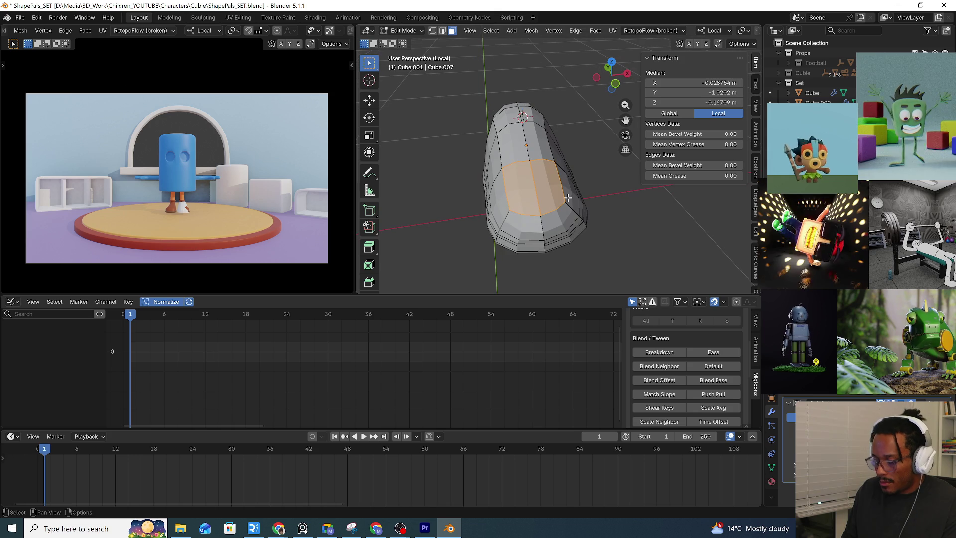
pyautogui.press('i')
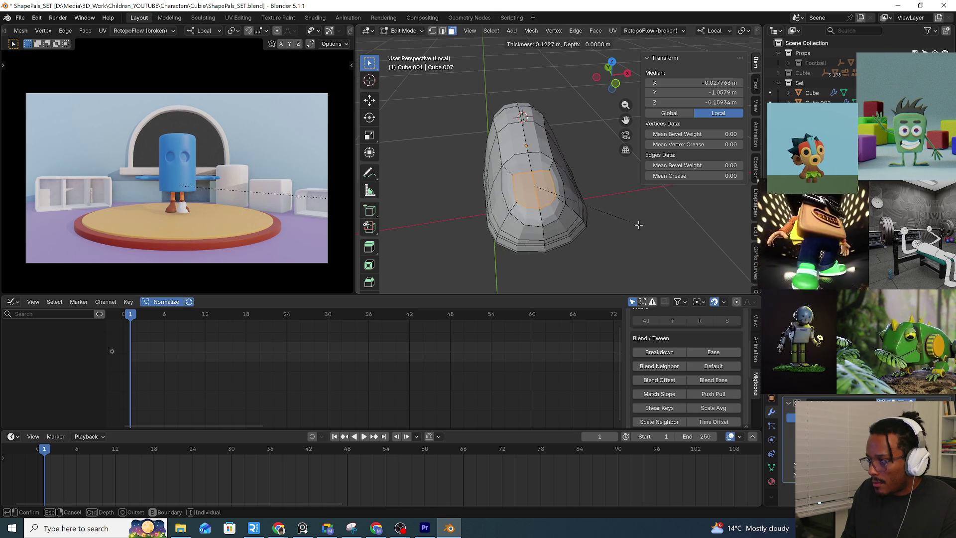
pyautogui.click(636, 221)
pyautogui.moveTo(632, 216)
pyautogui.mouseDown(button='middle')
pyautogui.moveTo(691, 212)
pyautogui.moveTo(668, 228)
pyautogui.mouseUp(button='middle')
pyautogui.click(668, 229)
pyautogui.scroll(3, 668, 229)
pyautogui.scroll(-4, 620, 232)
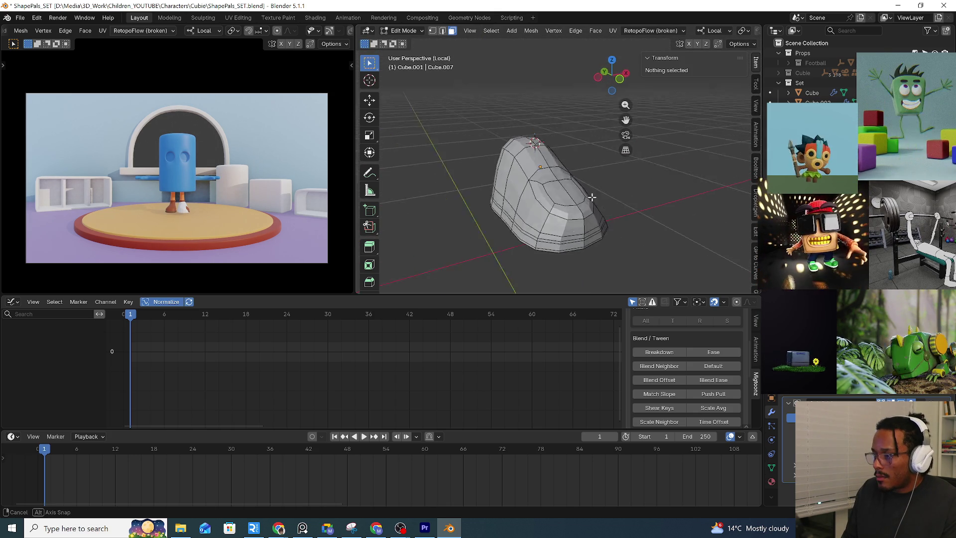
# Select the shoe's top faces and inset them with zero thickness
pyautogui.moveTo(598, 190); pyautogui.dragTo(561, 185, button='middle')
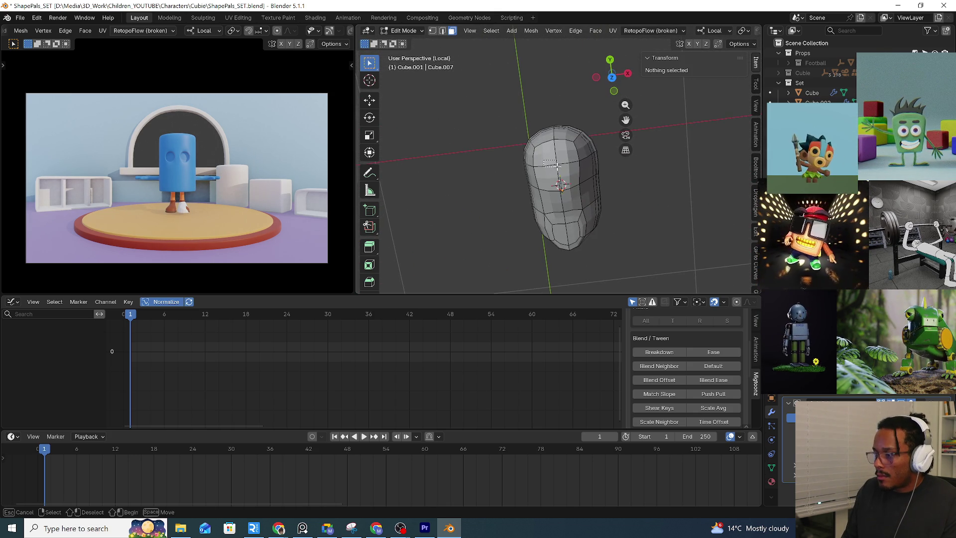
pyautogui.moveTo(555, 165); pyautogui.dragTo(605, 119)
pyautogui.moveTo(606, 119); pyautogui.dragTo(600, 184, button='middle')
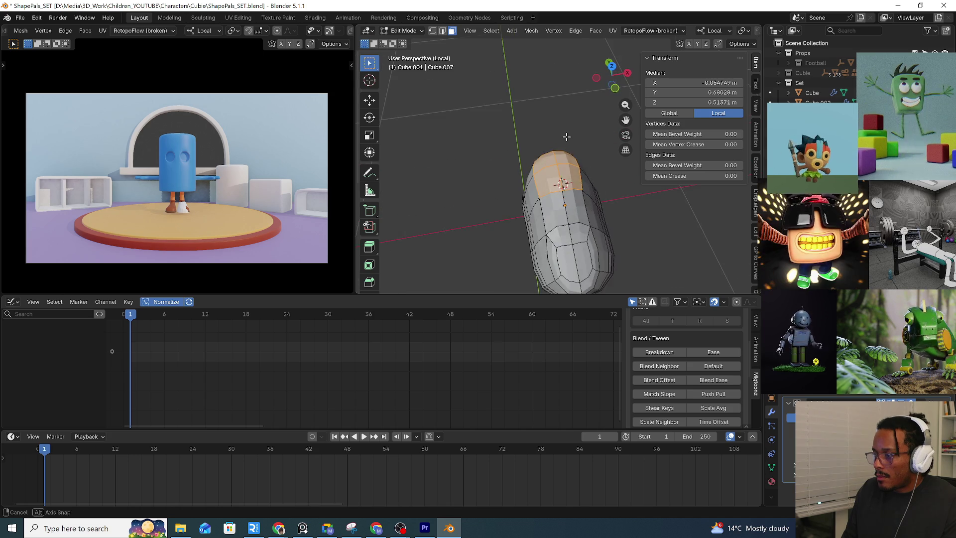
pyautogui.rightClick(610, 199)
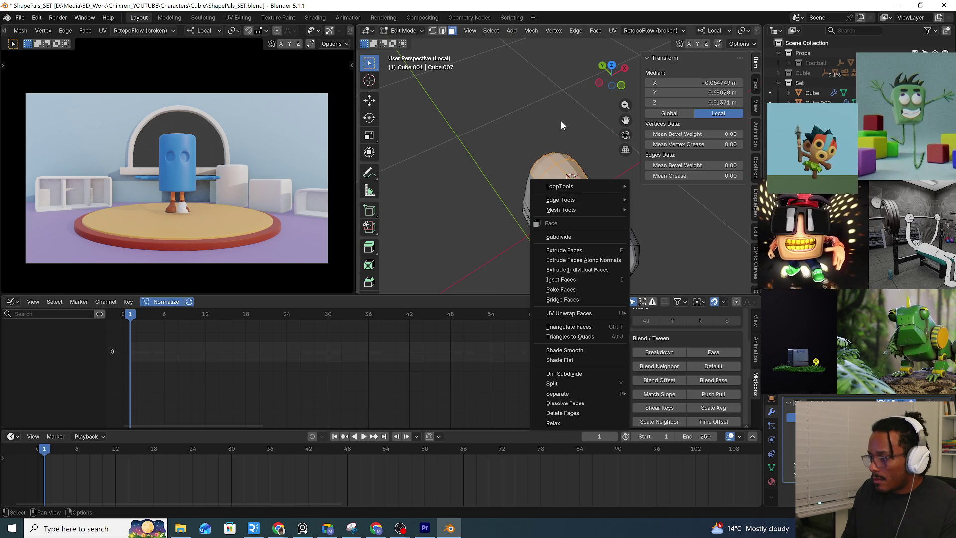
pyautogui.press('Escape')
pyautogui.press('i')
pyautogui.click(636, 245)
# Round the top outline into a circle with LoopTools, then shrink and twist it slightly
pyautogui.moveTo(636, 244); pyautogui.dragTo(592, 202, button='middle')
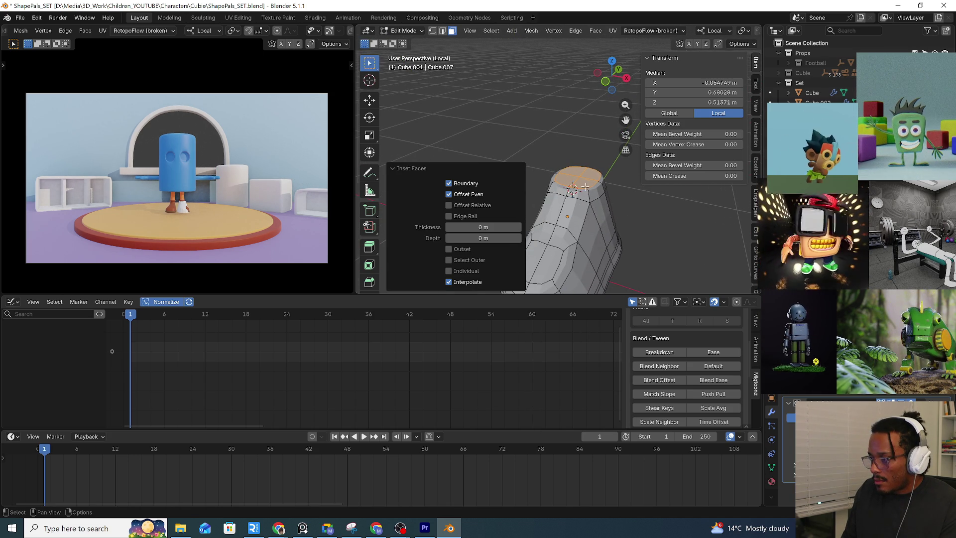
pyautogui.rightClick(585, 188)
pyautogui.moveTo(531, 189)
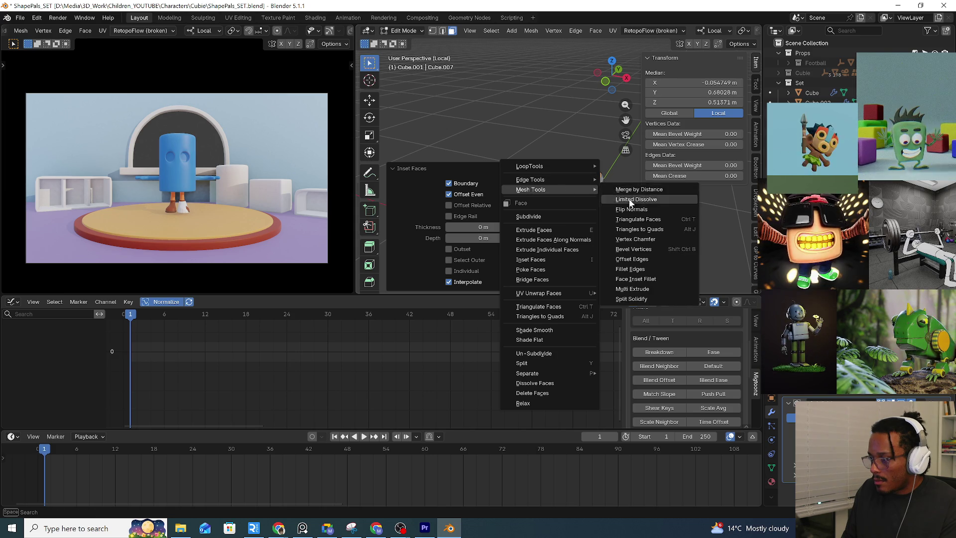
pyautogui.click(613, 178)
pyautogui.moveTo(614, 179)
pyautogui.mouseDown(button='middle')
pyautogui.moveTo(571, 226)
pyautogui.moveTo(611, 213)
pyautogui.mouseUp(button='middle')
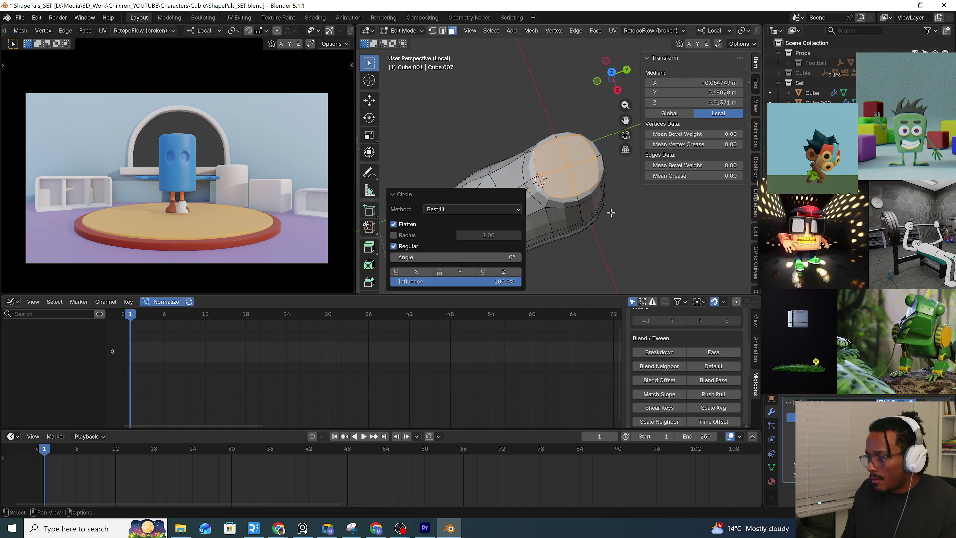
pyautogui.click(631, 219)
pyautogui.press('KP_7')
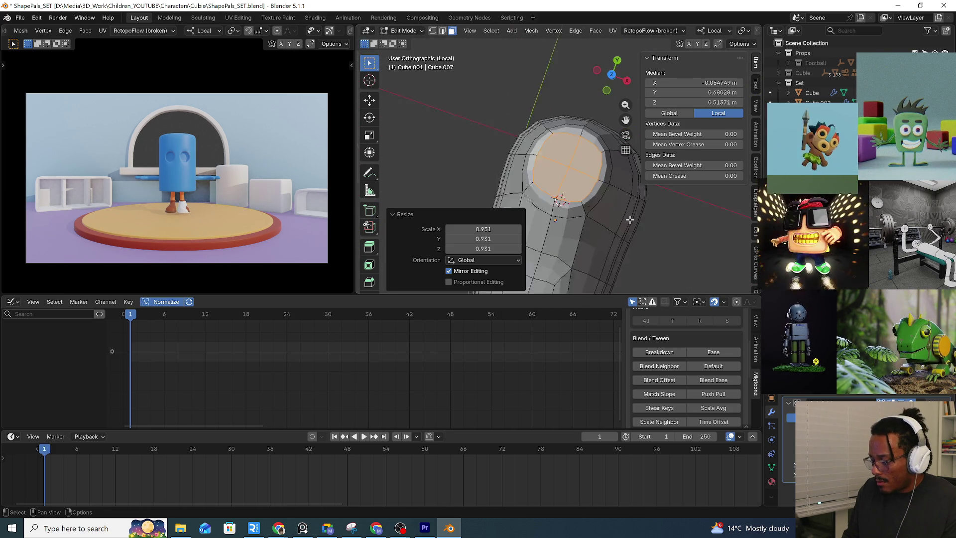
pyautogui.press('r')
pyautogui.click(631, 225)
pyautogui.moveTo(594, 206); pyautogui.dragTo(549, 172, button='middle')
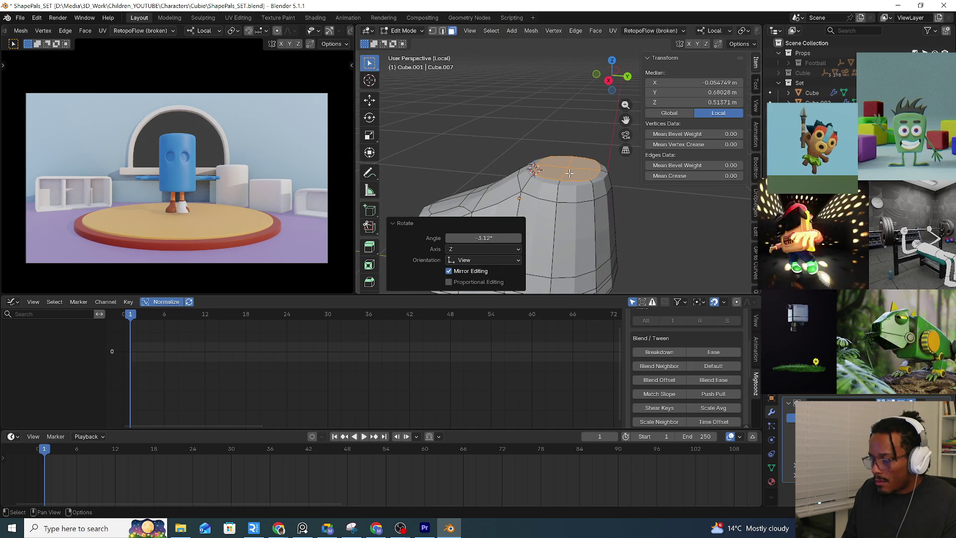
# Inset a rim around the circular top and delete the inner faces to open the ankle hole
pyautogui.press('i')
pyautogui.click(650, 210)
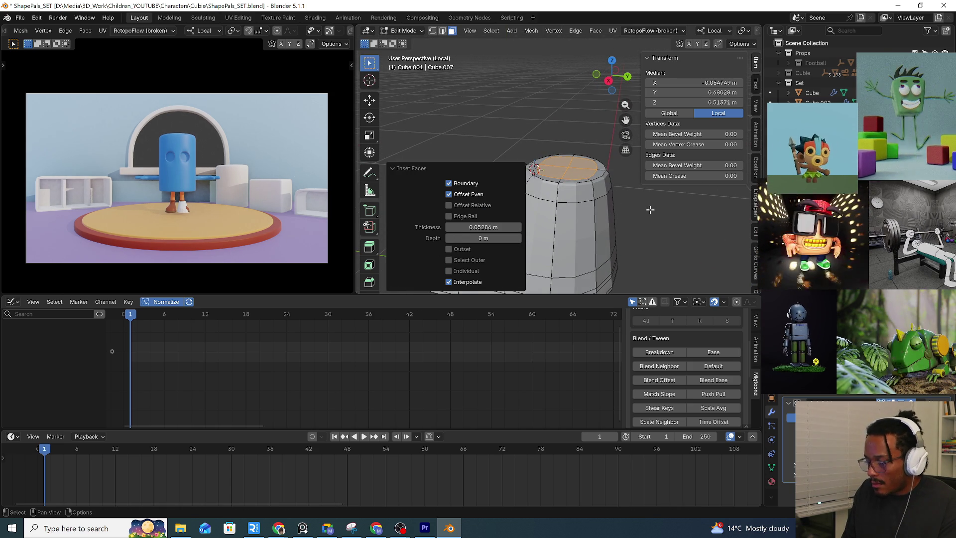
pyautogui.press('x')
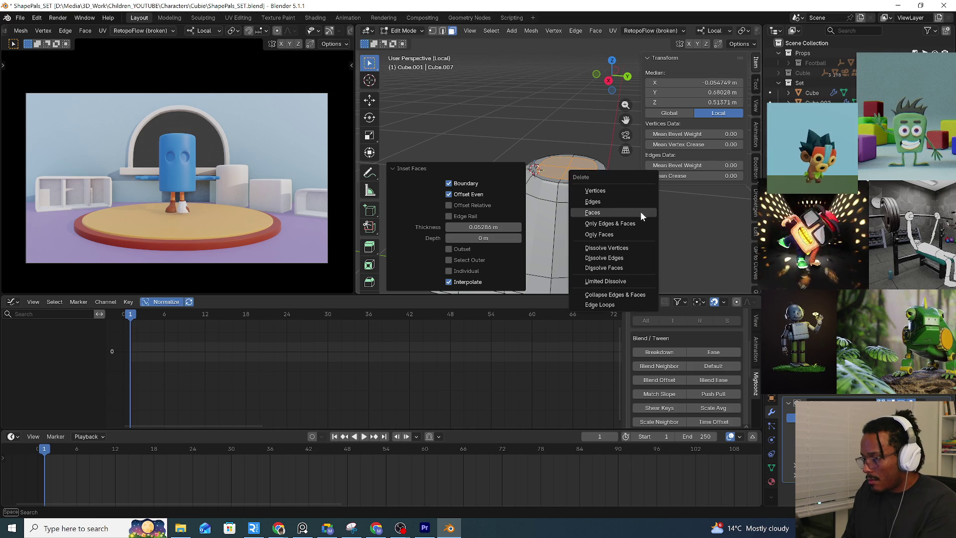
pyautogui.click(641, 211)
pyautogui.moveTo(640, 211)
pyautogui.mouseDown(button='middle')
pyautogui.moveTo(529, 166)
pyautogui.moveTo(554, 157)
pyautogui.moveTo(525, 163)
pyautogui.mouseUp(button='middle')
pyautogui.scroll(3, 598, 201)
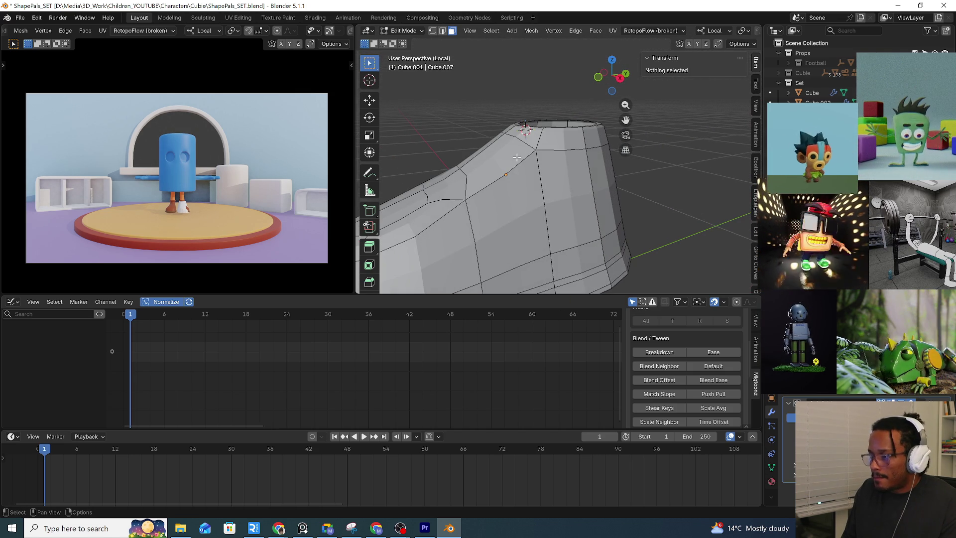
# Add a new edge loop around the shoe, kept centred without sliding
pyautogui.hotkey('ctrl', 'r')
pyautogui.click(529, 165)
pyautogui.rightClick(528, 165)
pyautogui.scroll(-3, 528, 165)
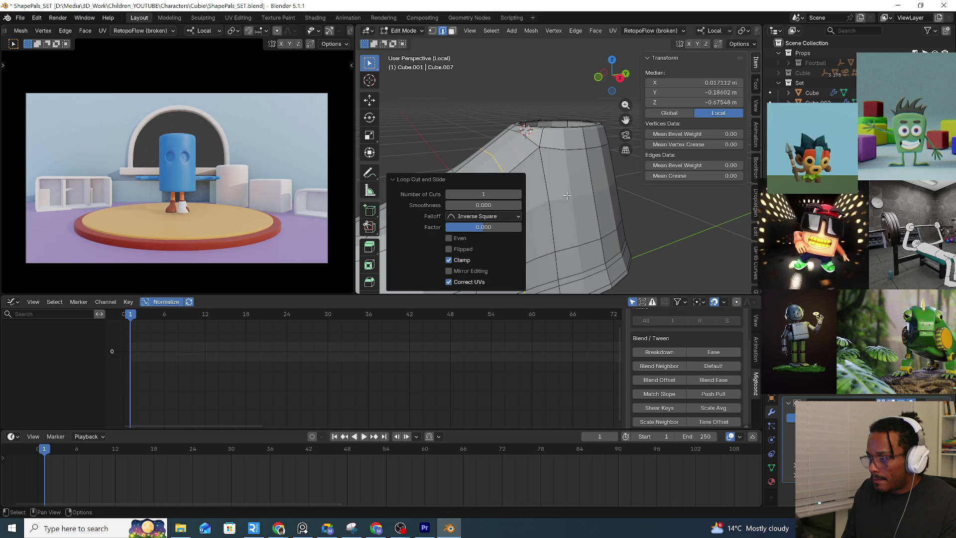
pyautogui.moveTo(528, 165)
pyautogui.mouseDown(button='middle')
pyautogui.moveTo(515, 111)
pyautogui.moveTo(558, 141)
pyautogui.mouseUp(button='middle')
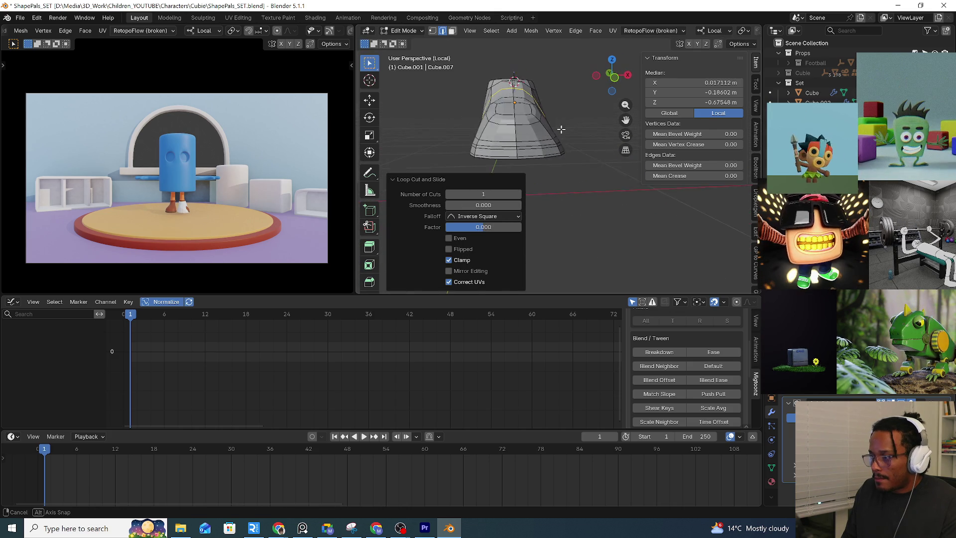
pyautogui.scroll(2, 558, 141)
# Select the bottom edge loop and try scaling it, then undo the attempt
pyautogui.keyDown('alt'); pyautogui.click(564, 171); pyautogui.keyUp('alt')
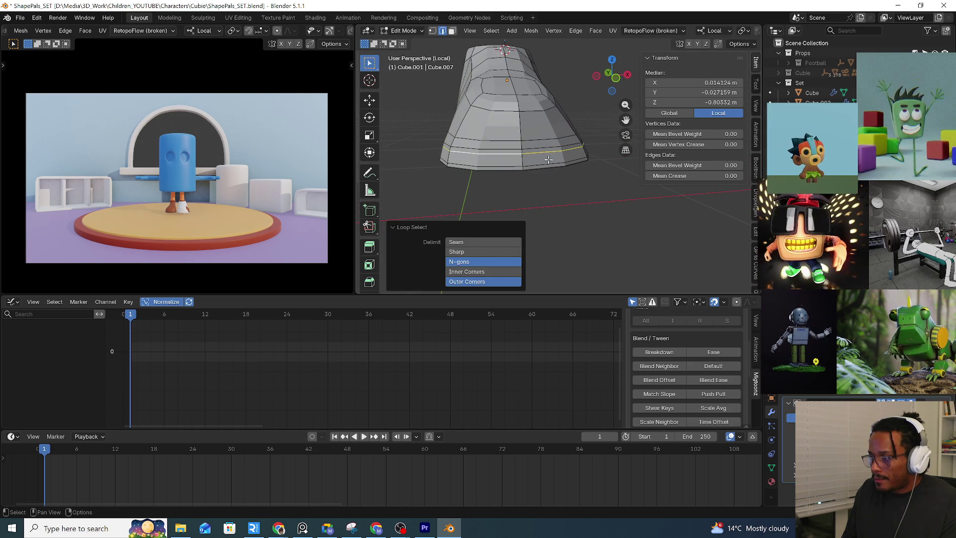
pyautogui.click(571, 193)
pyautogui.keyDown('alt'); pyautogui.click(581, 179); pyautogui.keyUp('alt')
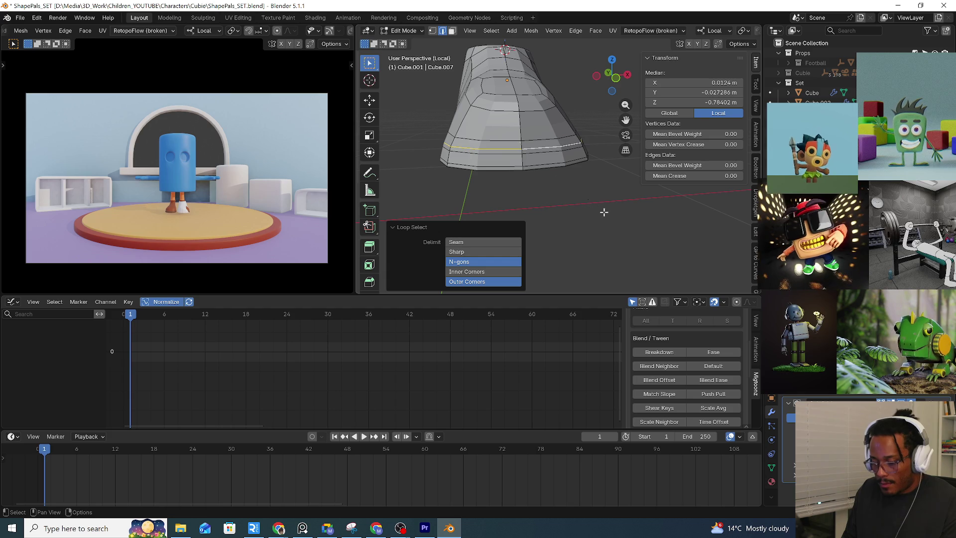
pyautogui.press('s')
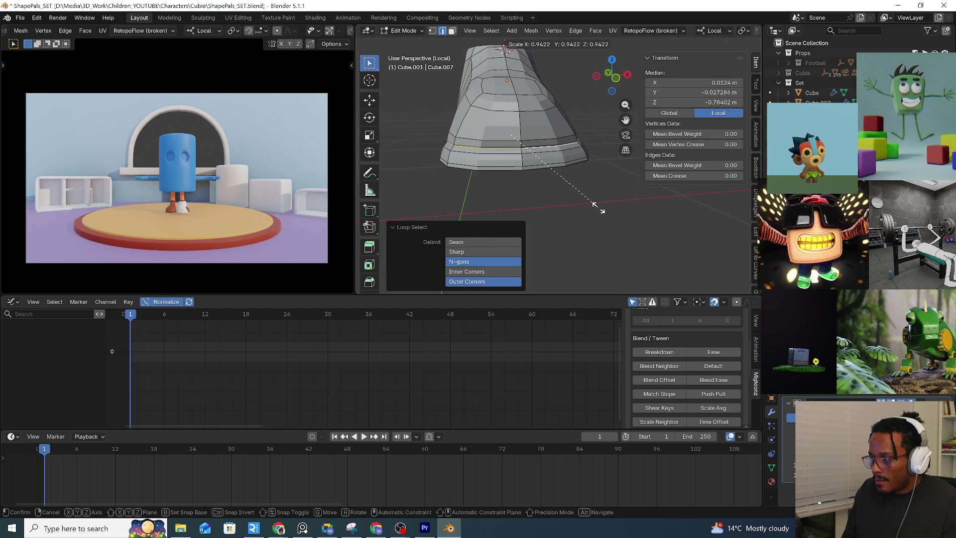
pyautogui.click(594, 205)
pyautogui.hotkey('ctrl', 'z')
pyautogui.press('s')
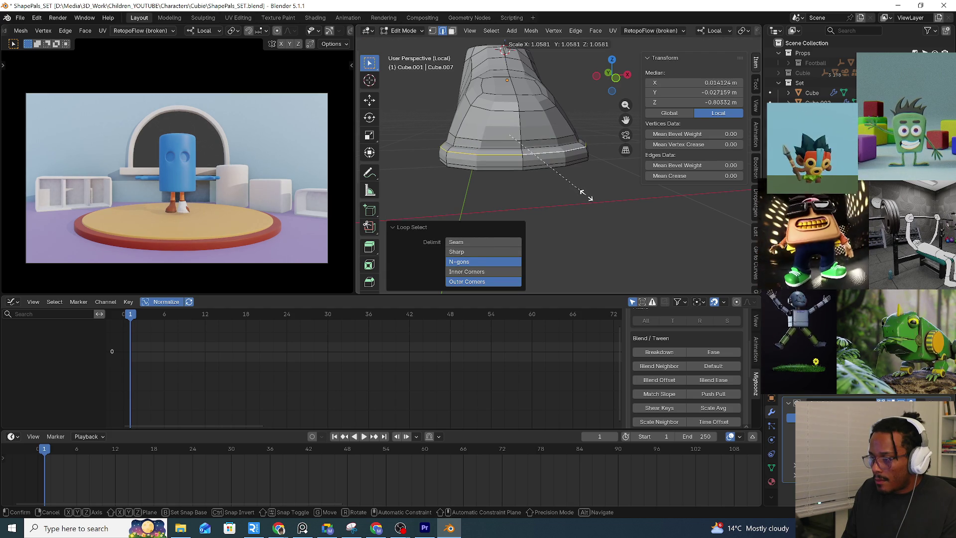
pyautogui.press('Escape')
# Bevel the bottom edge loop into a band forming the sole, redoing it on the right loop
pyautogui.hotkey('ctrl', 'b')
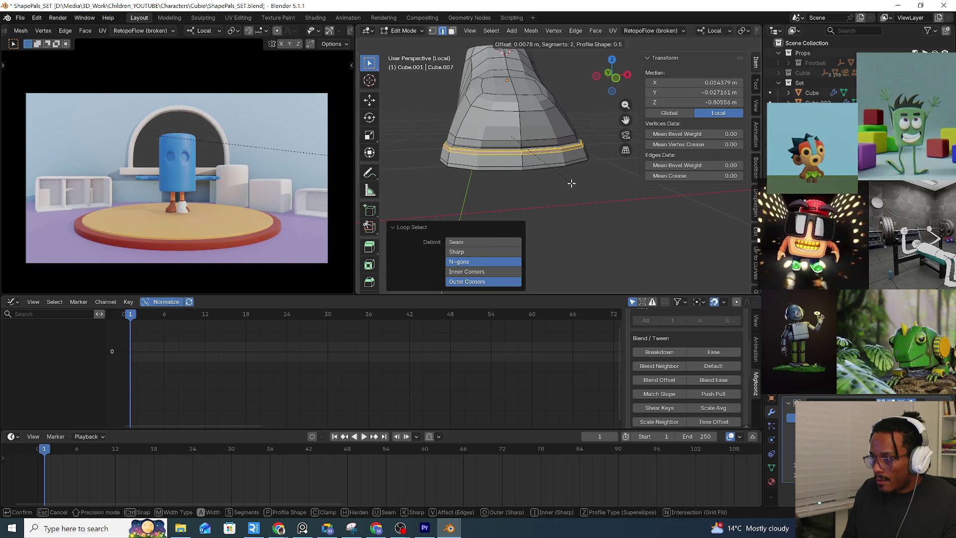
pyautogui.click(571, 183)
pyautogui.hotkey('ctrl', 'z')
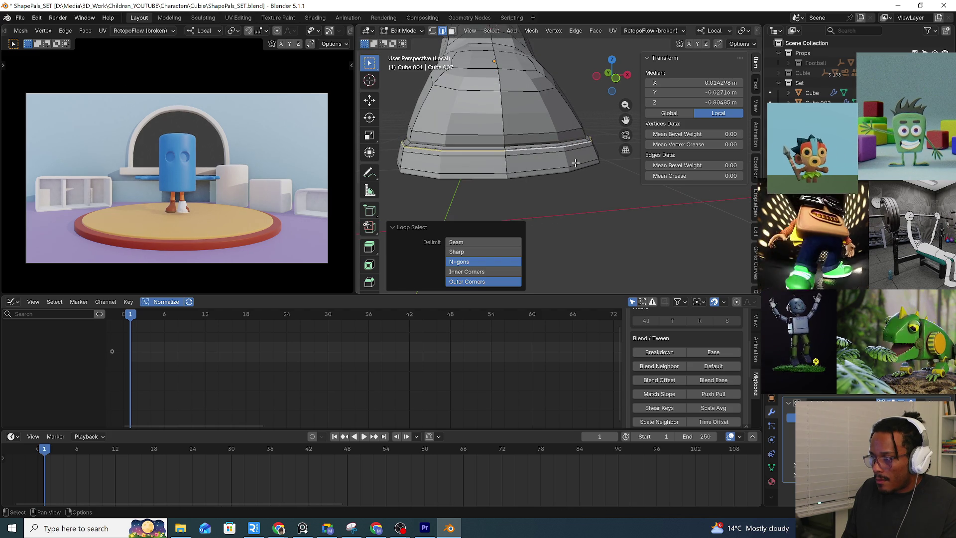
pyautogui.hotkey('ctrl', 'z')
pyautogui.hotkey('ctrl', 'z')
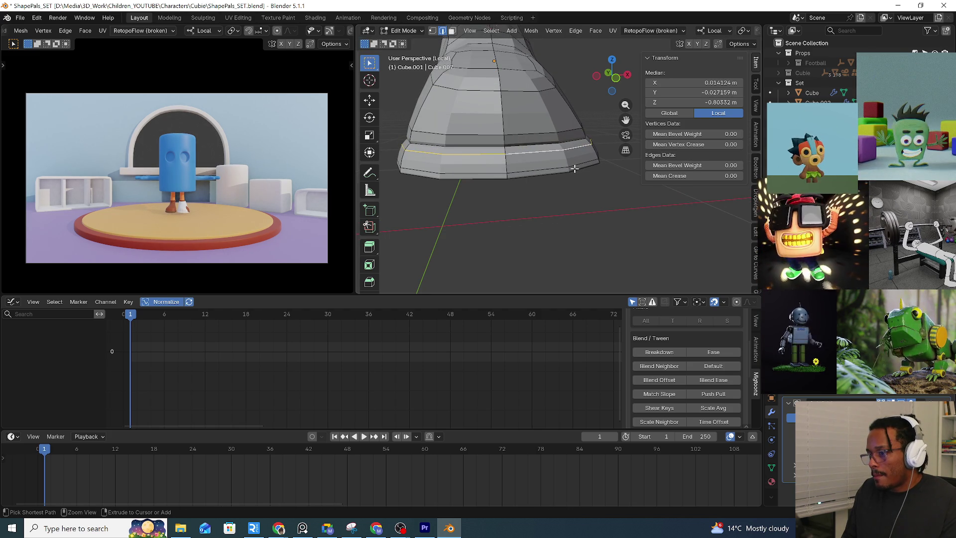
pyautogui.hotkey('ctrl', 'z')
pyautogui.hotkey('ctrl', 'z')
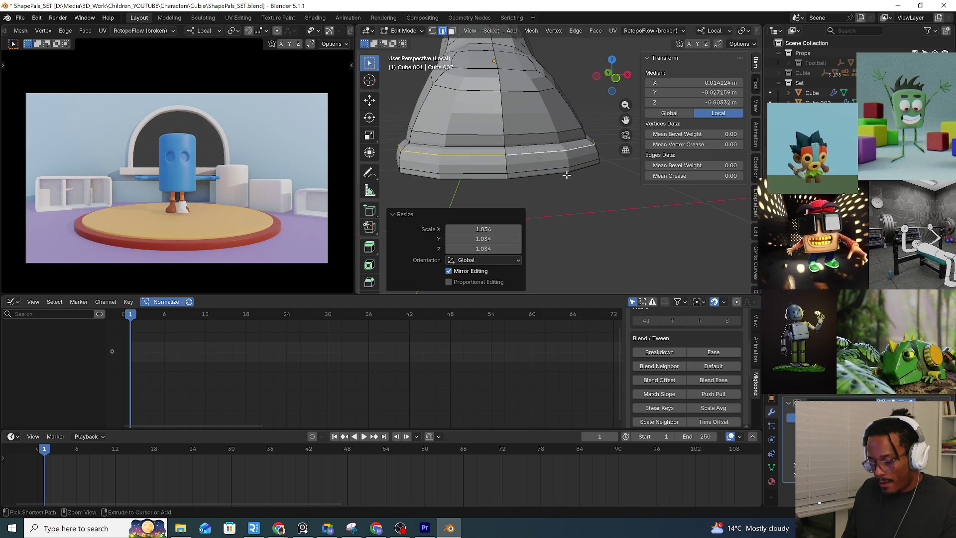
pyautogui.hotkey('ctrl', 'b')
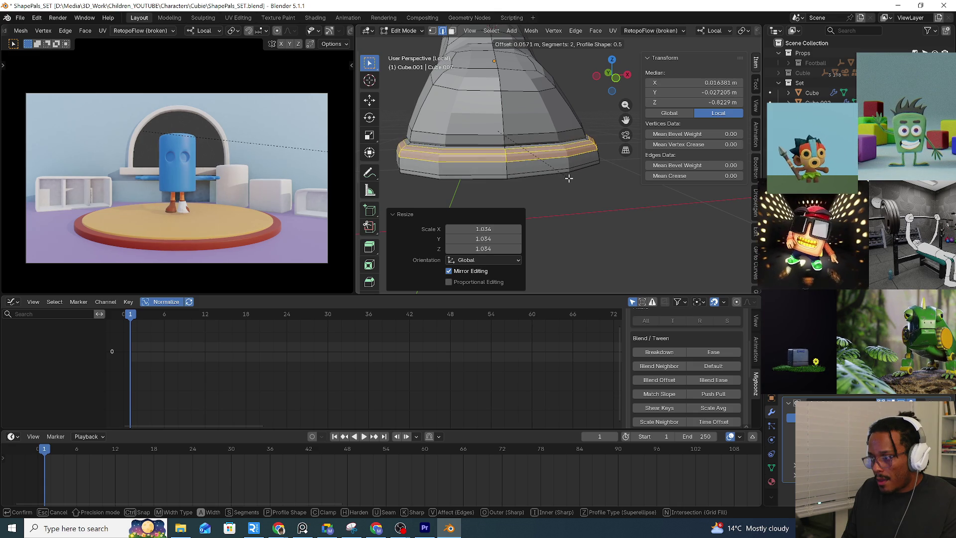
pyautogui.click(568, 178)
pyautogui.moveTo(570, 182)
pyautogui.mouseDown(button='middle')
pyautogui.moveTo(515, 196)
pyautogui.moveTo(488, 189)
pyautogui.moveTo(546, 162)
pyautogui.moveTo(505, 142)
pyautogui.moveTo(550, 151)
pyautogui.moveTo(560, 165)
pyautogui.moveTo(504, 177)
pyautogui.mouseUp(button='middle')
pyautogui.press('Tab')
pyautogui.press('Tab')
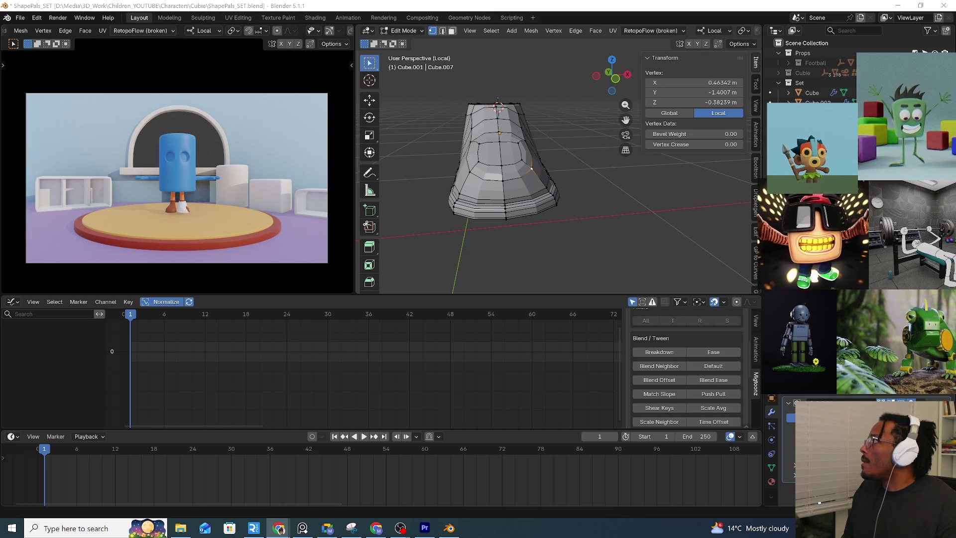
# Enable proportional editing on the shoe mesh and open its falloff shape list
pyautogui.moveTo(630, 269)
pyautogui.mouseDown(button='middle')
pyautogui.moveTo(534, 149)
pyautogui.moveTo(533, 175)
pyautogui.mouseUp(button='middle')
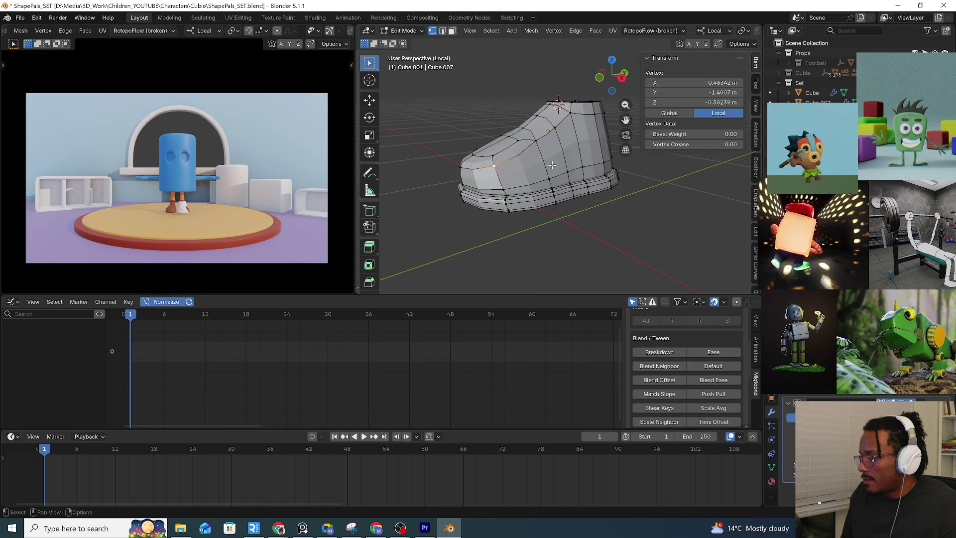
pyautogui.scroll(1, 533, 175)
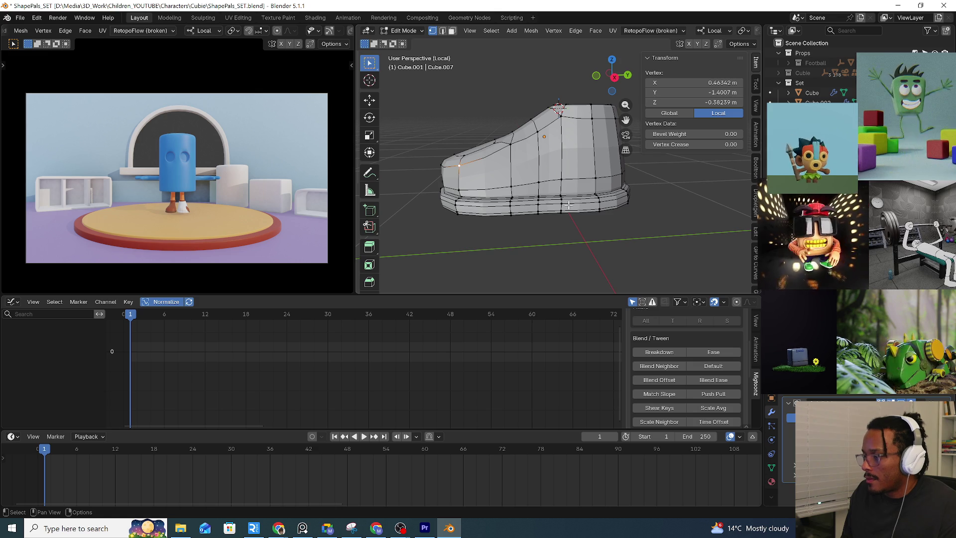
pyautogui.moveTo(523, 187)
pyautogui.mouseDown(button='middle')
pyautogui.moveTo(462, 180)
pyautogui.moveTo(506, 184)
pyautogui.mouseUp(button='middle')
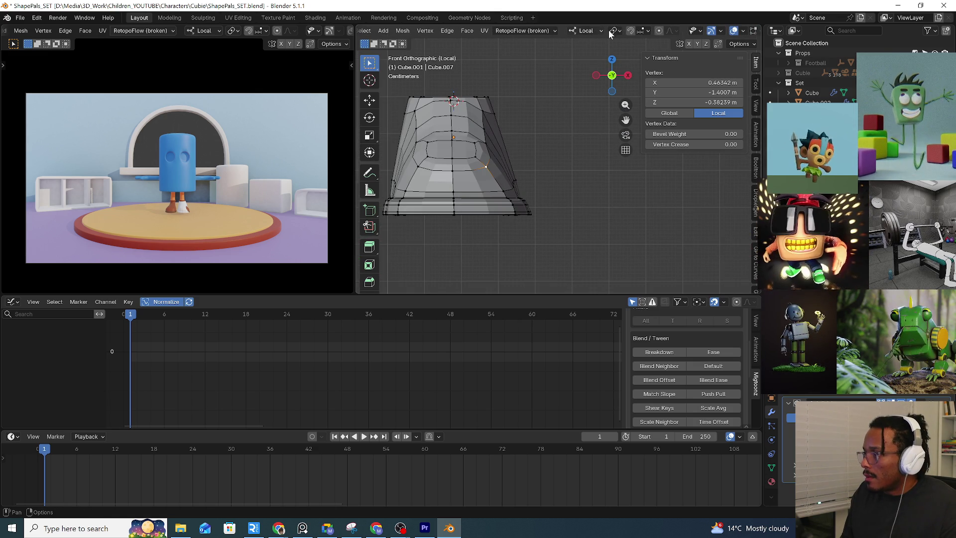
pyautogui.click(658, 31)
pyautogui.click(666, 32)
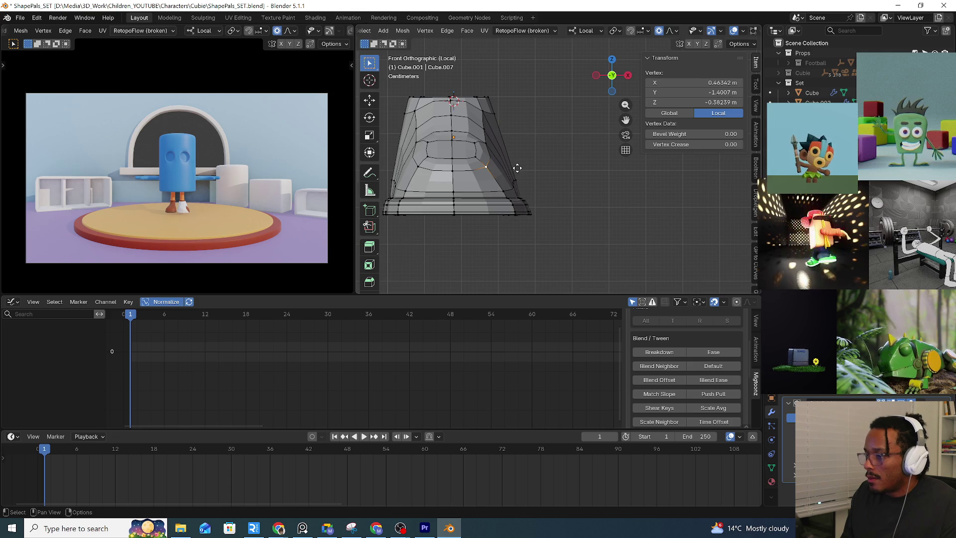
# Move and scale the front vertices with smooth proportional falloff
pyautogui.press('g')
pyautogui.scroll(10, 521, 165)
pyautogui.scroll(-5, 521, 165)
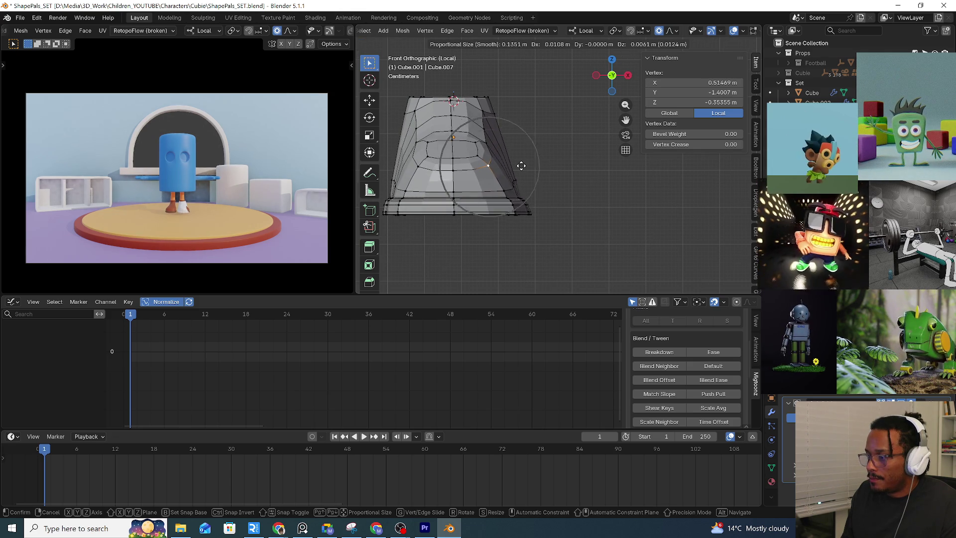
pyautogui.click(540, 165)
pyautogui.scroll(-1, 540, 164)
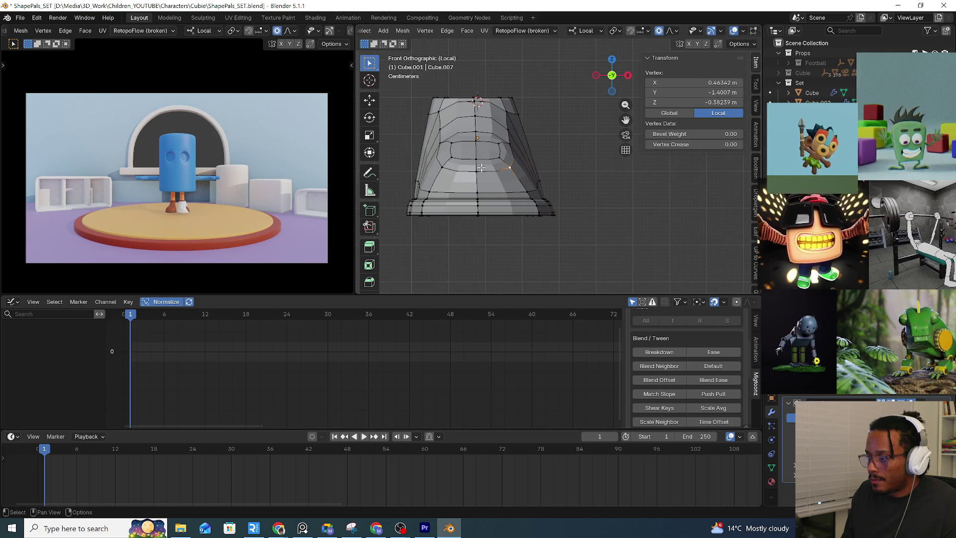
pyautogui.press('s')
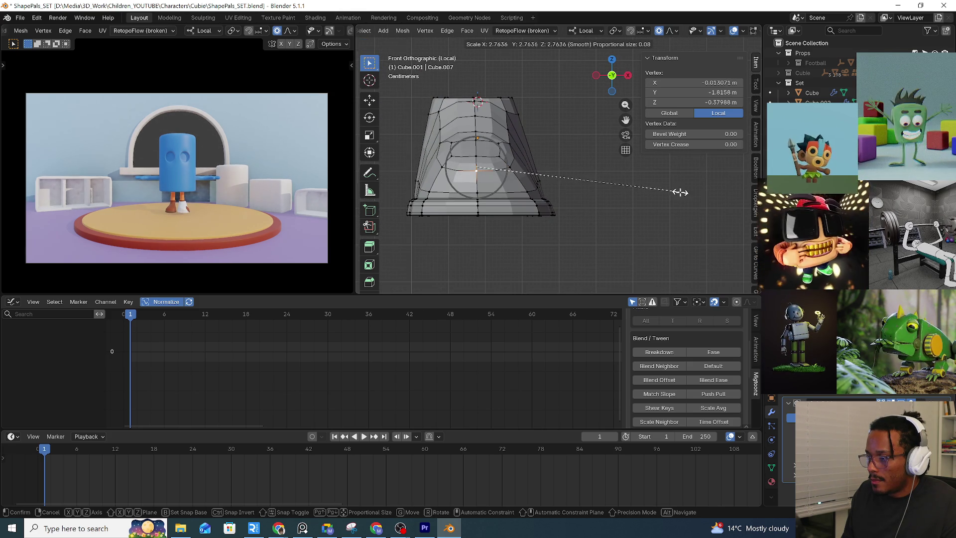
pyautogui.click(480, 174)
# Scale the shoe's side faces outward with smooth falloff so both sides bulge evenly
pyautogui.click(443, 156)
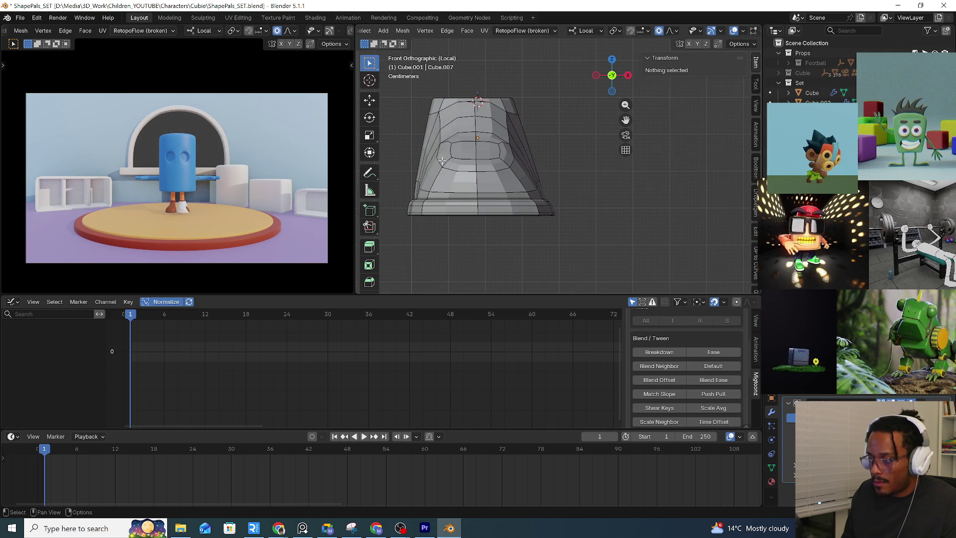
pyautogui.keyDown('shift'); pyautogui.click(502, 155); pyautogui.keyUp('shift')
pyautogui.press('s')
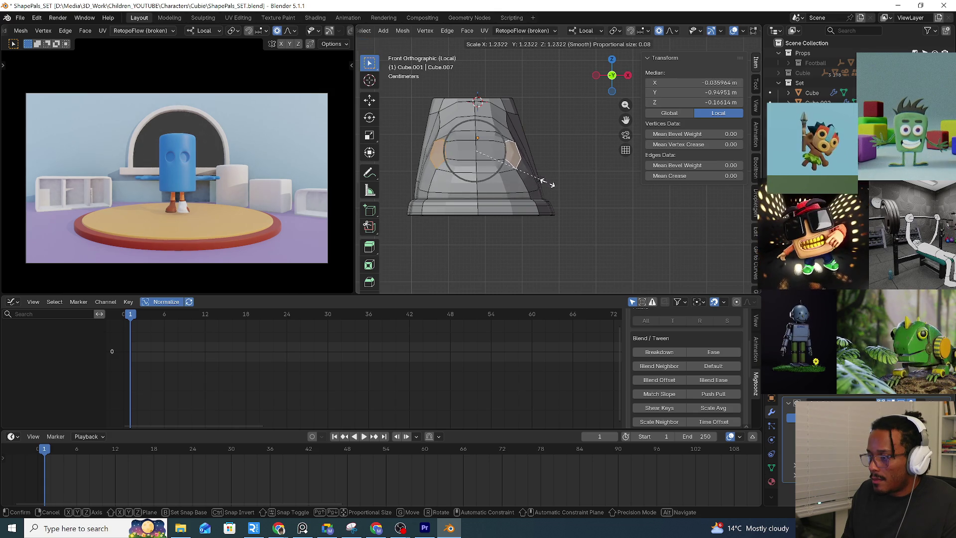
pyautogui.rightClick(568, 187)
pyautogui.press('s')
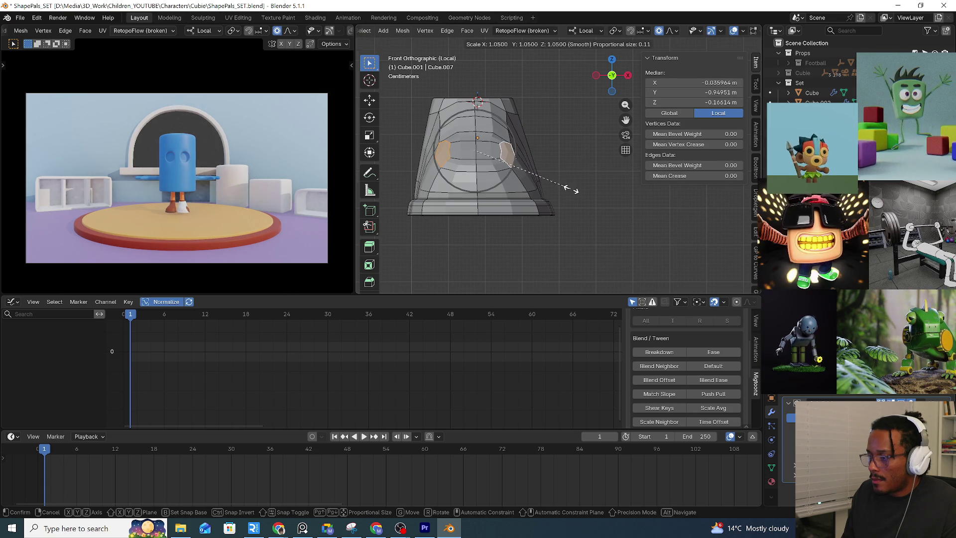
pyautogui.click(593, 196)
pyautogui.moveTo(591, 197)
pyautogui.mouseDown(button='middle')
pyautogui.moveTo(624, 210)
pyautogui.moveTo(578, 209)
pyautogui.mouseUp(button='middle')
pyautogui.click(626, 210)
# From the side view, move and lift the toe vertices with soft falloff to shape the toe profile
pyautogui.press('KP_3')
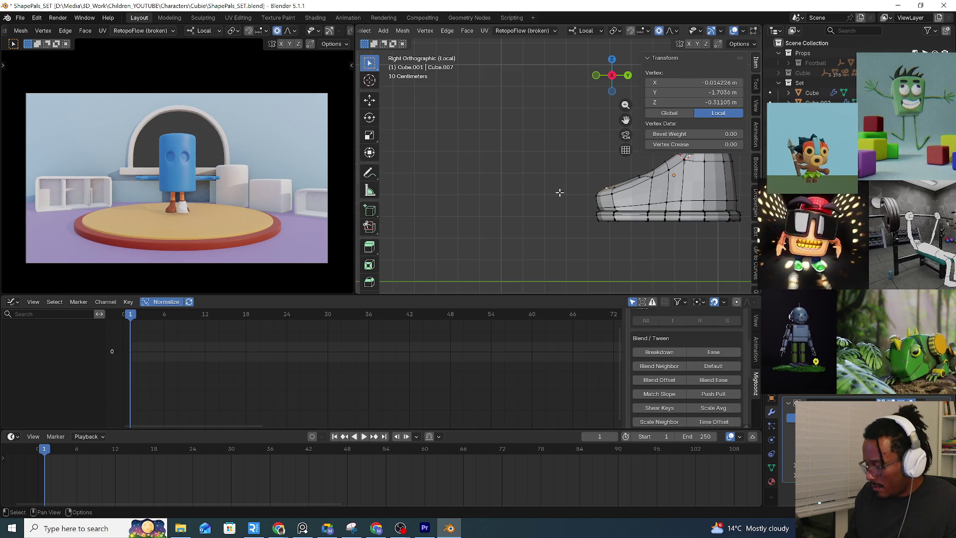
pyautogui.press('g')
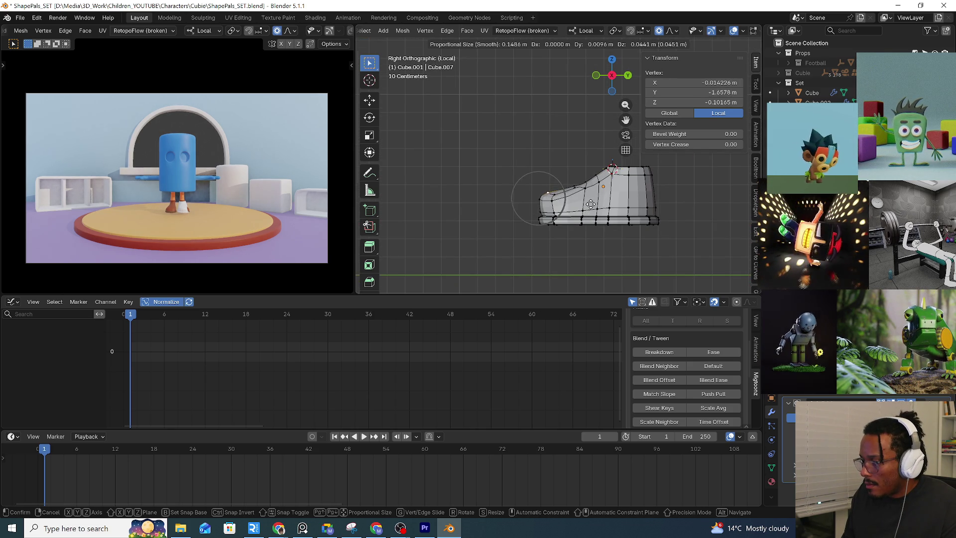
pyautogui.scroll(4, 590, 205)
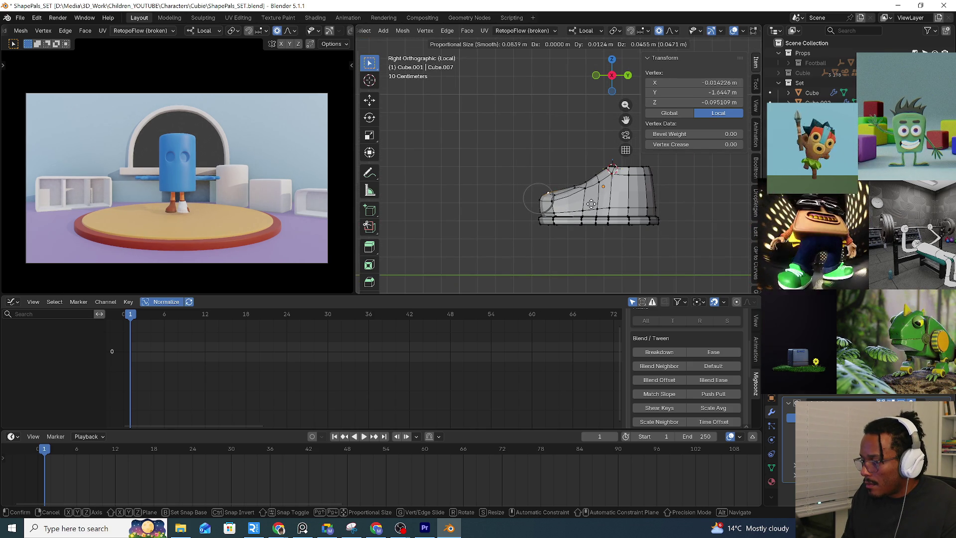
pyautogui.keyDown('alt'); pyautogui.scroll(3, 591, 204); pyautogui.keyUp('alt')
pyautogui.scroll(-2, 594, 191)
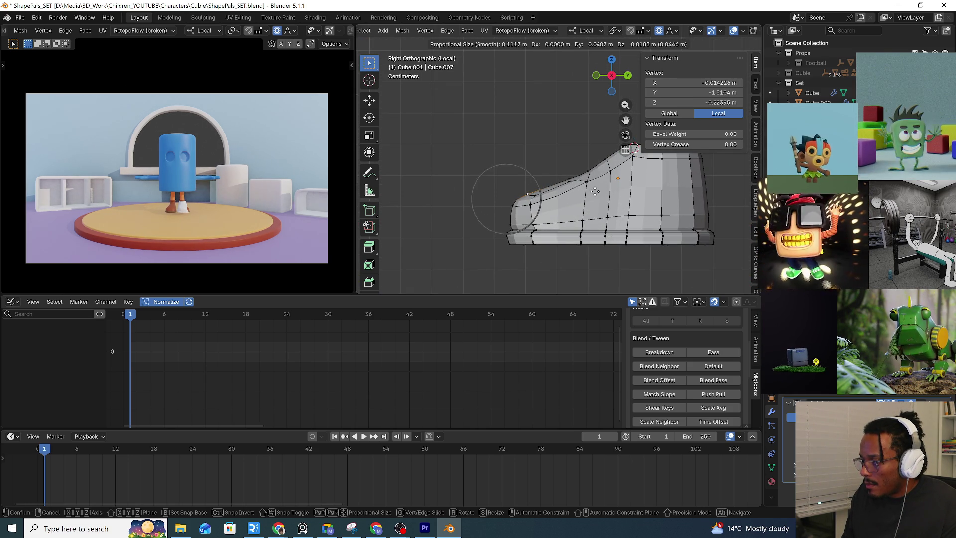
pyautogui.click(595, 191)
pyautogui.keyDown('shift'); pyautogui.click(534, 195); pyautogui.keyUp('shift')
pyautogui.moveTo(534, 195); pyautogui.dragTo(488, 191, button='middle')
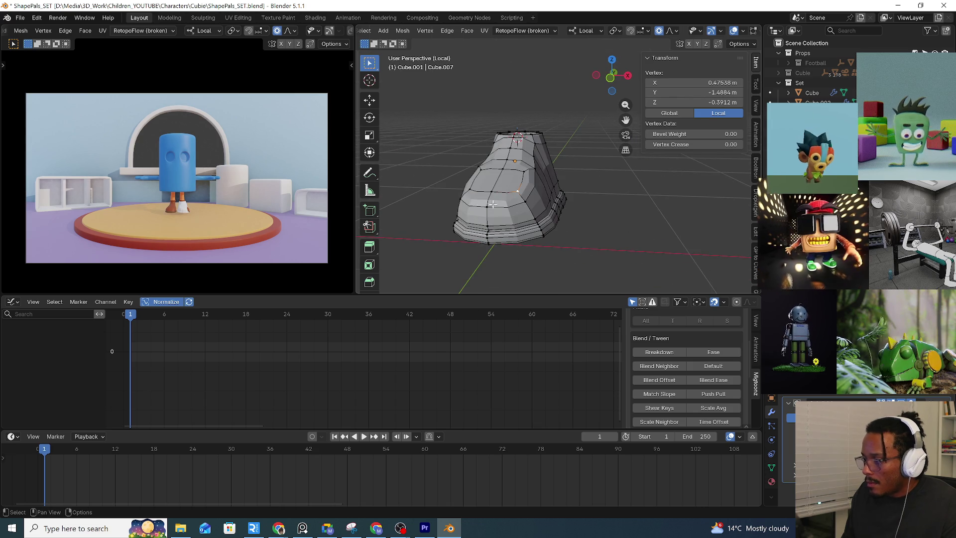
pyautogui.press('KP_3')
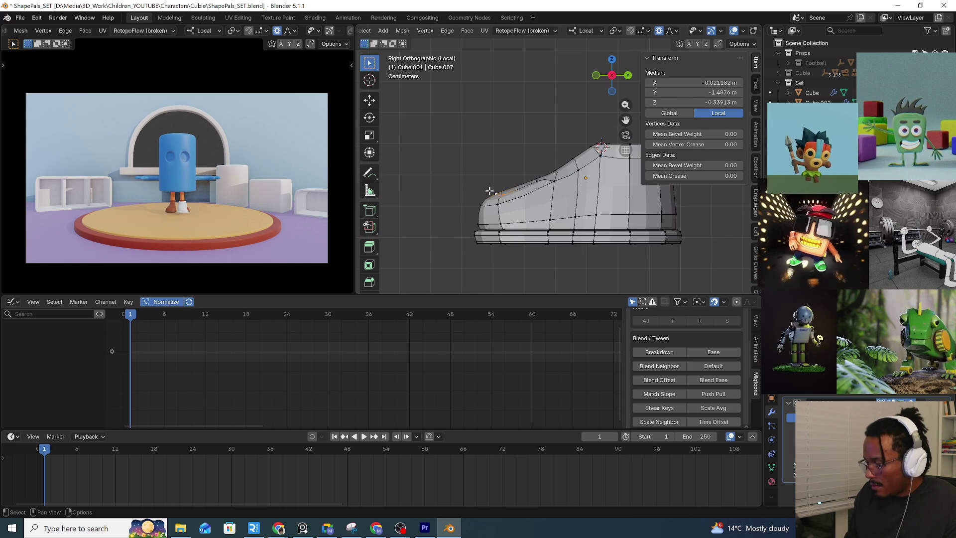
pyautogui.press('g')
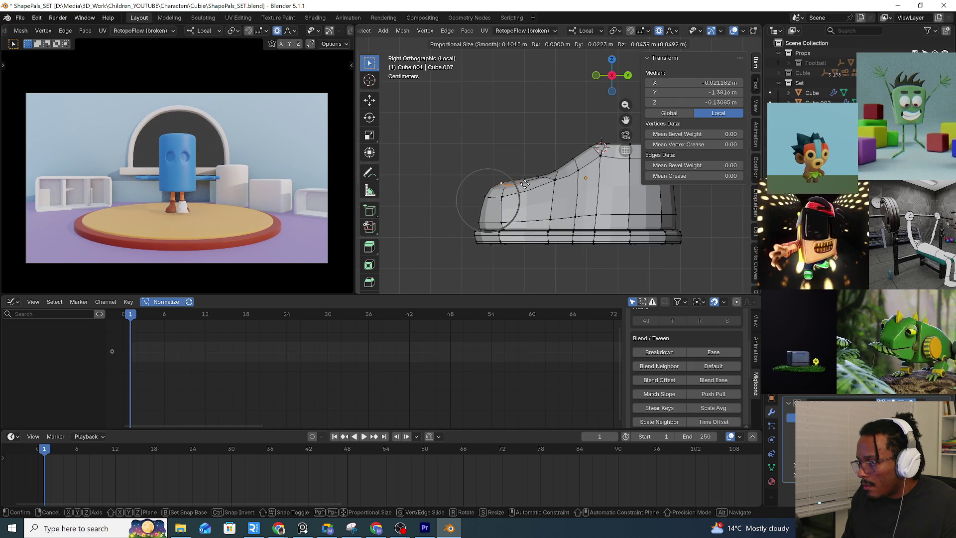
pyautogui.click(526, 185)
# Add another edge loop running around the shoe's body
pyautogui.moveTo(525, 185)
pyautogui.mouseDown(button='middle')
pyautogui.moveTo(694, 233)
pyautogui.moveTo(590, 212)
pyautogui.moveTo(642, 219)
pyautogui.moveTo(566, 259)
pyautogui.moveTo(693, 263)
pyautogui.moveTo(532, 238)
pyautogui.moveTo(575, 238)
pyautogui.moveTo(554, 236)
pyautogui.mouseUp(button='middle')
pyautogui.hotkey('ctrl', 'r')
pyautogui.click(621, 251)
pyautogui.scroll(3, 599, 234)
pyautogui.scroll(3, 569, 239)
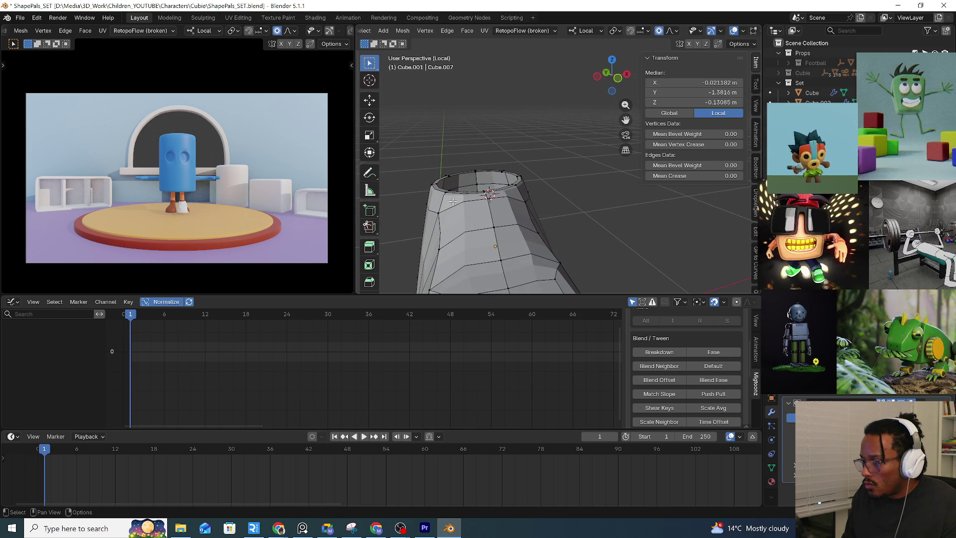
# Select the edge loop around the ankle rim and give it a narrow bevel
pyautogui.click(489, 192)
pyautogui.moveTo(488, 193); pyautogui.dragTo(479, 213, button='middle')
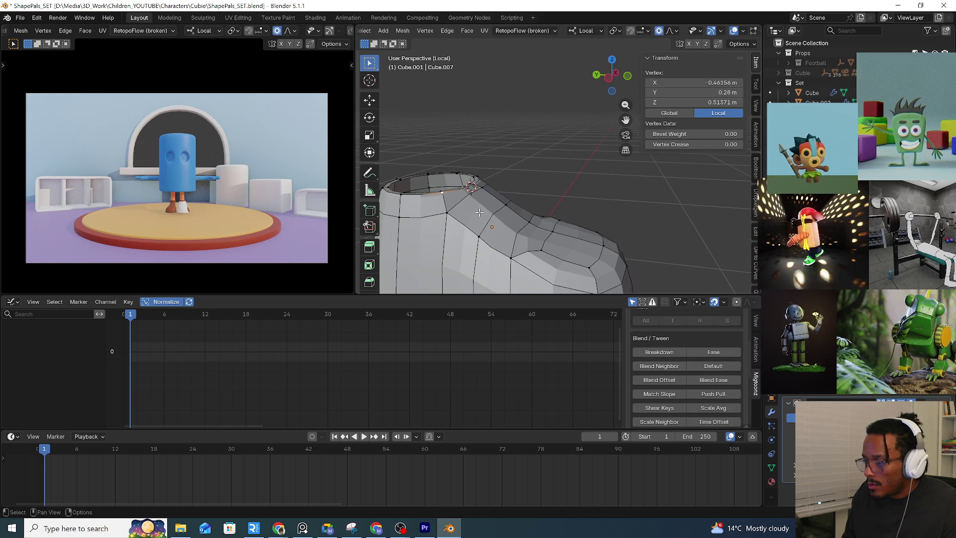
pyautogui.hotkey('alt', 'a')
pyautogui.keyDown('alt'); pyautogui.click(453, 211); pyautogui.keyUp('alt')
pyautogui.moveTo(470, 202)
pyautogui.mouseDown(button='middle')
pyautogui.moveTo(510, 156)
pyautogui.moveTo(488, 152)
pyautogui.mouseUp(button='middle')
pyautogui.hotkey('ctrl', 'b')
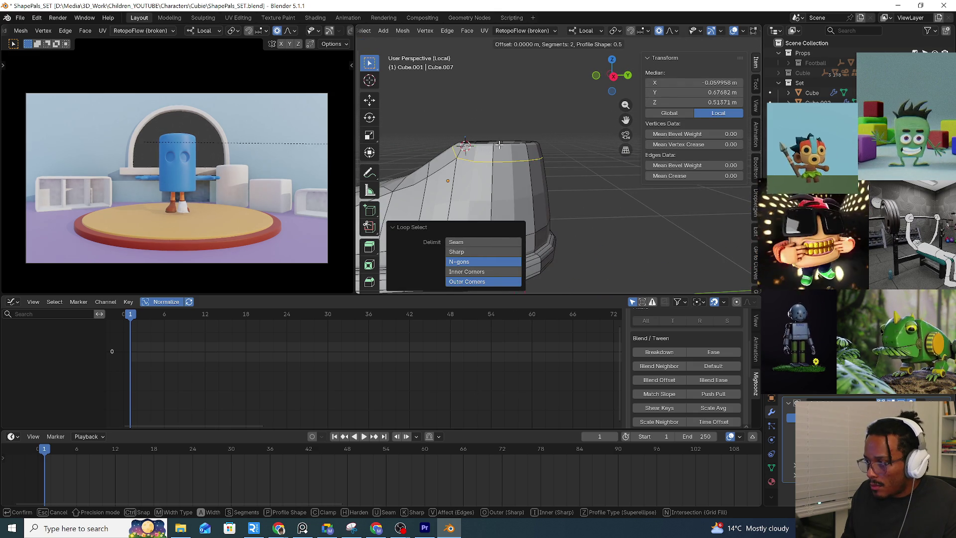
pyautogui.press('Escape')
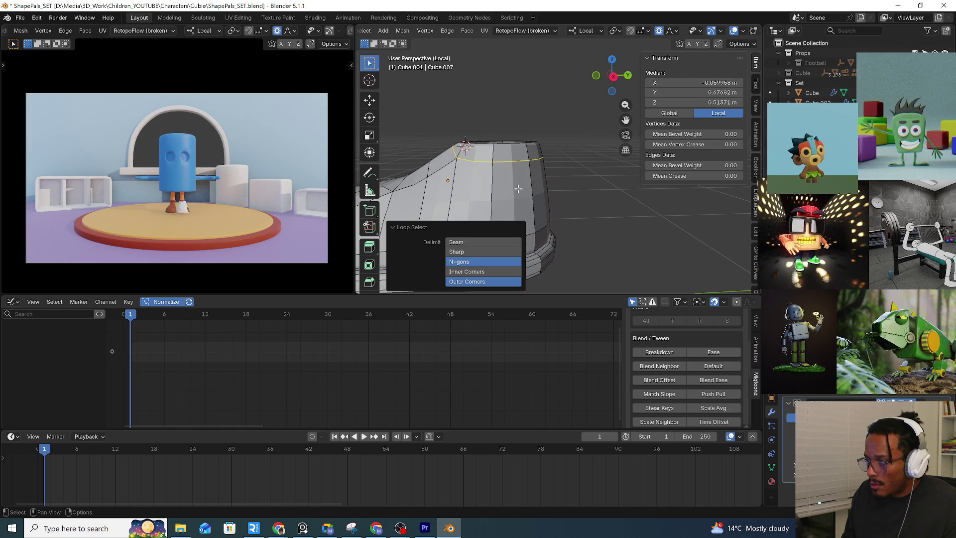
pyautogui.hotkey('ctrl', 'b')
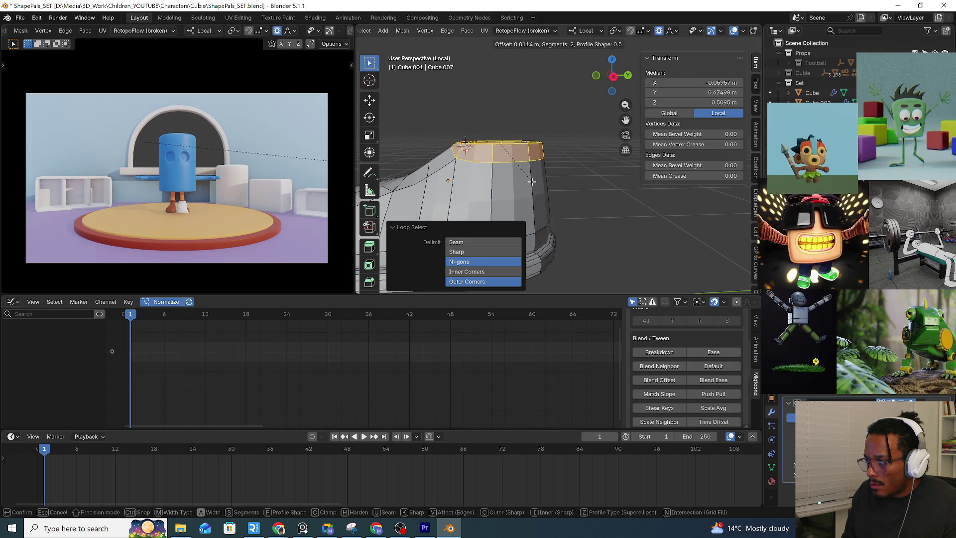
pyautogui.press('Escape')
# Return to object mode and bring up the Apply transform options for the shoe
pyautogui.moveTo(531, 181)
pyautogui.mouseDown(button='middle')
pyautogui.moveTo(597, 215)
pyautogui.moveTo(578, 191)
pyautogui.mouseUp(button='middle')
pyautogui.press('Tab')
pyautogui.hotkey('ctrl', 'a')
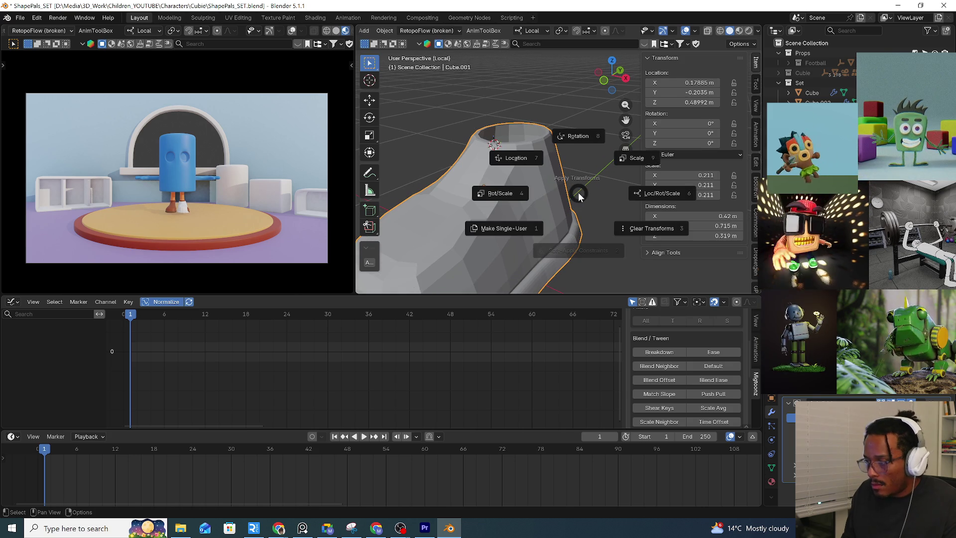
# Apply the shoe's scale, then bevel the top edge loop into two loops
pyautogui.click(621, 165)
pyautogui.moveTo(620, 164); pyautogui.dragTo(524, 169, button='middle')
pyautogui.press('Tab')
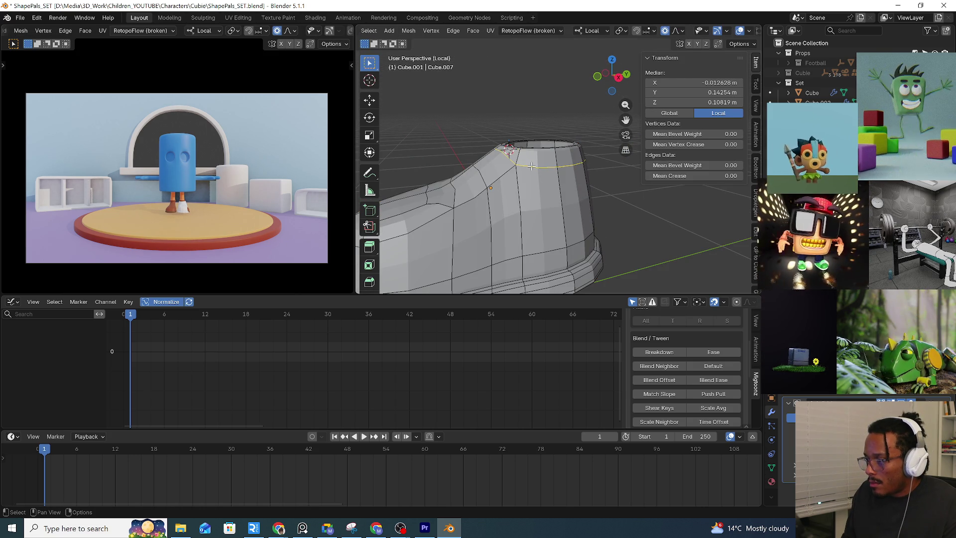
pyautogui.hotkey('ctrl', 'b')
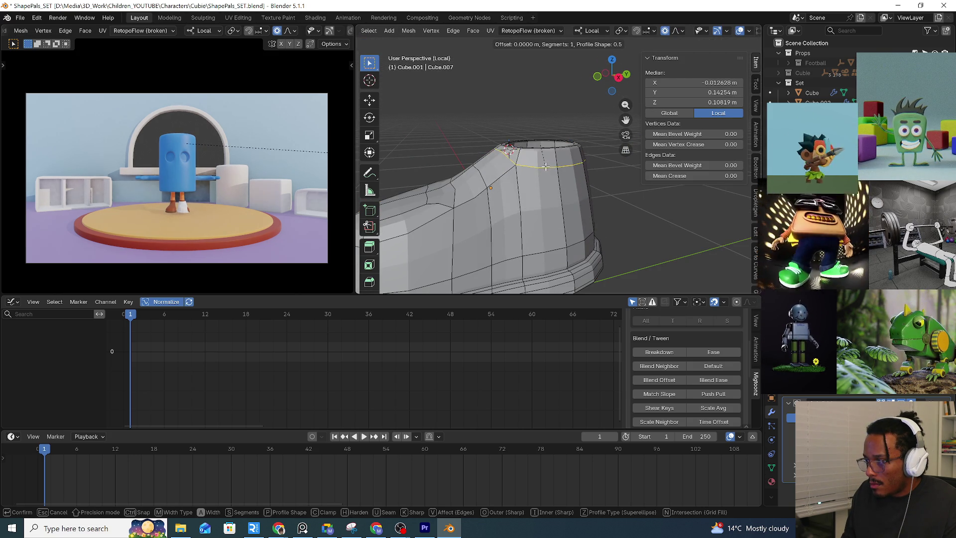
pyautogui.click(523, 187)
# Add a loop cut slid tight against the ankle rim and check the result in object mode
pyautogui.moveTo(523, 187)
pyautogui.mouseDown(button='middle')
pyautogui.moveTo(502, 215)
pyautogui.moveTo(555, 179)
pyautogui.moveTo(506, 168)
pyautogui.mouseUp(button='middle')
pyautogui.scroll(4, 554, 180)
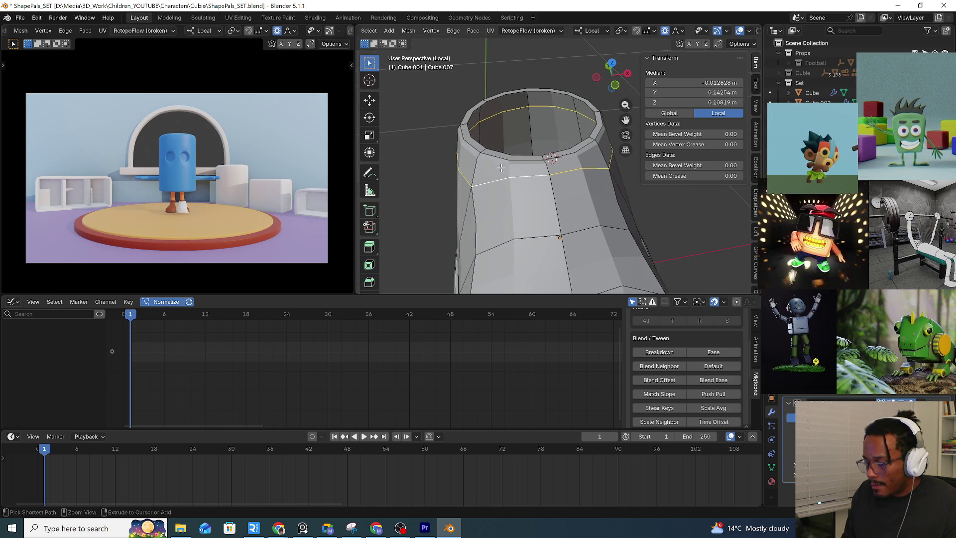
pyautogui.click(476, 162)
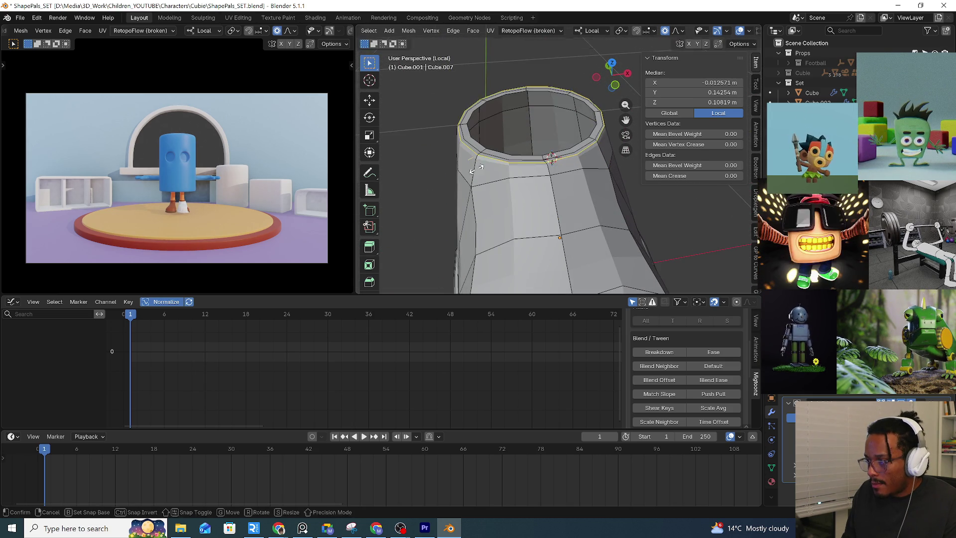
pyautogui.click(473, 195)
pyautogui.click(526, 145)
pyautogui.moveTo(527, 145); pyautogui.dragTo(501, 143, button='middle')
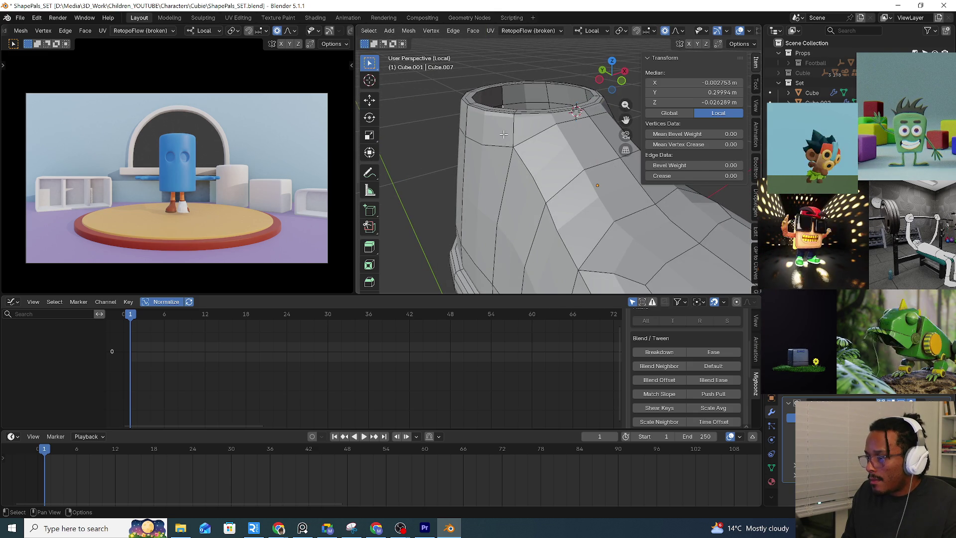
pyautogui.press('Tab')
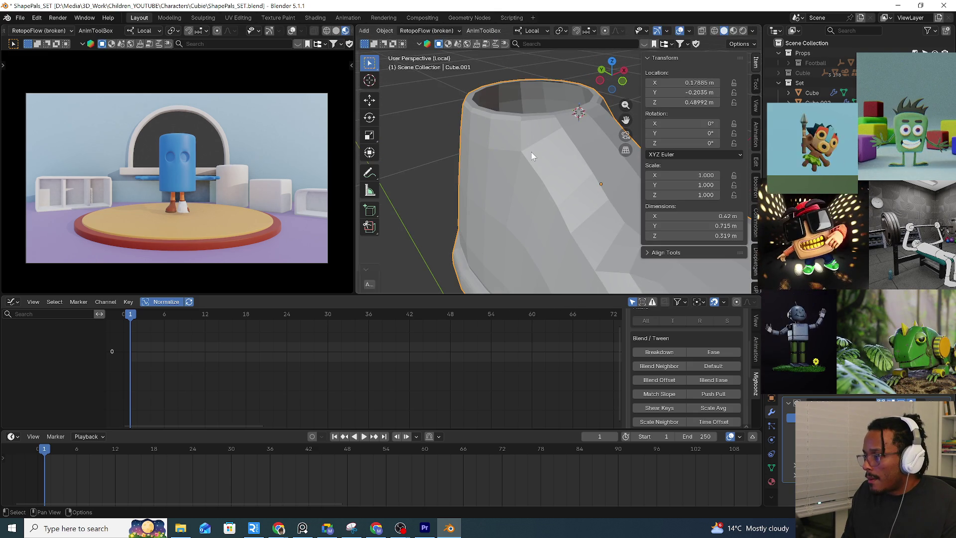
# Add a Subdivision Surface modifier to the shoe and shade it smooth
pyautogui.press('Tab')
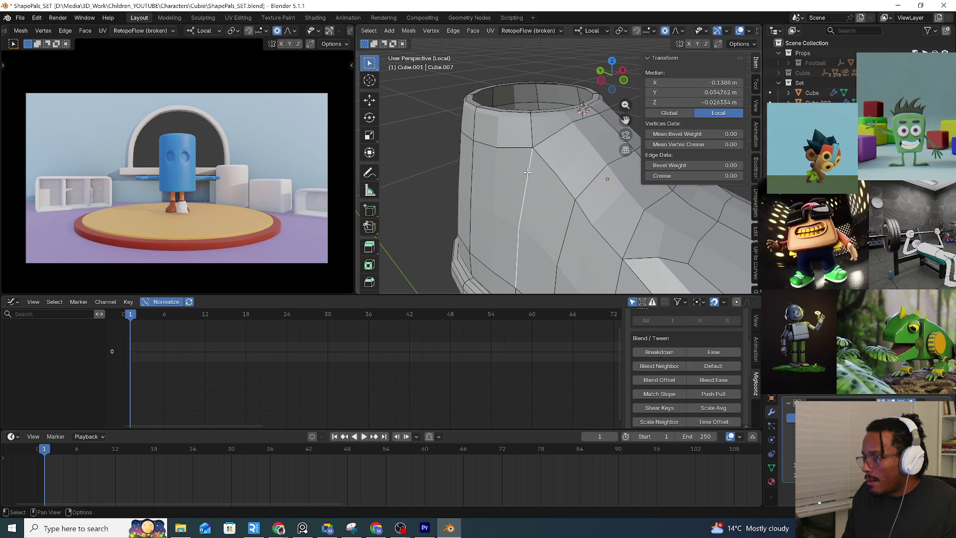
pyautogui.press('Tab')
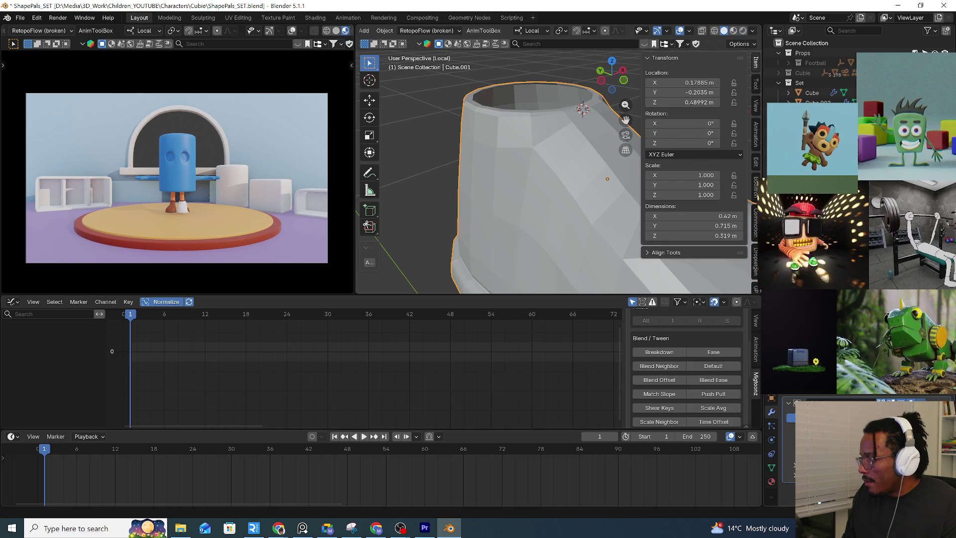
pyautogui.scroll(-5, 527, 217)
pyautogui.scroll(-3, 536, 207)
pyautogui.press('Tab')
pyautogui.moveTo(535, 206)
pyautogui.mouseDown(button='middle')
pyautogui.moveTo(575, 221)
pyautogui.moveTo(538, 221)
pyautogui.mouseUp(button='middle')
pyautogui.press('Tab')
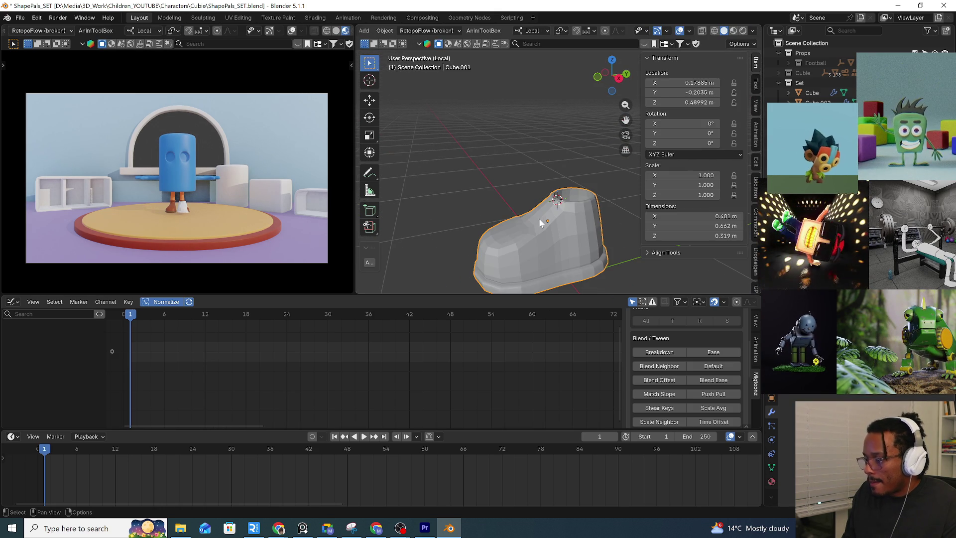
pyautogui.rightClick(541, 227)
pyautogui.click(542, 228)
pyautogui.moveTo(541, 228)
pyautogui.mouseDown(button='middle')
pyautogui.moveTo(530, 200)
pyautogui.moveTo(561, 183)
pyautogui.moveTo(593, 226)
pyautogui.moveTo(475, 215)
pyautogui.mouseUp(button='middle')
pyautogui.rightClick(562, 184)
pyautogui.click(560, 184)
# Inspect the smoothed shoe and its ankle opening from directly above
pyautogui.moveTo(542, 227)
pyautogui.mouseDown(button='middle')
pyautogui.moveTo(522, 175)
pyautogui.moveTo(587, 128)
pyautogui.moveTo(567, 135)
pyautogui.mouseUp(button='middle')
pyautogui.press('Tab')
pyautogui.moveTo(504, 180)
pyautogui.mouseDown(button='middle')
pyautogui.moveTo(533, 196)
pyautogui.moveTo(604, 158)
pyautogui.moveTo(494, 168)
pyautogui.mouseUp(button='middle')
pyautogui.scroll(3, 533, 196)
pyautogui.scroll(3, 553, 161)
pyautogui.scroll(2, 489, 166)
pyautogui.scroll(2, 489, 166)
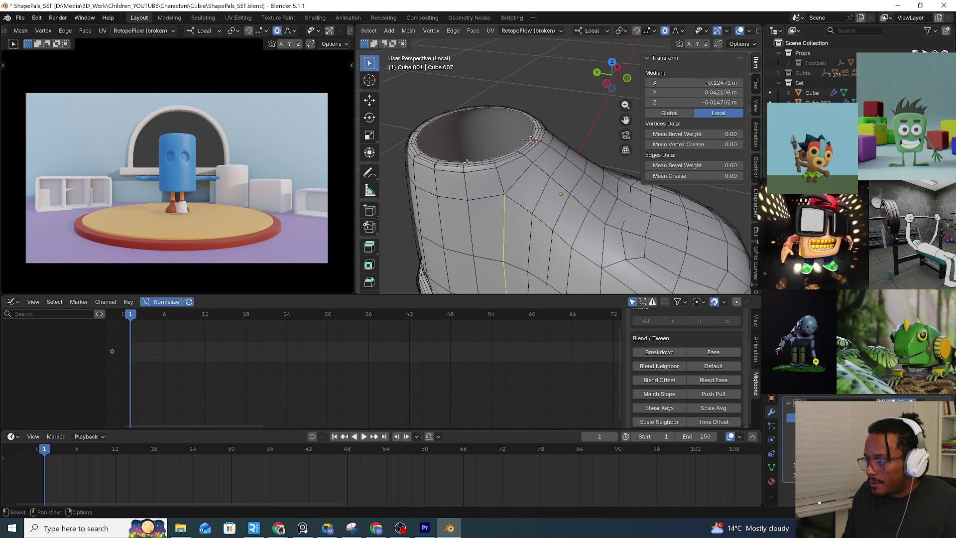
pyautogui.moveTo(455, 137)
pyautogui.mouseDown(button='middle')
pyautogui.moveTo(513, 199)
pyautogui.moveTo(539, 200)
pyautogui.moveTo(533, 215)
pyautogui.moveTo(583, 172)
pyautogui.mouseUp(button='middle')
pyautogui.scroll(-3, 513, 199)
pyautogui.scroll(-5, 537, 206)
pyautogui.press('KP_7')
pyautogui.scroll(5, 533, 215)
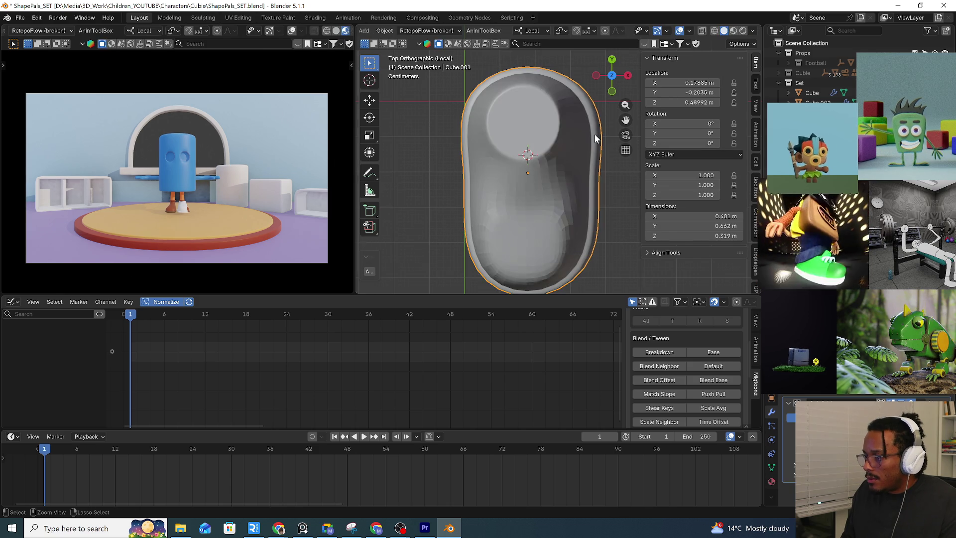
# Turn off see-through display and review the whole shoe before returning to mesh editing
pyautogui.press('Tab')
pyautogui.hotkey('alt', 'z')
pyautogui.press('Tab')
pyautogui.moveTo(595, 134); pyautogui.dragTo(523, 112, button='middle')
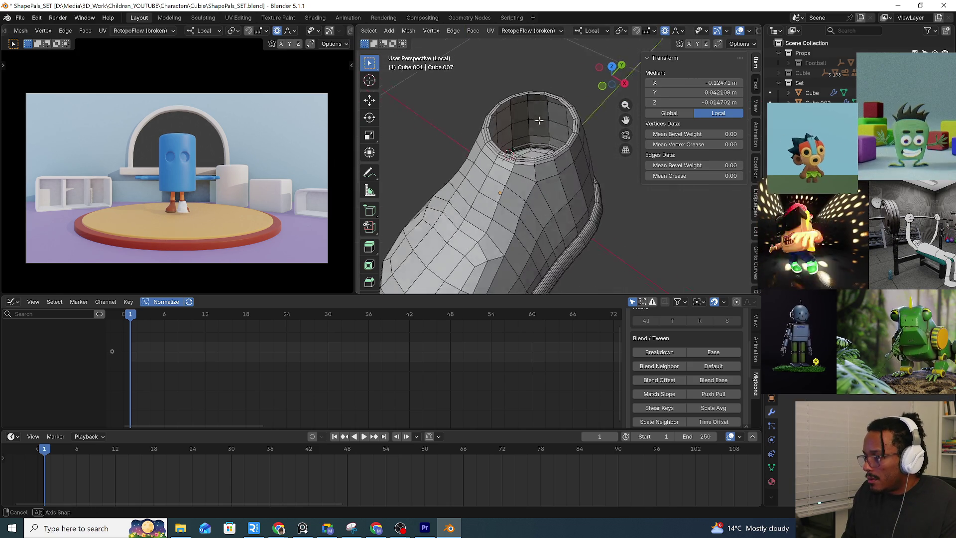
pyautogui.press('Tab')
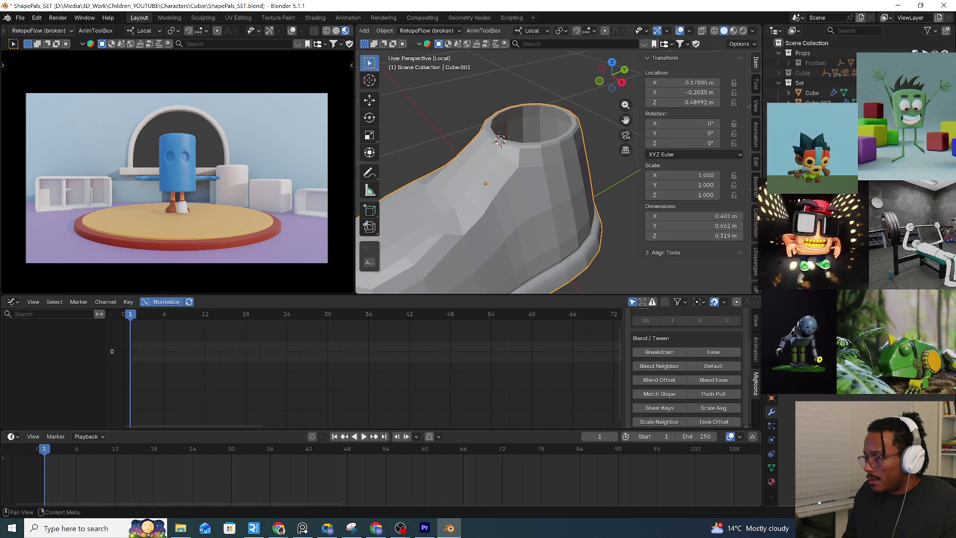
pyautogui.scroll(-4, 503, 199)
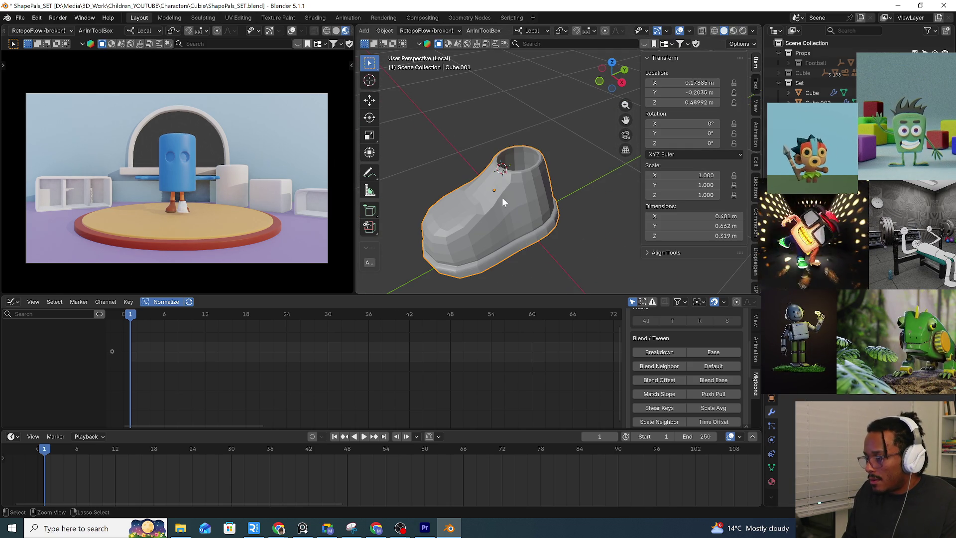
pyautogui.moveTo(502, 197)
pyautogui.mouseDown(button='middle')
pyautogui.moveTo(542, 215)
pyautogui.moveTo(529, 215)
pyautogui.moveTo(526, 175)
pyautogui.mouseUp(button='middle')
pyautogui.press('Tab')
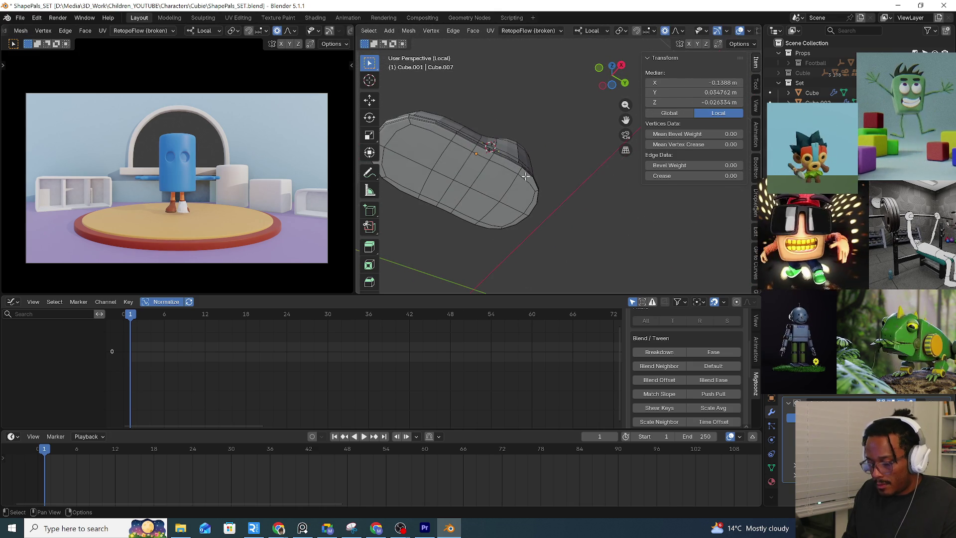
# Select the edge loop around the heel and view it from above, ready to shift it
pyautogui.hotkey('alt', 'a')
pyautogui.keyDown('alt'); pyautogui.click(528, 176); pyautogui.keyUp('alt')
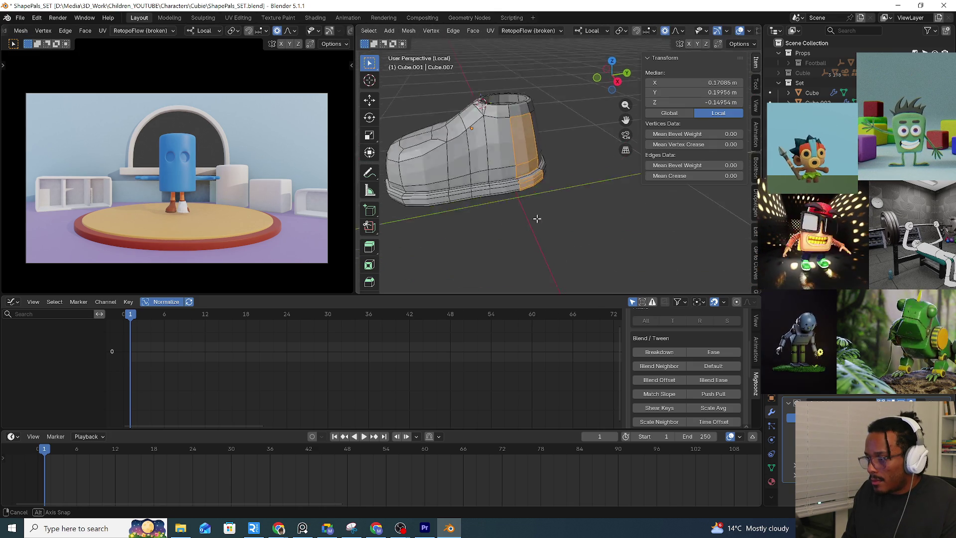
pyautogui.moveTo(527, 177); pyautogui.dragTo(543, 176, button='middle')
pyautogui.hotkey('alt', 'a')
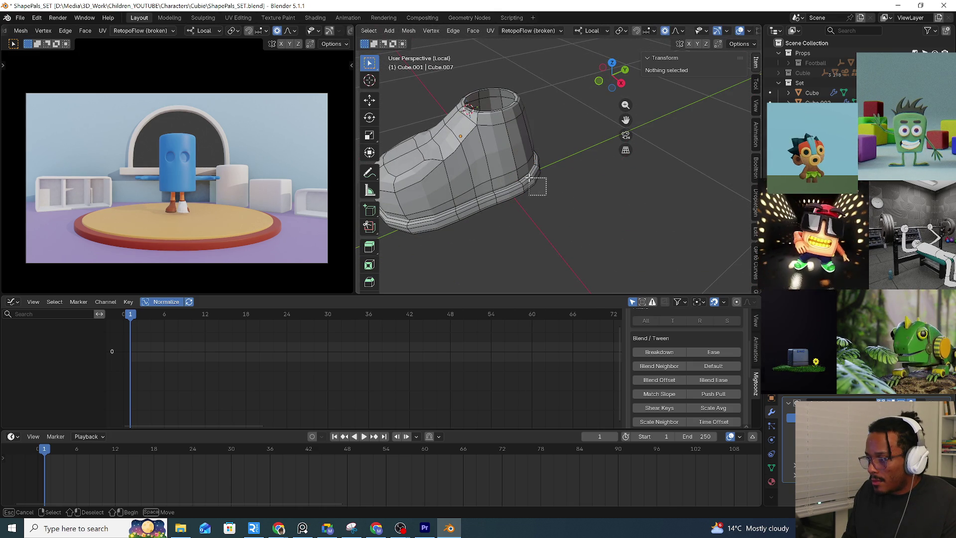
pyautogui.keyDown('alt'); pyautogui.click(529, 179); pyautogui.keyUp('alt')
pyautogui.press('KP_7')
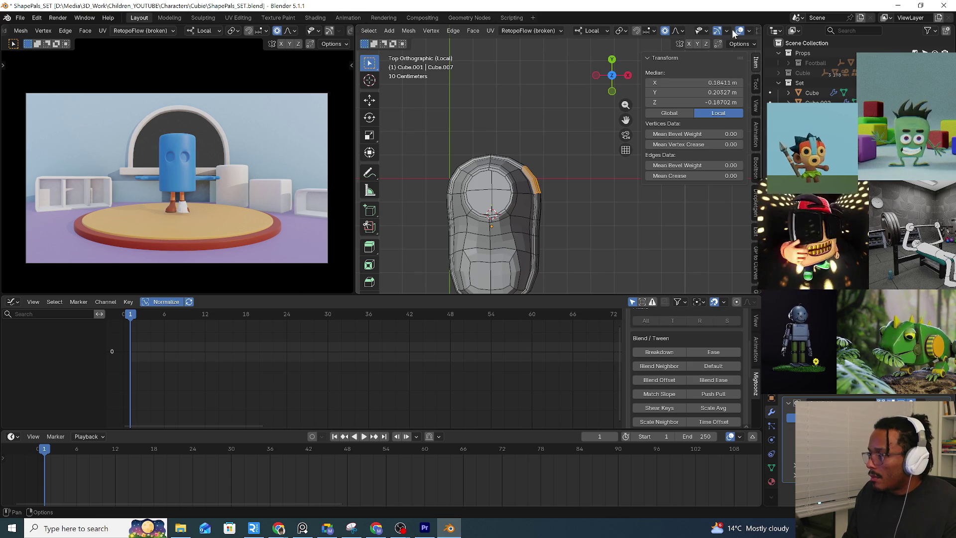
# With X-ray on, push the shoe's left-side edge vertices outward using proportional falloff
pyautogui.click(549, 151)
pyautogui.keyDown('shift'); pyautogui.moveTo(549, 151); pyautogui.dragTo(507, 126, button='middle'); pyautogui.keyUp('shift')
pyautogui.keyDown('alt'); pyautogui.click(508, 126); pyautogui.keyUp('alt')
pyautogui.press('g')
pyautogui.press('y')
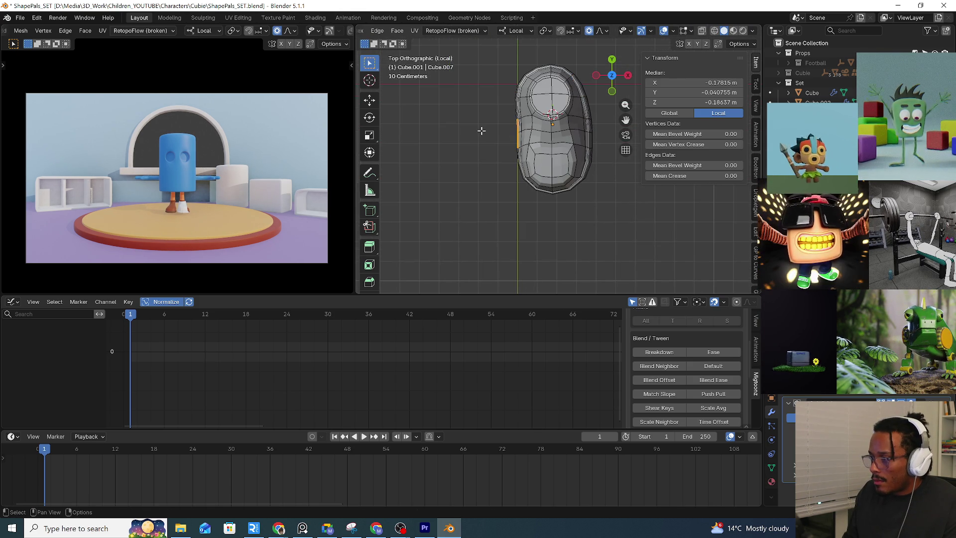
pyautogui.hotkey('alt', 'z')
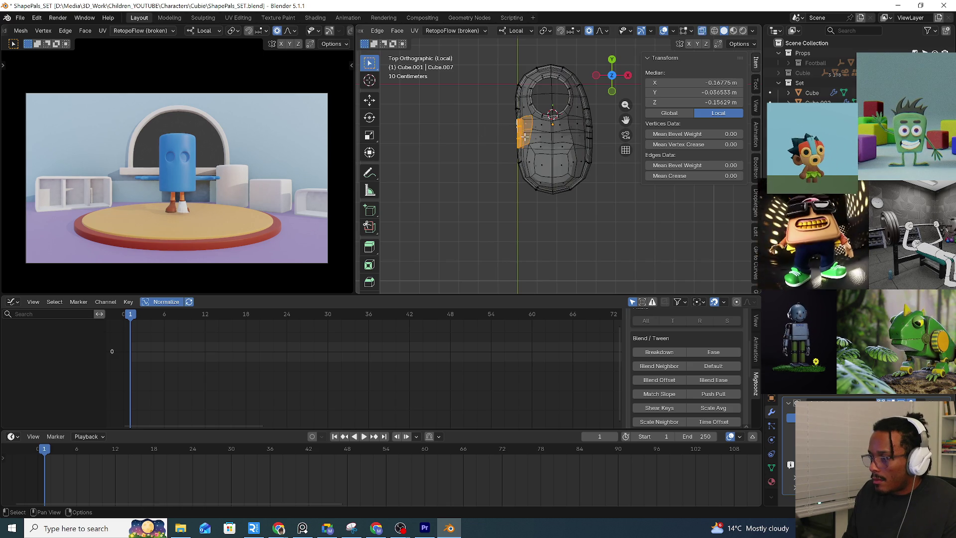
pyautogui.moveTo(526, 136); pyautogui.dragTo(509, 161)
pyautogui.keyDown('shift'); pyautogui.moveTo(527, 142); pyautogui.dragTo(511, 147, button='middle'); pyautogui.keyUp('shift')
pyautogui.press('g')
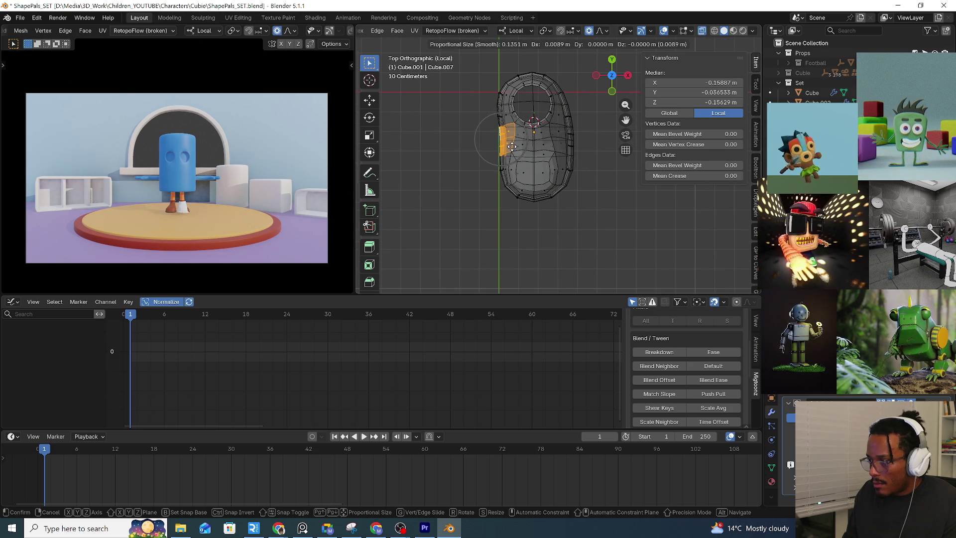
pyautogui.click(513, 147)
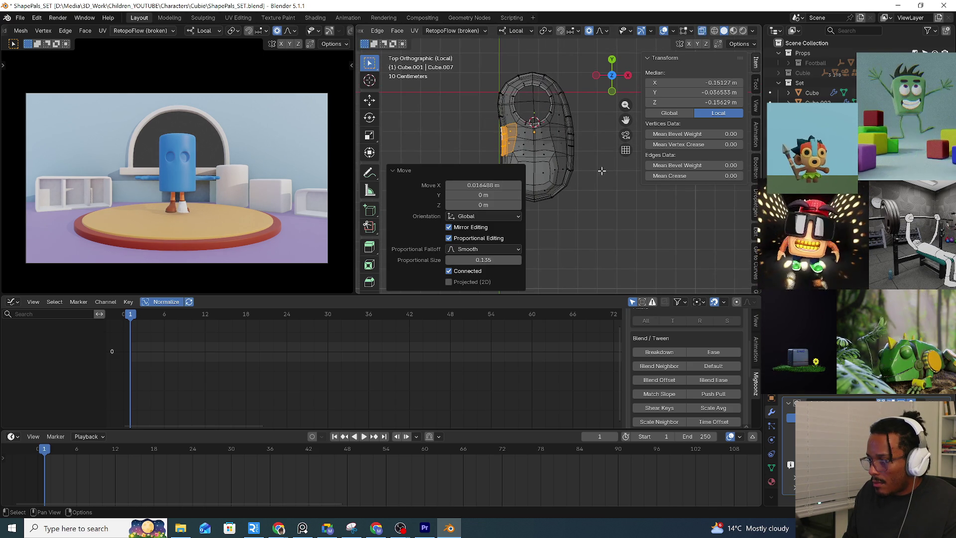
# Nudge the right-side and lower-right edge vertices sideways along X with smooth falloff
pyautogui.moveTo(585, 191); pyautogui.dragTo(567, 148)
pyautogui.keyDown('shift'); pyautogui.moveTo(588, 149); pyautogui.dragTo(594, 153, button='middle'); pyautogui.keyUp('shift')
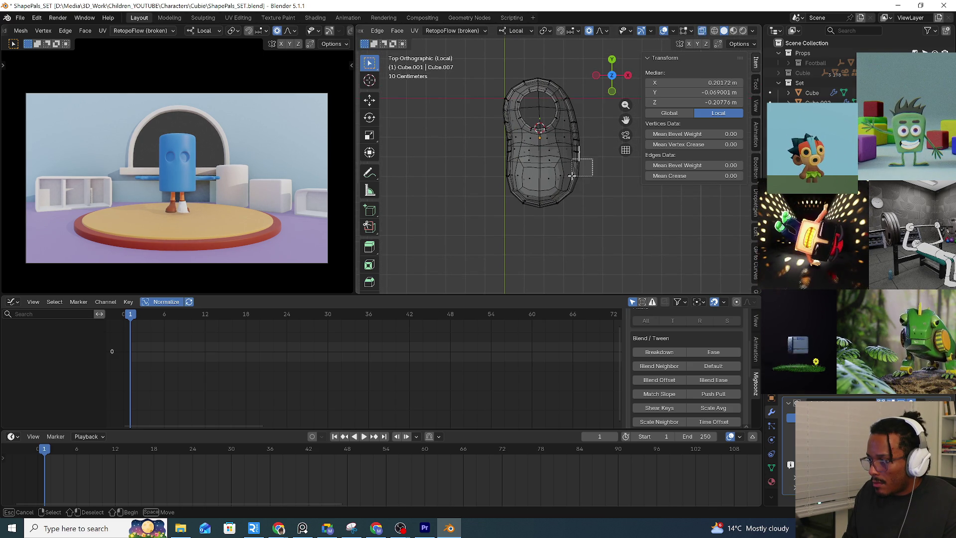
pyautogui.click(593, 171)
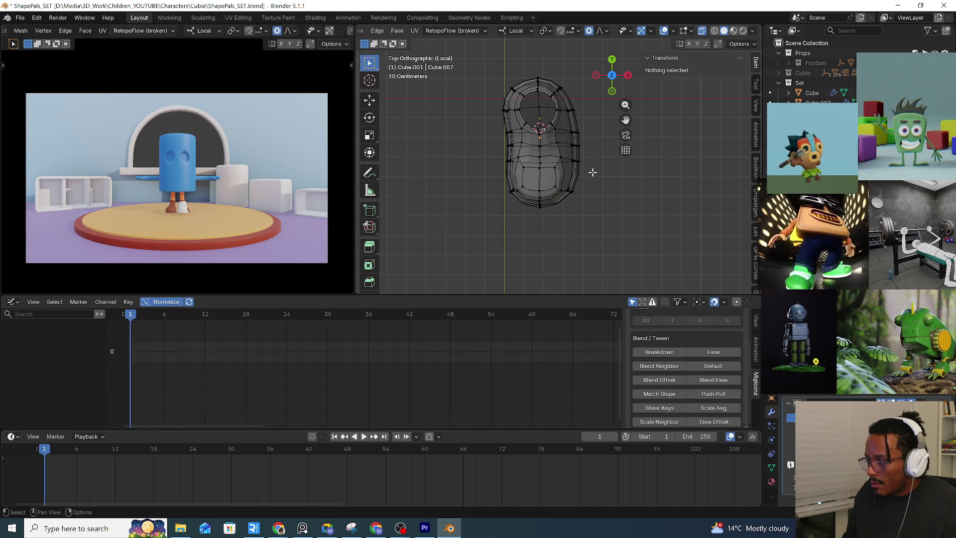
pyautogui.moveTo(575, 158); pyautogui.dragTo(575, 159)
pyautogui.press('g')
pyautogui.press('x')
pyautogui.click(590, 148)
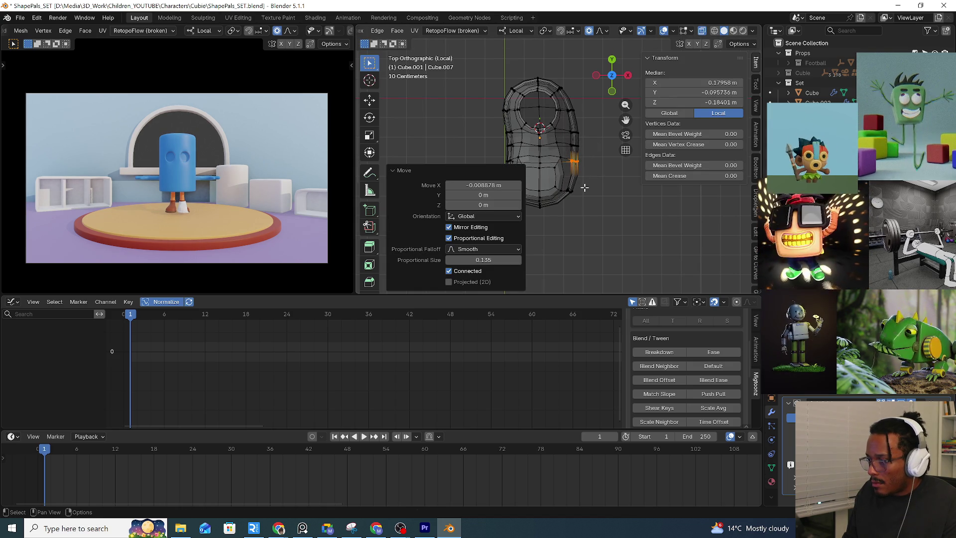
pyautogui.press('g')
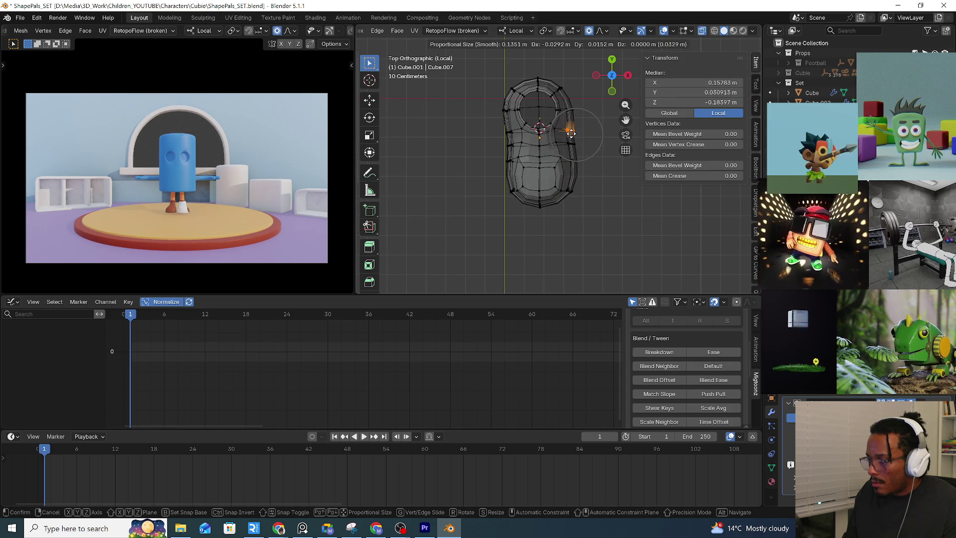
pyautogui.click(572, 132)
pyautogui.click(567, 144)
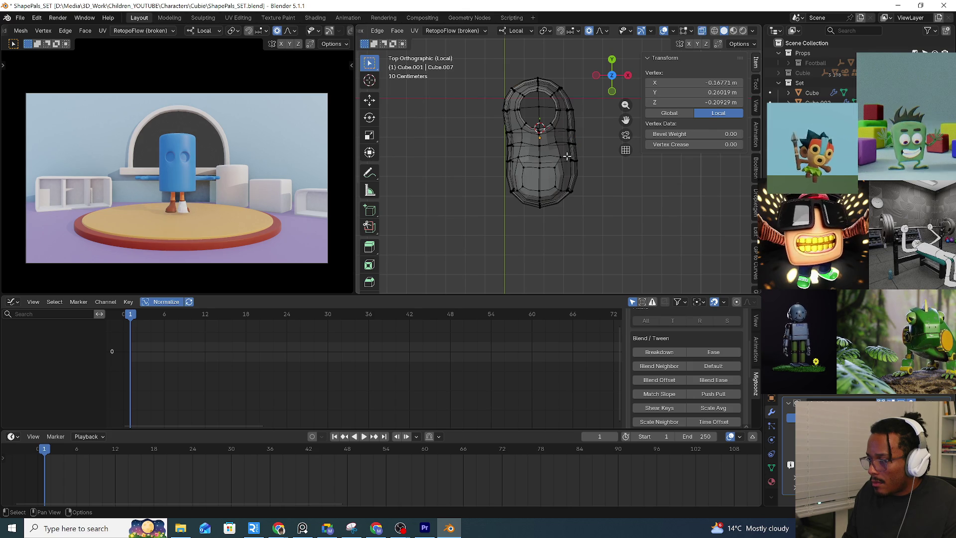
pyautogui.moveTo(566, 194); pyautogui.dragTo(568, 196)
pyautogui.press('g')
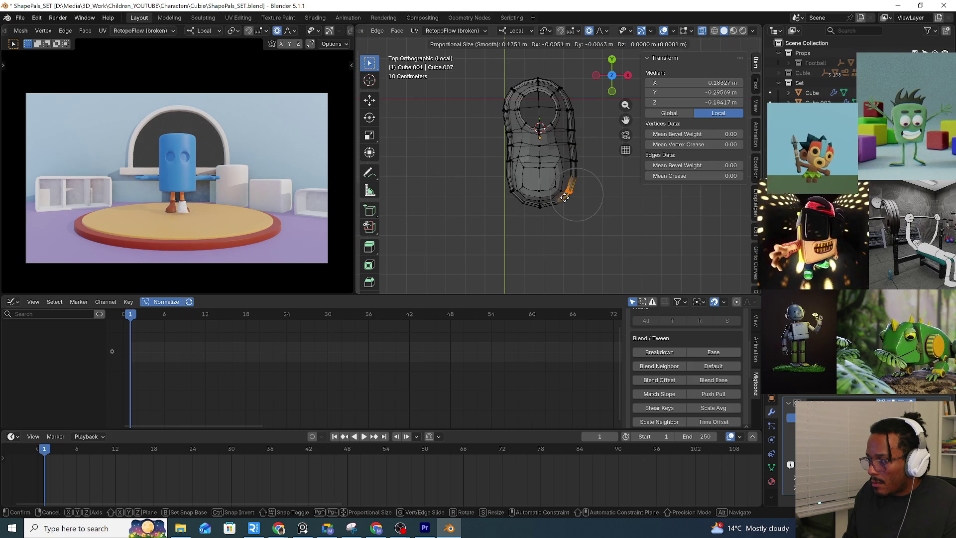
pyautogui.click(562, 197)
pyautogui.press('g')
pyautogui.press('x')
pyautogui.click(575, 169)
# From side view, shift the front edge loop and tilt it about 11 degrees
pyautogui.press('KP_3')
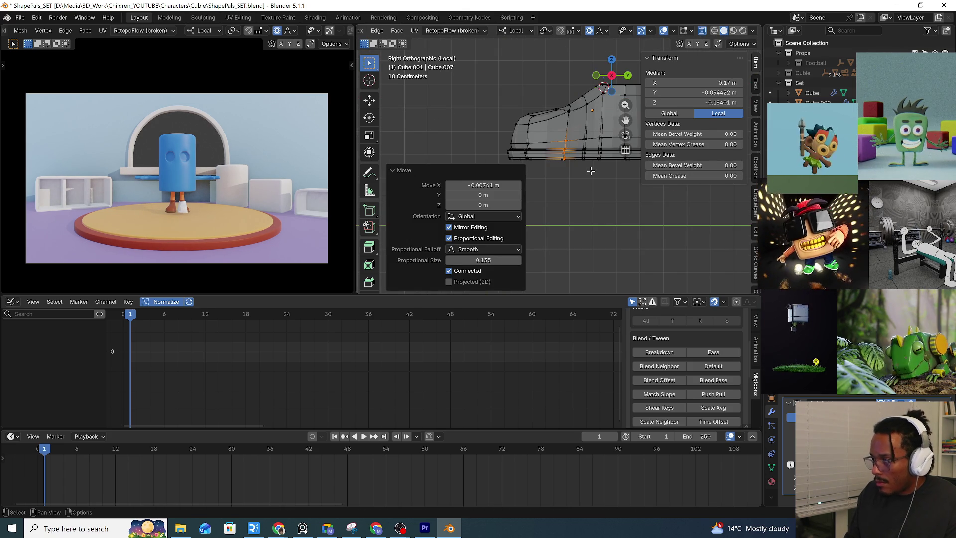
pyautogui.scroll(3, 577, 134)
pyautogui.moveTo(578, 134)
pyautogui.keyDown('shift'); pyautogui.mouseDown(button='middle')
pyautogui.moveTo(439, 117)
pyautogui.moveTo(440, 132)
pyautogui.mouseUp(button='middle'); pyautogui.keyUp('shift')
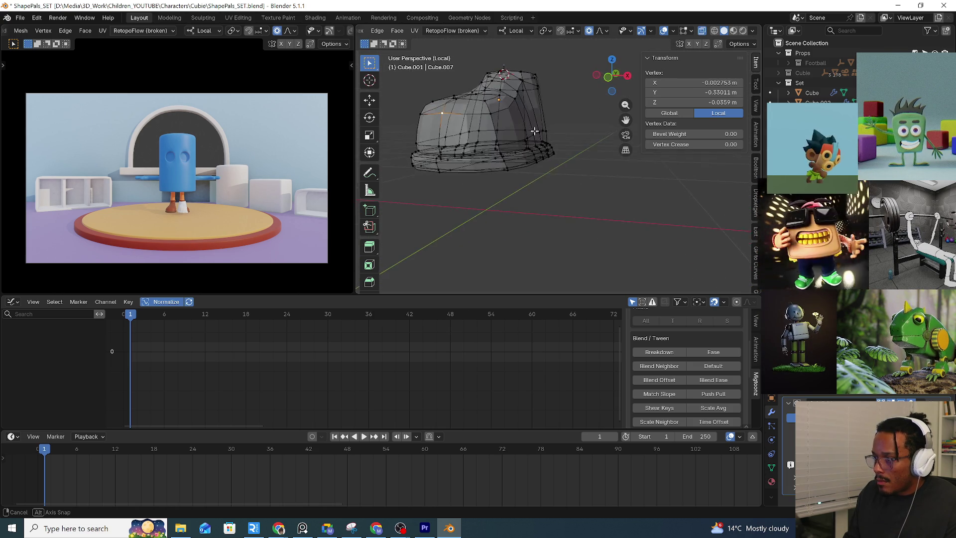
pyautogui.hotkey('alt', 'a')
pyautogui.keyDown('alt'); pyautogui.click(439, 132); pyautogui.keyUp('alt')
pyautogui.press('KP_3')
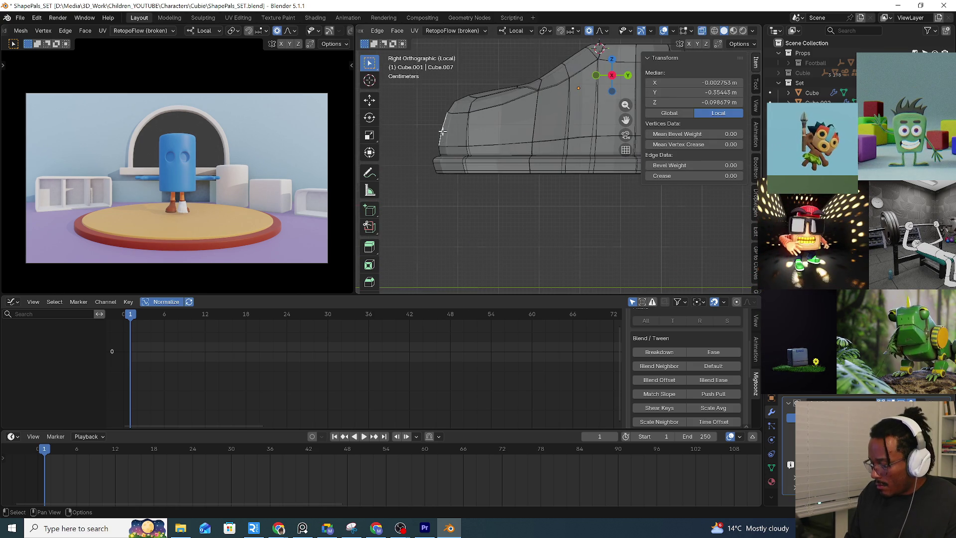
pyautogui.press('g')
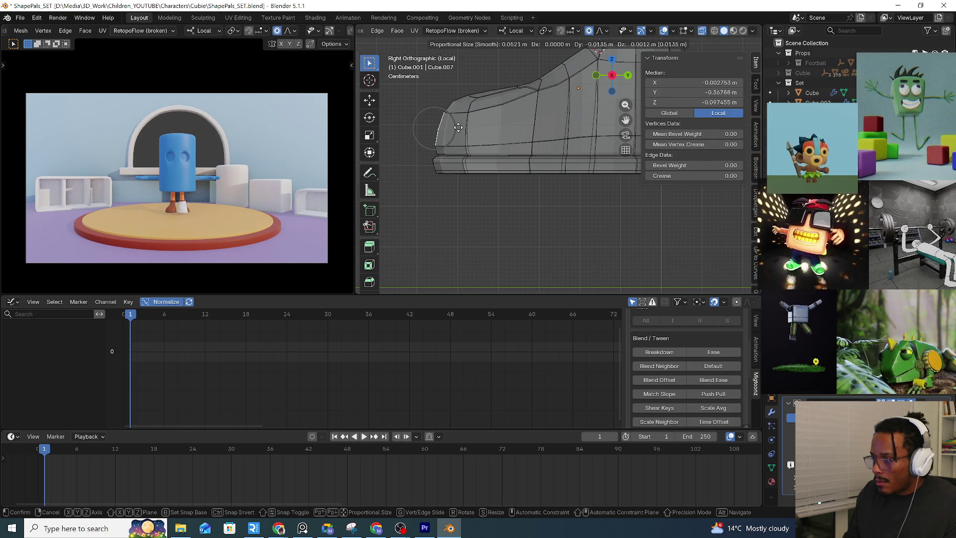
pyautogui.click(458, 128)
pyautogui.press('r')
pyautogui.click(532, 114)
# Check the shoe from front, left and back views, then return the mesh to solid display
pyautogui.press('KP_1')
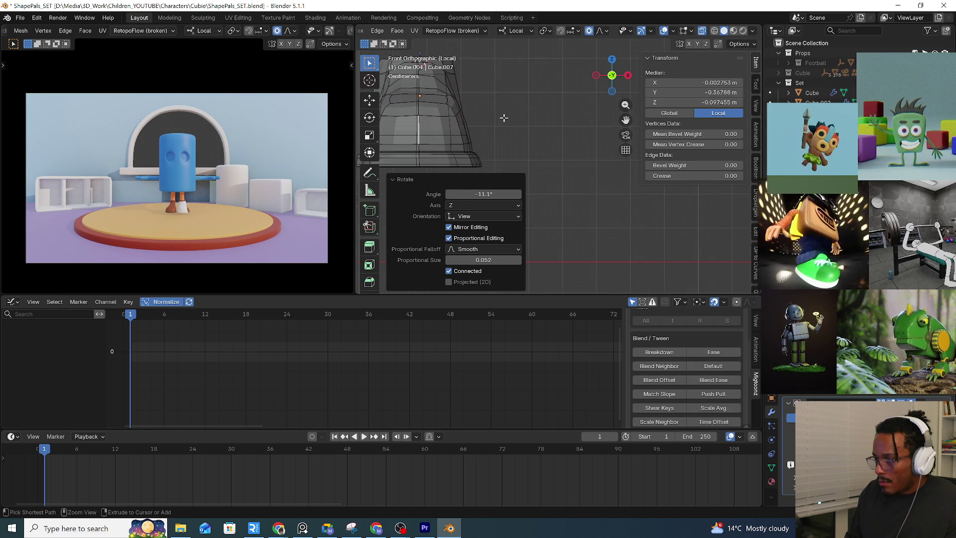
pyautogui.press('ctrl+KP_3')
pyautogui.keyDown('ctrl'); pyautogui.scroll(3, 504, 117); pyautogui.keyUp('ctrl')
pyautogui.keyDown('ctrl'); pyautogui.scroll(3, 516, 124); pyautogui.keyUp('ctrl')
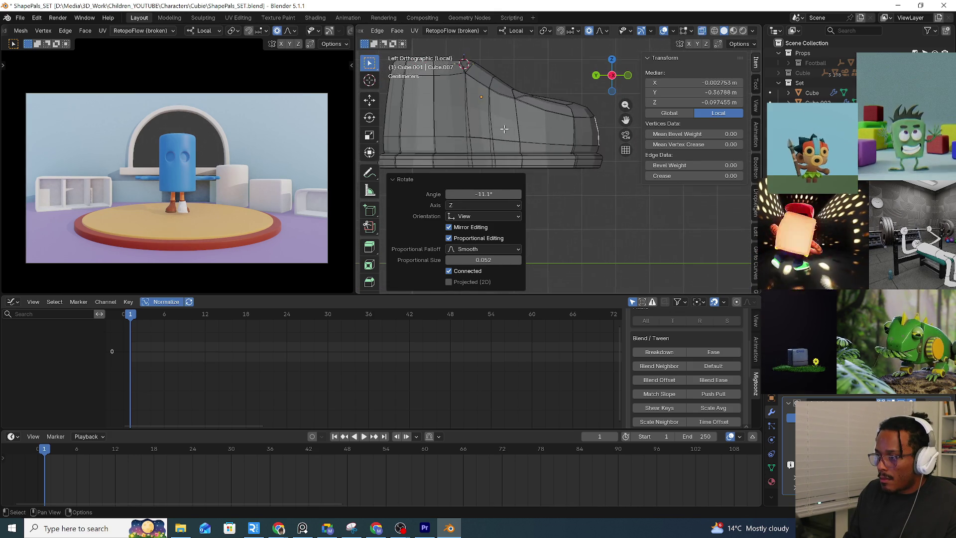
pyautogui.keyDown('ctrl'); pyautogui.scroll(3, 527, 129); pyautogui.keyUp('ctrl')
pyautogui.keyDown('ctrl'); pyautogui.scroll(2, 536, 135); pyautogui.keyUp('ctrl')
pyautogui.scroll(2, 536, 135)
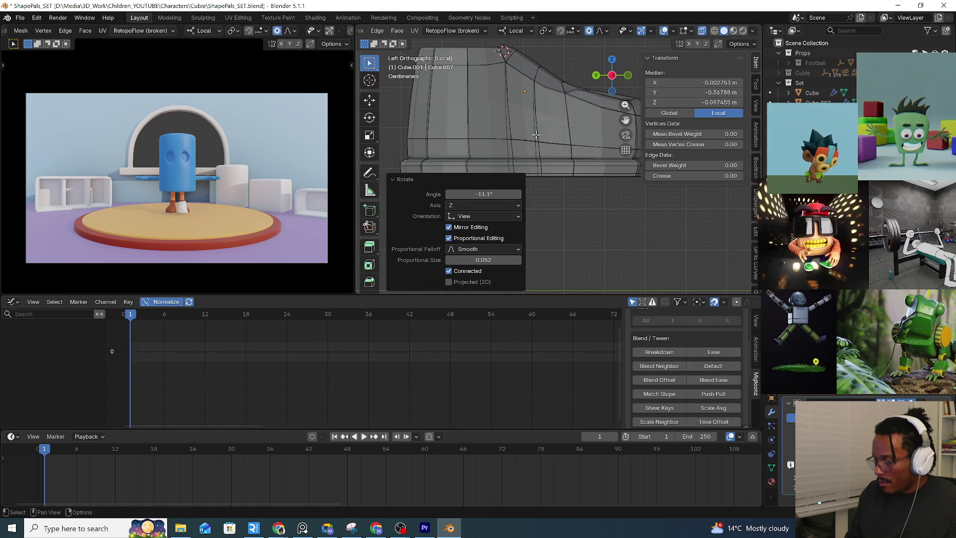
pyautogui.keyDown('ctrl'); pyautogui.scroll(2, 536, 135); pyautogui.keyUp('ctrl')
pyautogui.keyDown('shift'); pyautogui.scroll(2, 455, 106); pyautogui.keyUp('shift')
pyautogui.moveTo(457, 105); pyautogui.dragTo(473, 106, button='middle')
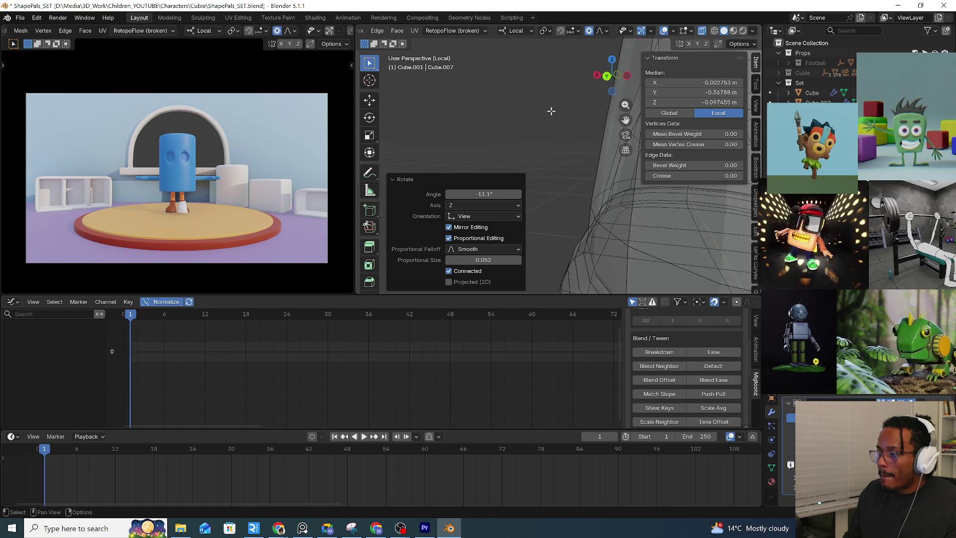
pyautogui.press('KP_1')
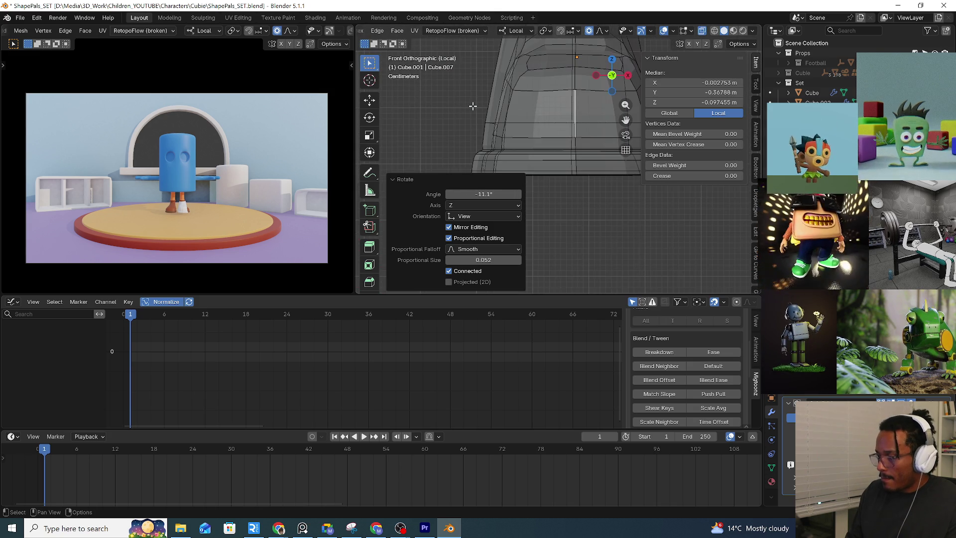
pyautogui.scroll(-1, 472, 106)
pyautogui.press('ctrl+KP_1')
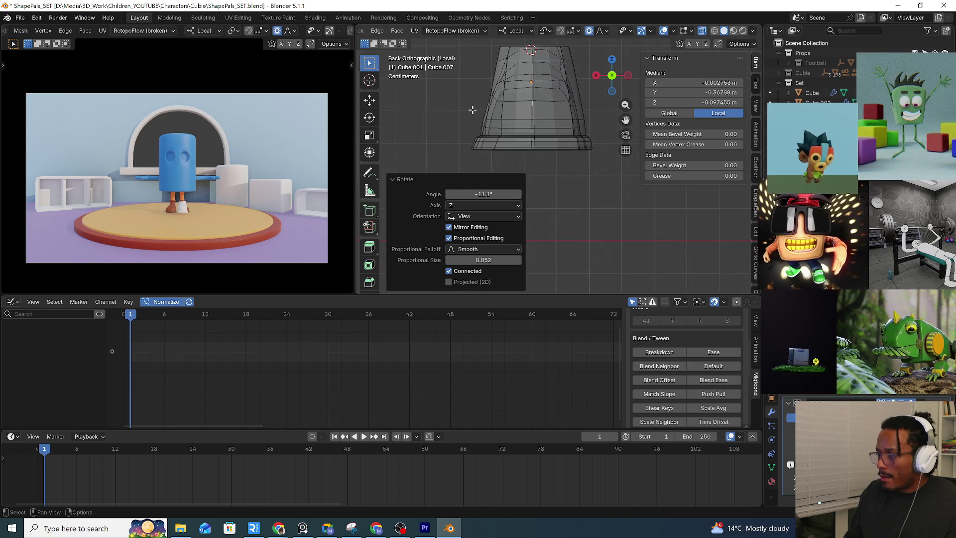
pyautogui.hotkey('alt', 'z')
pyautogui.keyDown('shift'); pyautogui.moveTo(472, 110); pyautogui.dragTo(457, 100, button='middle'); pyautogui.keyUp('shift')
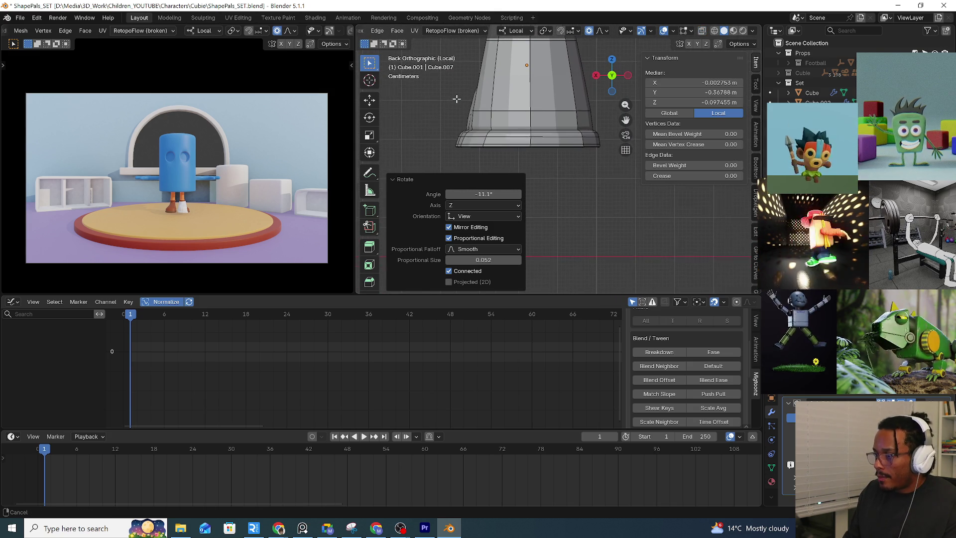
pyautogui.scroll(2, 454, 135)
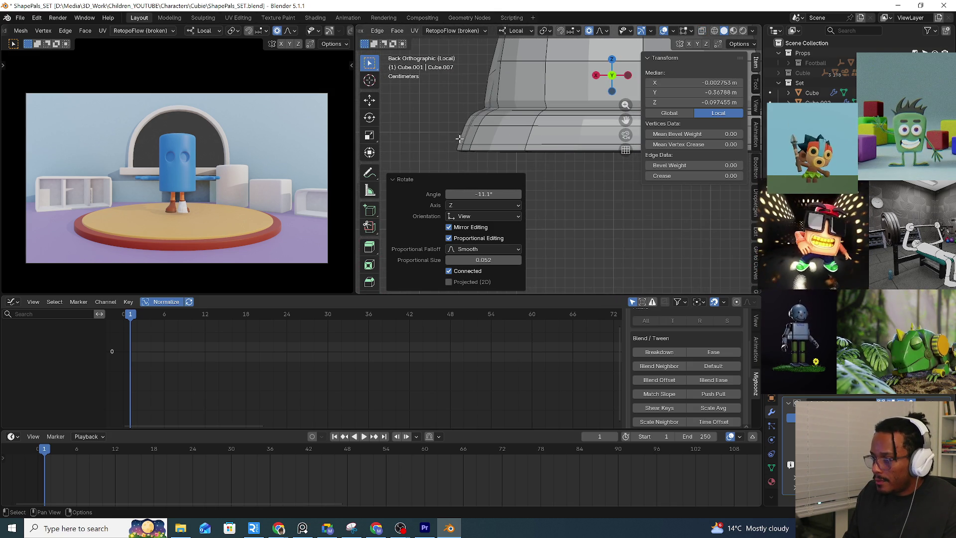
# Select and grow the sole band loop, then scale it along local X with proportional falloff
pyautogui.keyDown('alt'); pyautogui.click(461, 136); pyautogui.keyUp('alt')
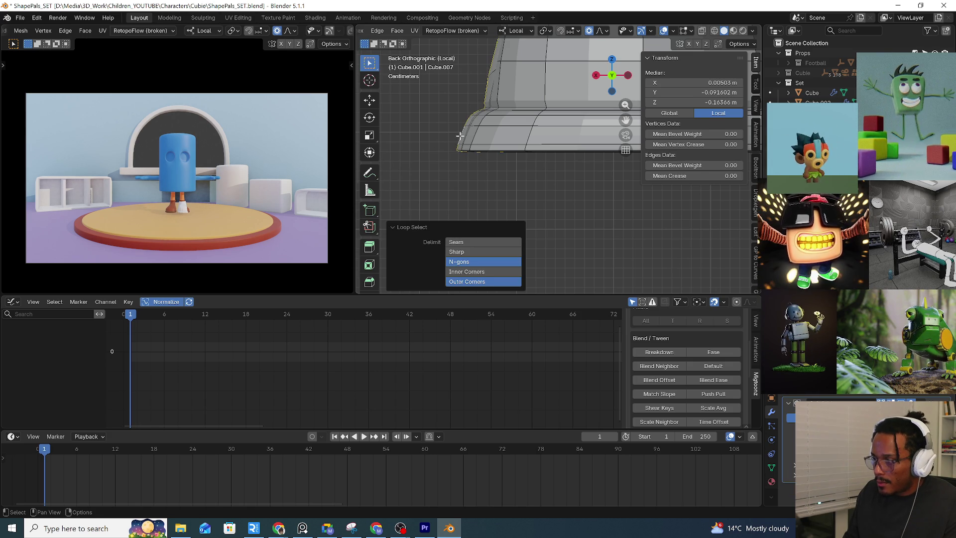
pyautogui.keyDown('alt'); pyautogui.click(460, 136); pyautogui.keyUp('alt')
pyautogui.press('ctrl+KP_Add')
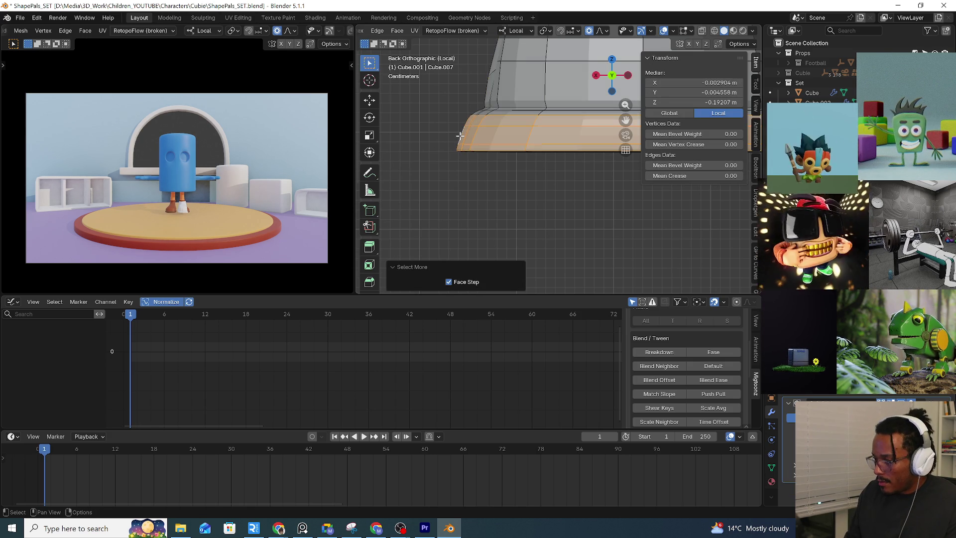
pyautogui.press('KP_Decimal')
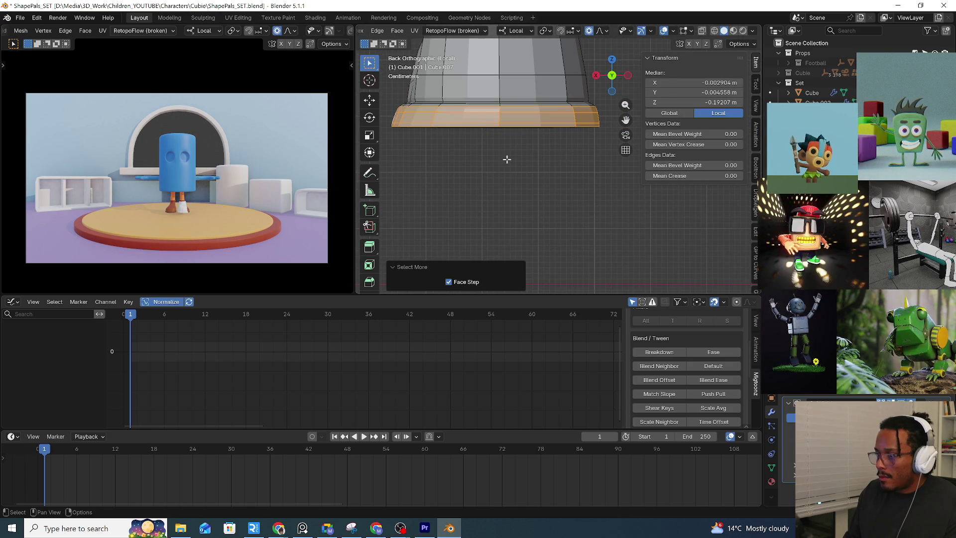
pyautogui.press('s')
pyautogui.press('x')
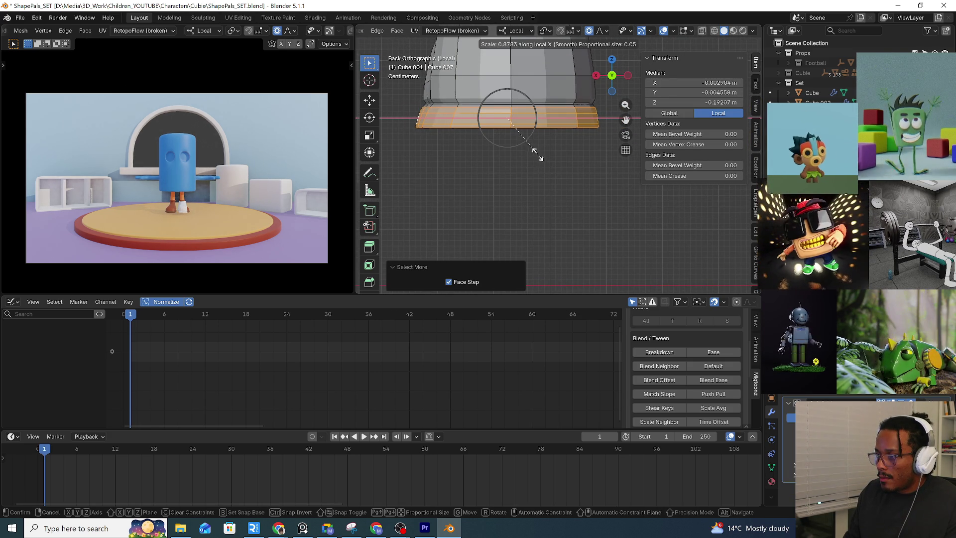
pyautogui.click(534, 152)
pyautogui.moveTo(536, 154); pyautogui.dragTo(525, 138, button='middle')
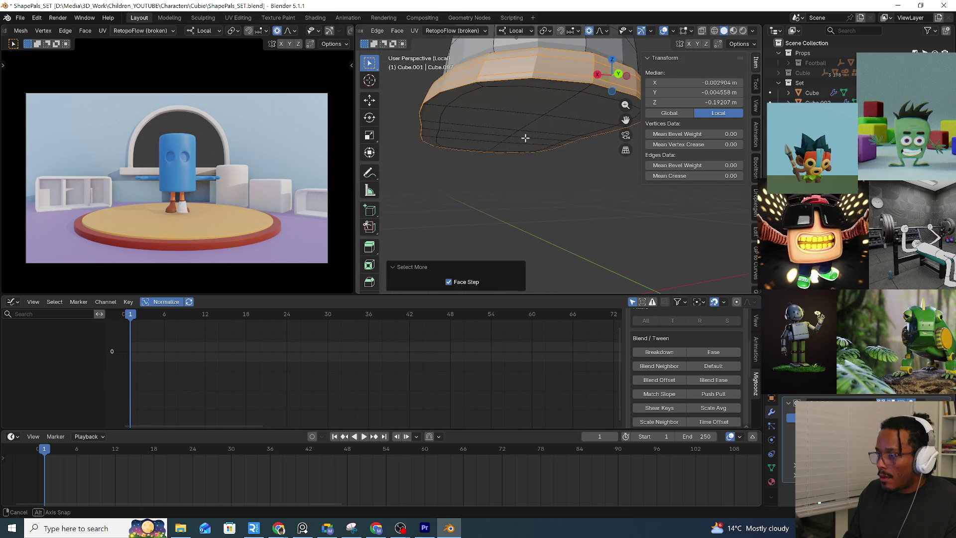
# From front view, rescale the sole rim loop along the shoe's length to about 0.967
pyautogui.click(442, 91)
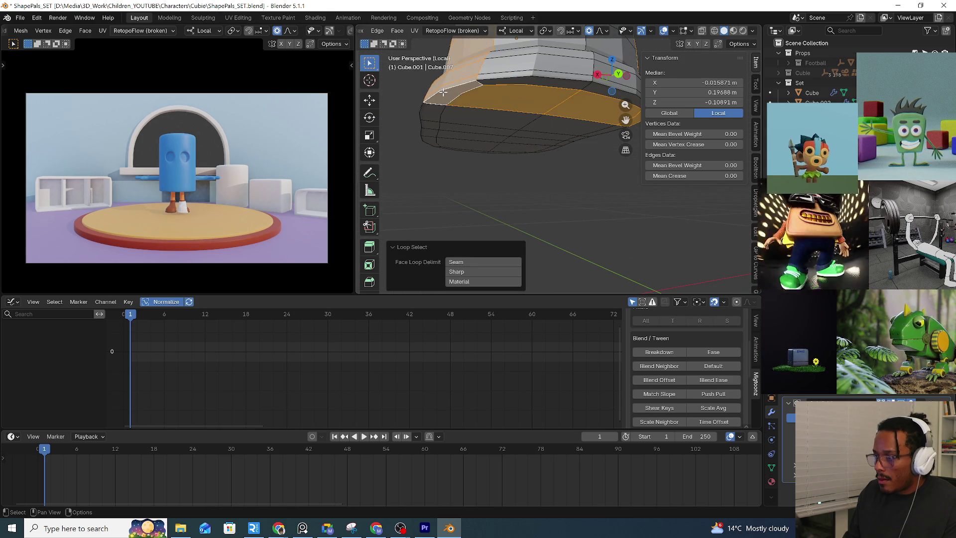
pyautogui.press('KP_1')
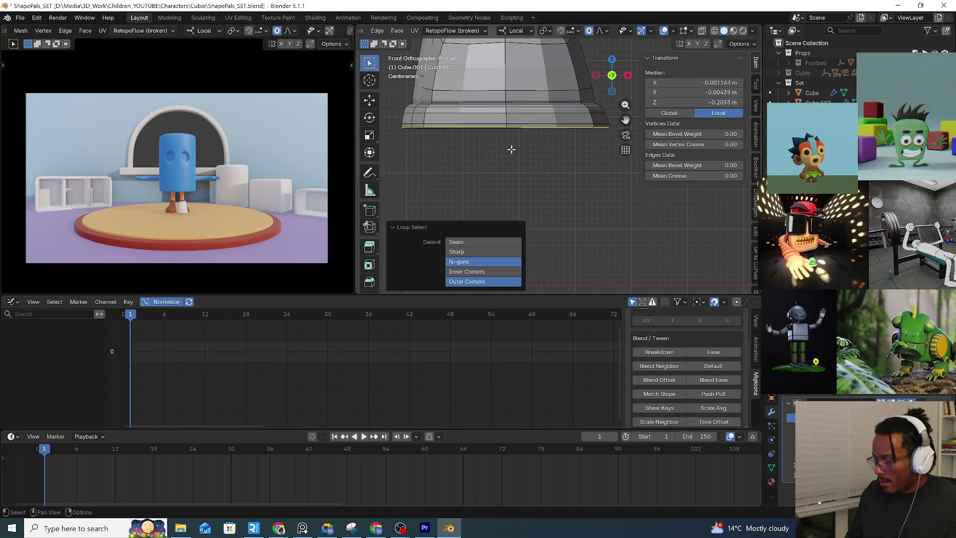
pyautogui.press('s')
pyautogui.press('x')
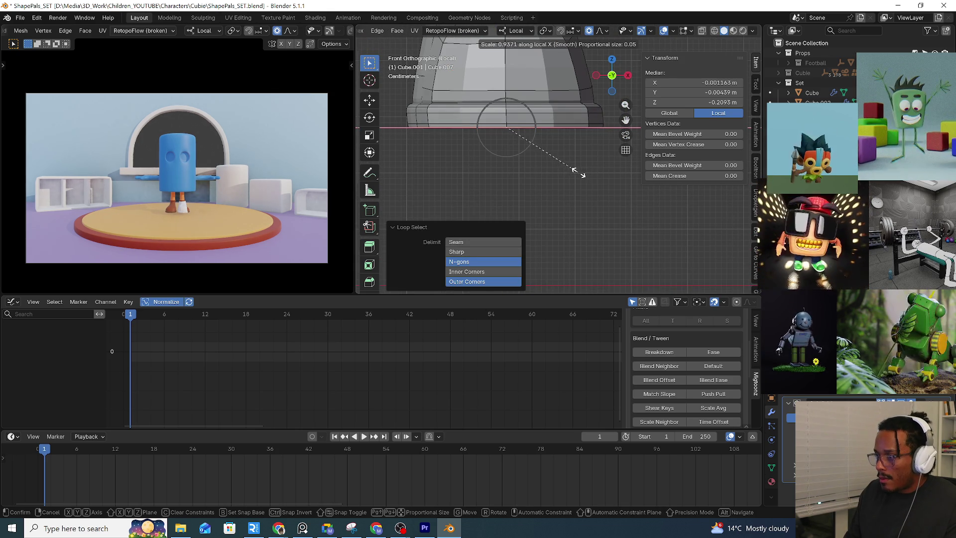
pyautogui.click(576, 174)
pyautogui.moveTo(578, 175)
pyautogui.mouseDown(button='middle')
pyautogui.moveTo(630, 195)
pyautogui.moveTo(464, 158)
pyautogui.moveTo(620, 191)
pyautogui.moveTo(588, 176)
pyautogui.moveTo(537, 106)
pyautogui.moveTo(503, 129)
pyautogui.mouseUp(button='middle')
pyautogui.click(520, 105)
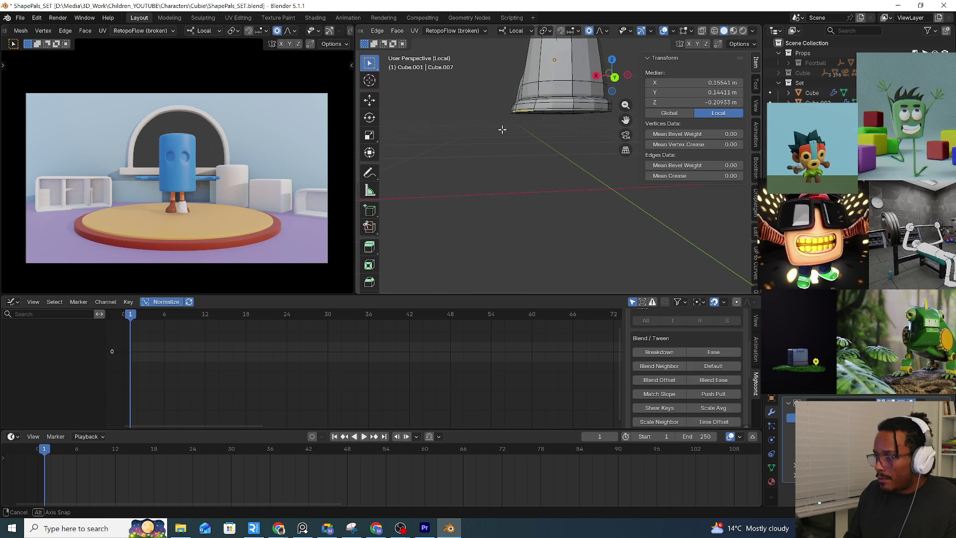
pyautogui.press('y')
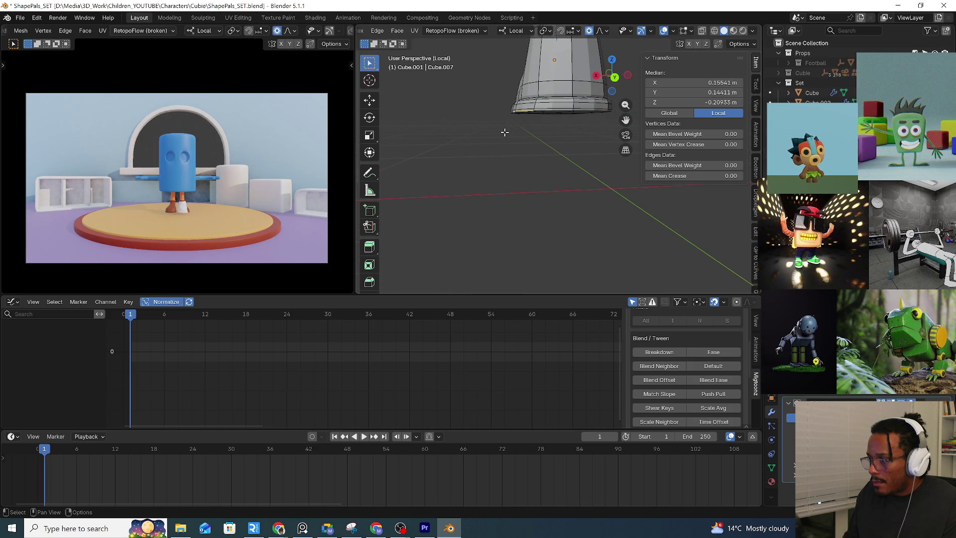
# Confirm a ~0.009 m sideways rim nudge, leave Edit Mode and centre the whole shoe in view
pyautogui.click(507, 135)
pyautogui.moveTo(506, 135)
pyautogui.mouseDown(button='middle')
pyautogui.moveTo(533, 139)
pyautogui.moveTo(494, 87)
pyautogui.moveTo(542, 135)
pyautogui.moveTo(529, 217)
pyautogui.moveTo(557, 160)
pyautogui.moveTo(489, 175)
pyautogui.moveTo(506, 193)
pyautogui.mouseUp(button='middle')
pyautogui.press('Tab')
pyautogui.press('n')
pyautogui.scroll(2, 561, 192)
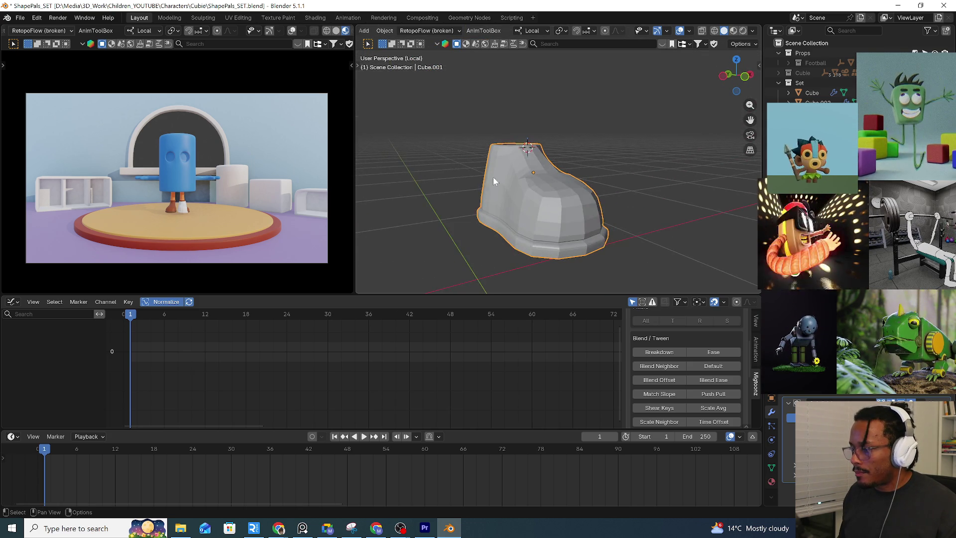
pyautogui.moveTo(506, 192)
pyautogui.mouseDown(button='middle')
pyautogui.moveTo(524, 178)
pyautogui.moveTo(493, 175)
pyautogui.mouseUp(button='middle')
# Select the shoe-opening edge loop, bring back the full character scene and enable X-ray
pyautogui.press('Tab')
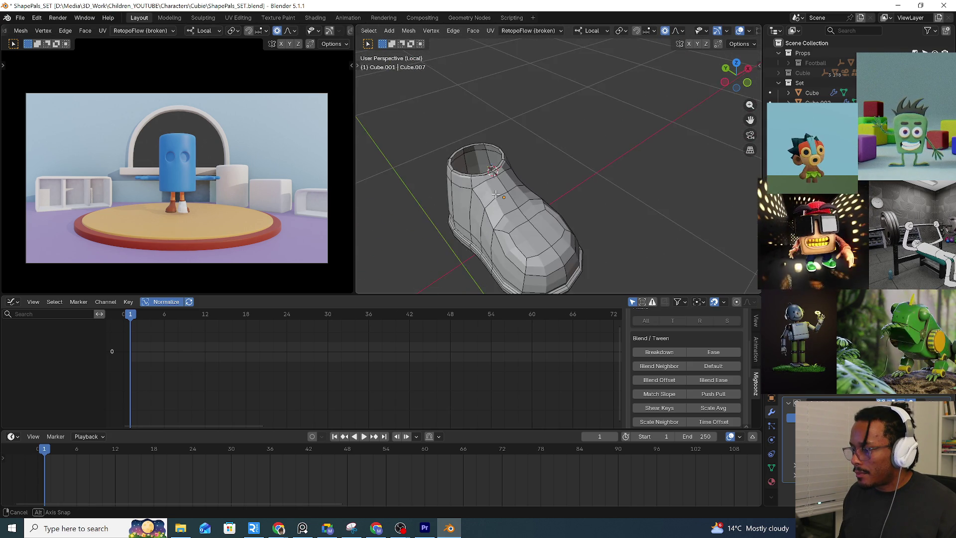
pyautogui.scroll(4, 494, 175)
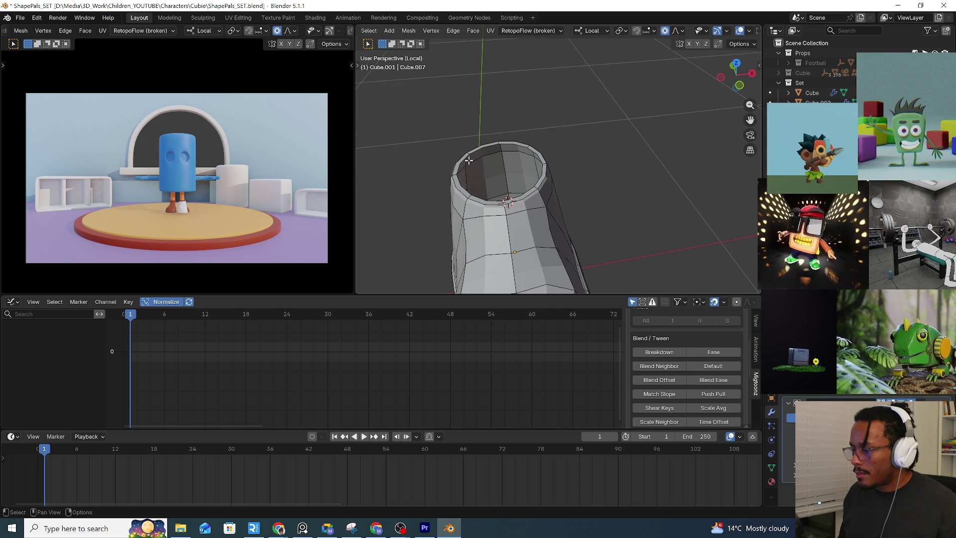
pyautogui.moveTo(465, 158); pyautogui.dragTo(448, 165, button='middle')
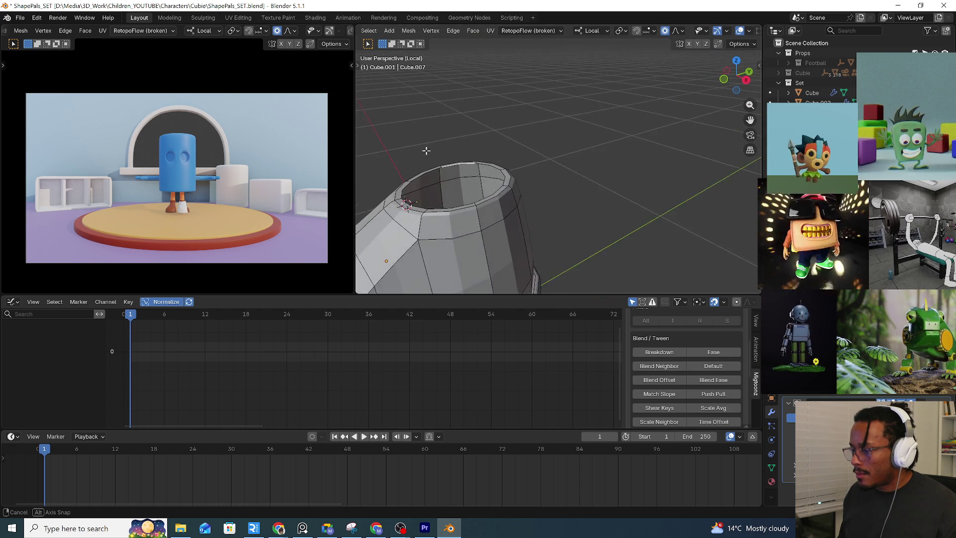
pyautogui.keyDown('alt'); pyautogui.click(448, 168); pyautogui.keyUp('alt')
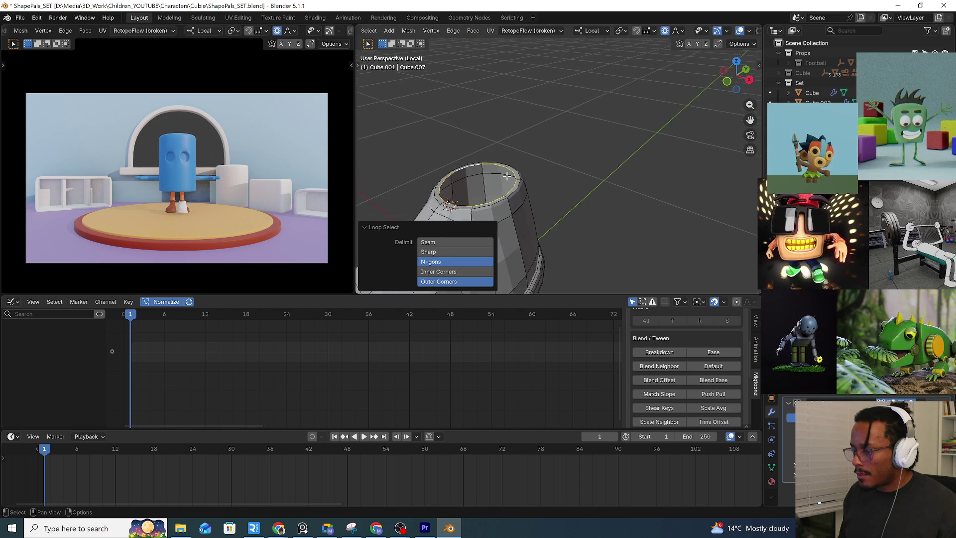
pyautogui.press('KP_Divide')
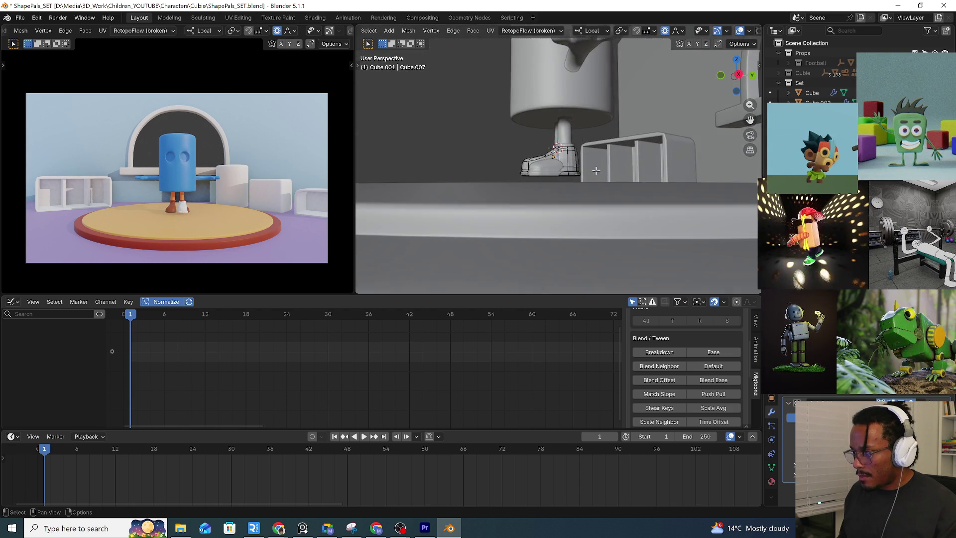
pyautogui.press('KP_Decimal')
pyautogui.scroll(3, 583, 170)
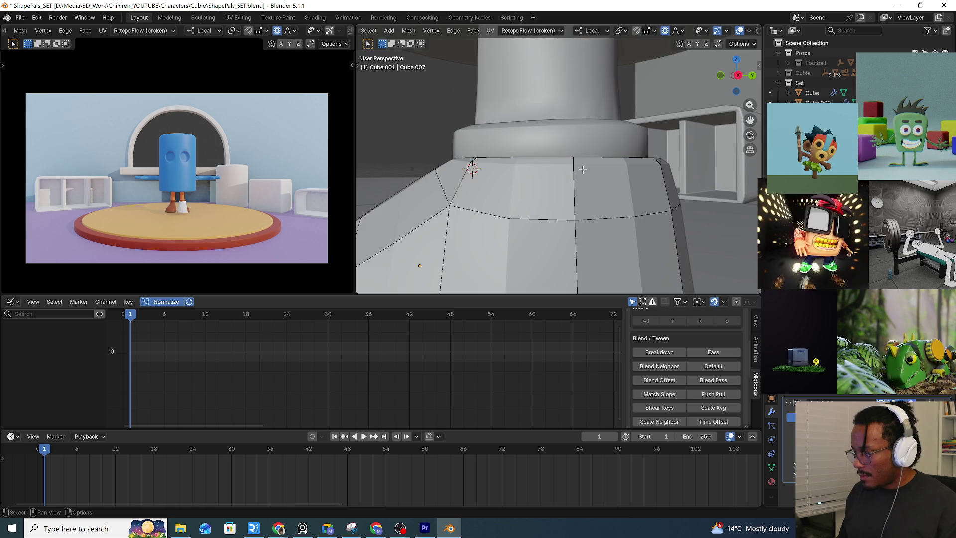
pyautogui.scroll(-3, 582, 169)
pyautogui.scroll(-2, 583, 169)
pyautogui.hotkey('alt', 'z')
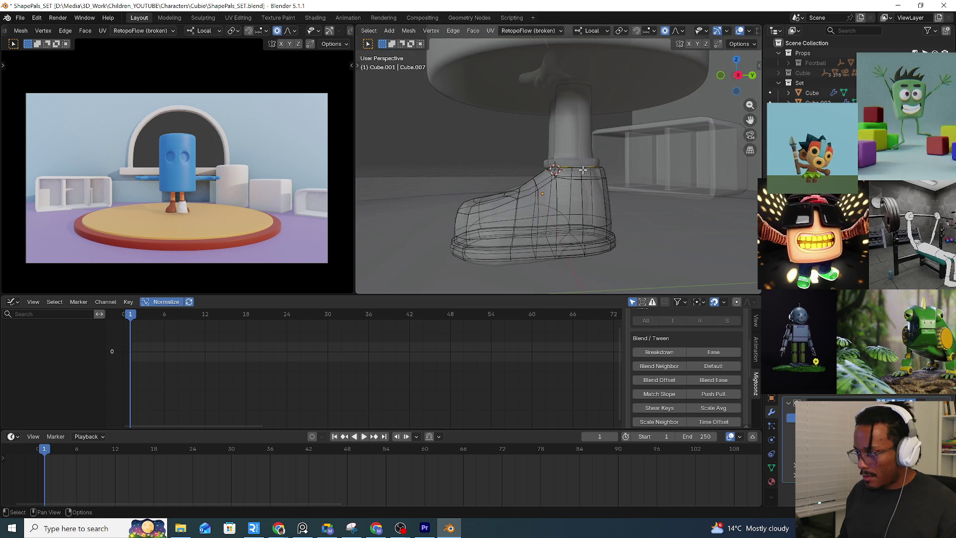
# Extrude the opening loop up along world Z into a tall boot shaft, then lower its top slightly
pyautogui.press('g')
pyautogui.press('z')
pyautogui.press('z')
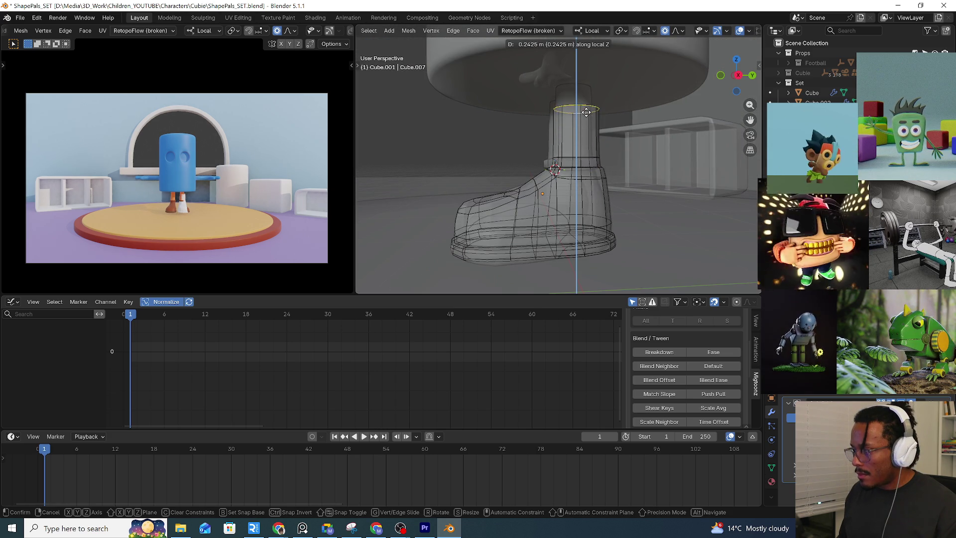
pyautogui.press('z')
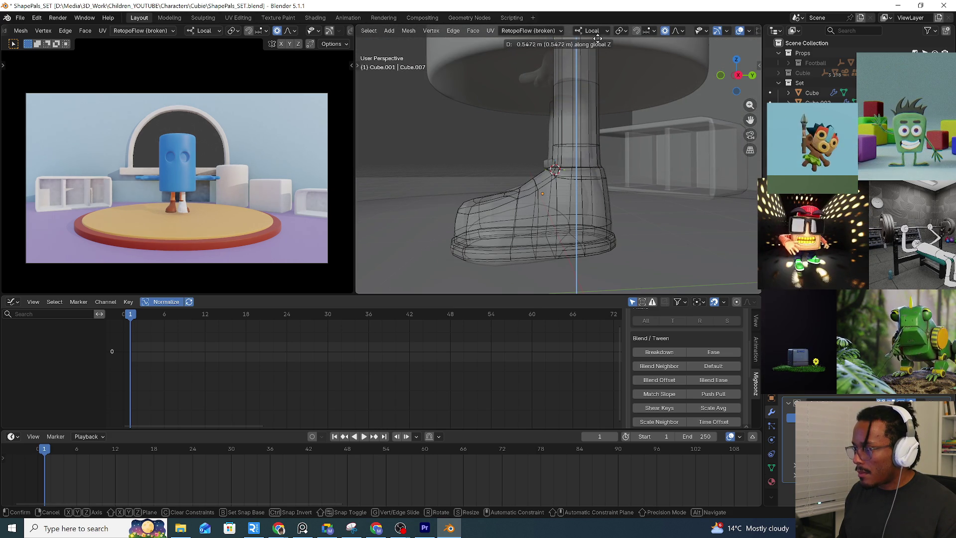
pyautogui.click(597, 45)
pyautogui.scroll(-5, 705, 149)
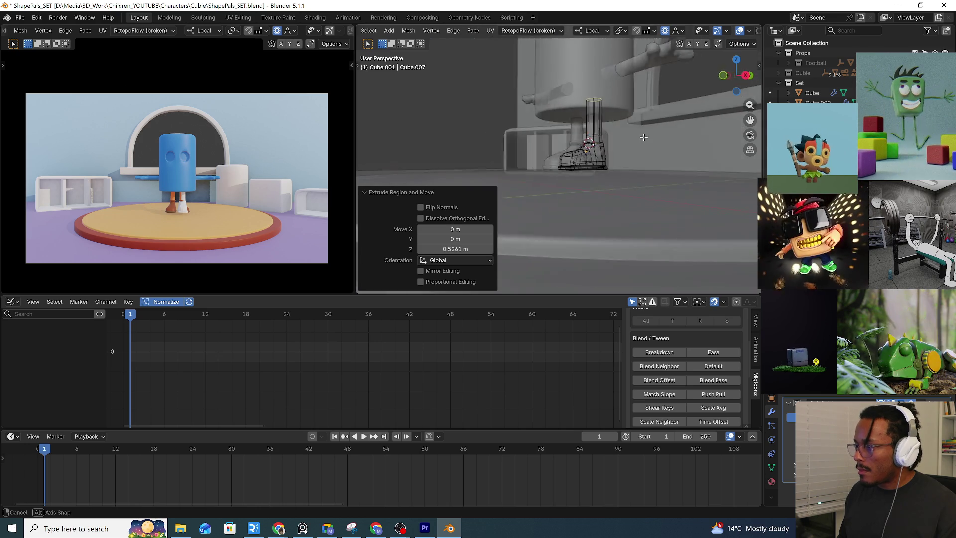
pyautogui.press('g')
pyautogui.press('z')
pyautogui.press('z')
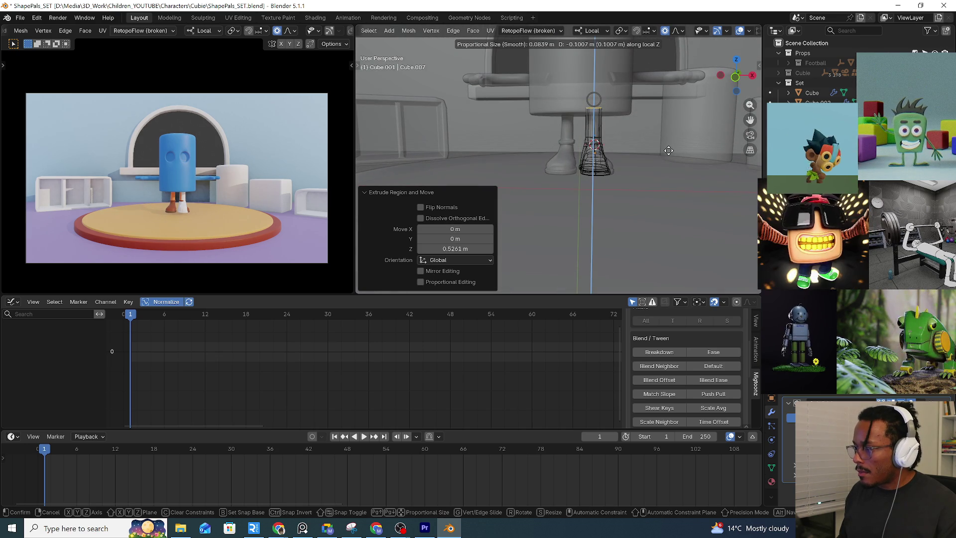
pyautogui.click(669, 148)
pyautogui.scroll(4, 643, 150)
# Add a loop cut around the shaft, leave Edit Mode and isolate the boot in local view
pyautogui.moveTo(642, 149)
pyautogui.mouseDown(button='middle')
pyautogui.moveTo(616, 138)
pyautogui.moveTo(595, 144)
pyautogui.mouseUp(button='middle')
pyautogui.hotkey('ctrl', 'r')
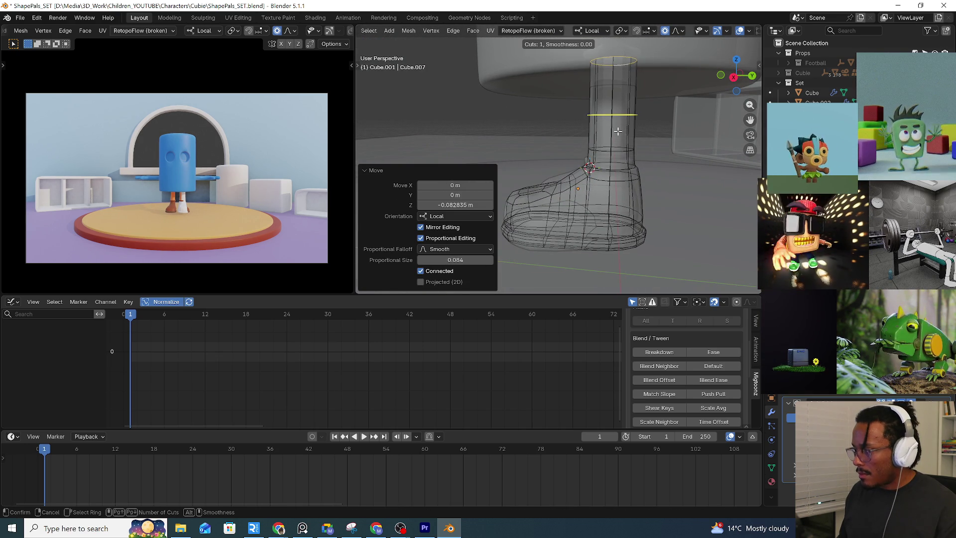
pyautogui.click(619, 131)
pyautogui.press('Tab')
pyautogui.moveTo(635, 173)
pyautogui.mouseDown(button='middle')
pyautogui.moveTo(606, 185)
pyautogui.moveTo(631, 185)
pyautogui.mouseUp(button='middle')
pyautogui.press('KP_Divide')
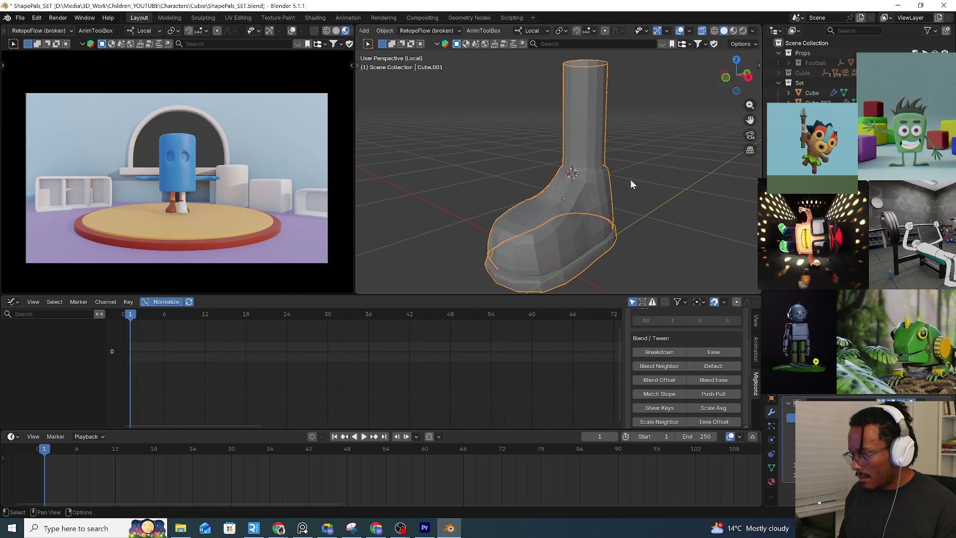
# Re-enter Edit Mode on the boot and select the loop where the shaft meets the shoe
pyautogui.click(647, 174)
pyautogui.moveTo(646, 173)
pyautogui.mouseDown(button='middle')
pyautogui.moveTo(636, 162)
pyautogui.moveTo(672, 171)
pyautogui.moveTo(583, 178)
pyautogui.mouseUp(button='middle')
pyautogui.press('Tab')
pyautogui.hotkey('ctrl', 'r')
pyautogui.scroll(2, 586, 164)
pyautogui.scroll(5, 511, 185)
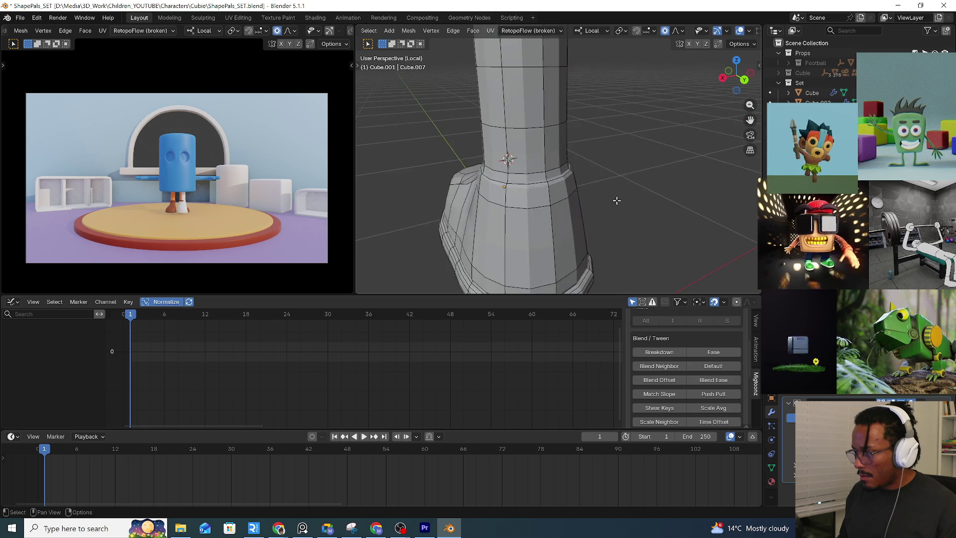
pyautogui.scroll(2, 481, 172)
pyautogui.moveTo(481, 172)
pyautogui.mouseDown(button='middle')
pyautogui.moveTo(529, 224)
pyautogui.moveTo(549, 191)
pyautogui.moveTo(617, 244)
pyautogui.mouseUp(button='middle')
pyautogui.keyDown('alt'); pyautogui.click(549, 191); pyautogui.keyUp('alt')
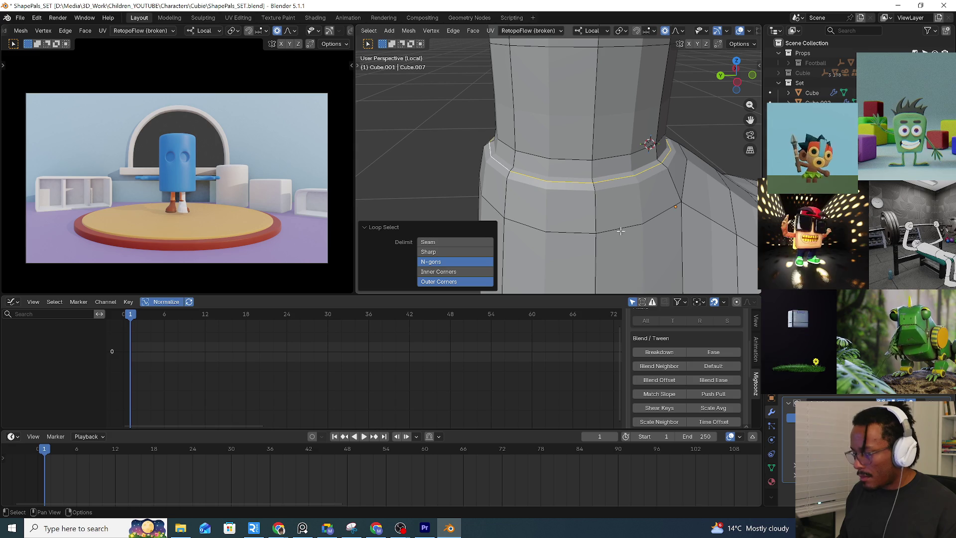
# Insert a loop cut just above the shaft base and lower it slightly along Z with falloff
pyautogui.hotkey('ctrl', 'r')
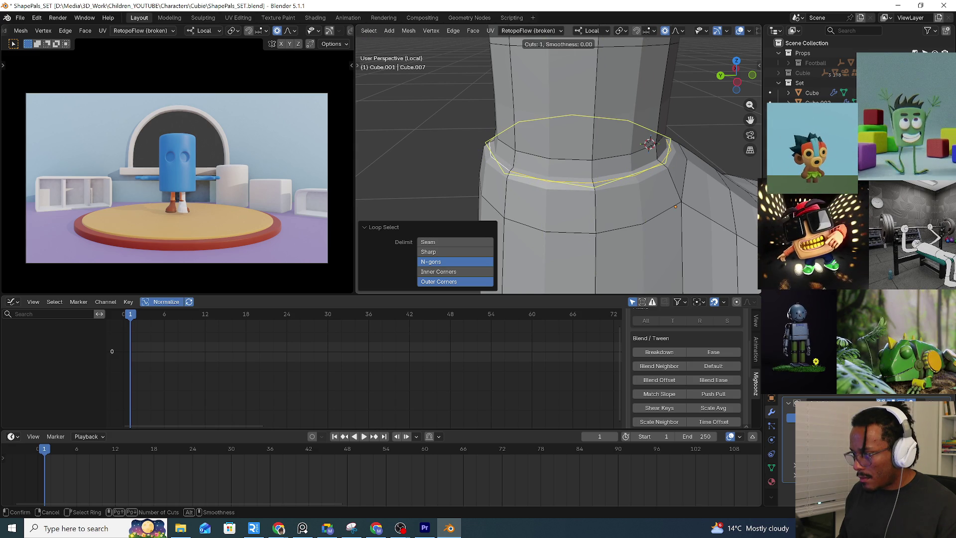
pyautogui.click(512, 161)
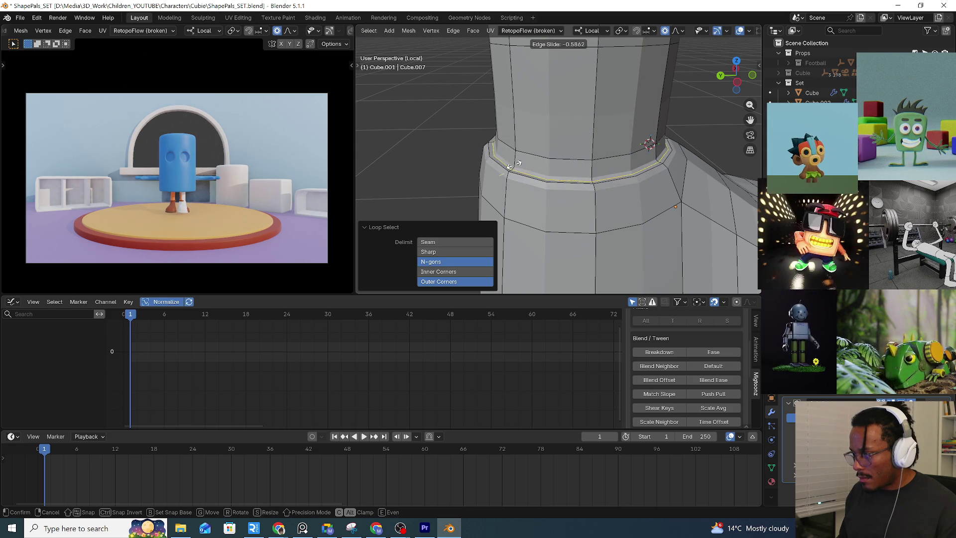
pyautogui.click(532, 192)
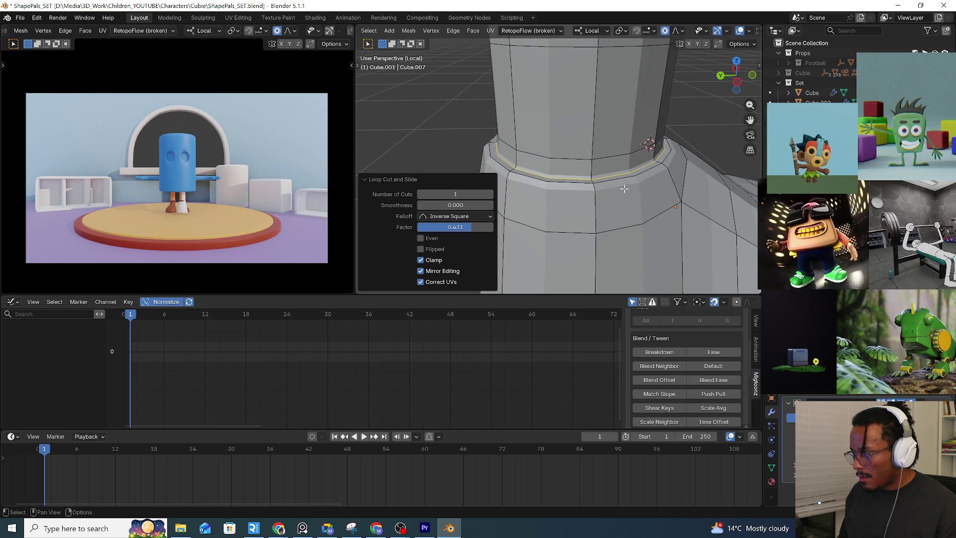
pyautogui.press('g')
pyautogui.press('z')
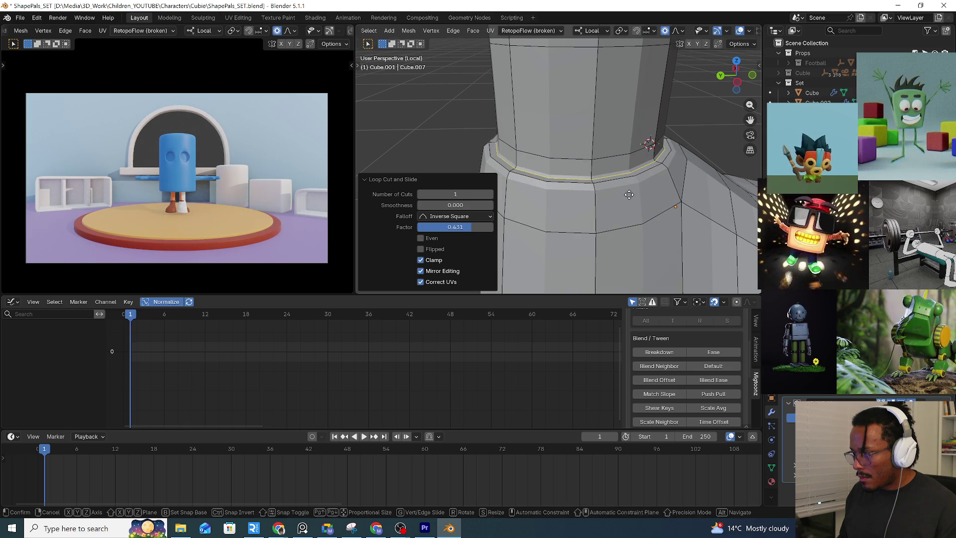
pyautogui.click(631, 201)
pyautogui.moveTo(631, 201); pyautogui.dragTo(590, 191, button='middle')
# Add a loop cut near the top of the boot shaft
pyautogui.press('Tab')
pyautogui.scroll(-4, 623, 217)
pyautogui.moveTo(623, 217)
pyautogui.mouseDown(button='middle')
pyautogui.moveTo(548, 180)
pyautogui.moveTo(596, 164)
pyautogui.mouseUp(button='middle')
pyautogui.click(548, 180)
pyautogui.press('Tab')
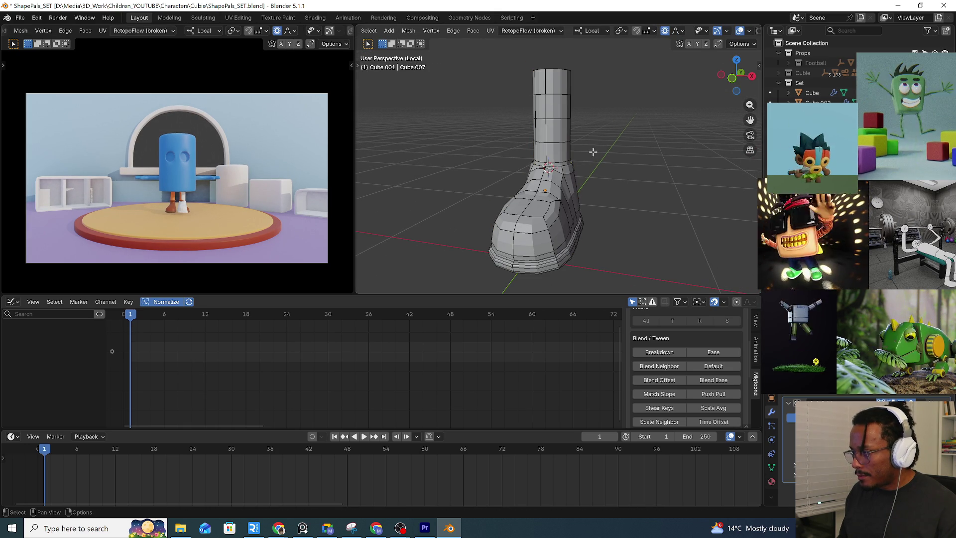
pyautogui.hotkey('ctrl', 'r')
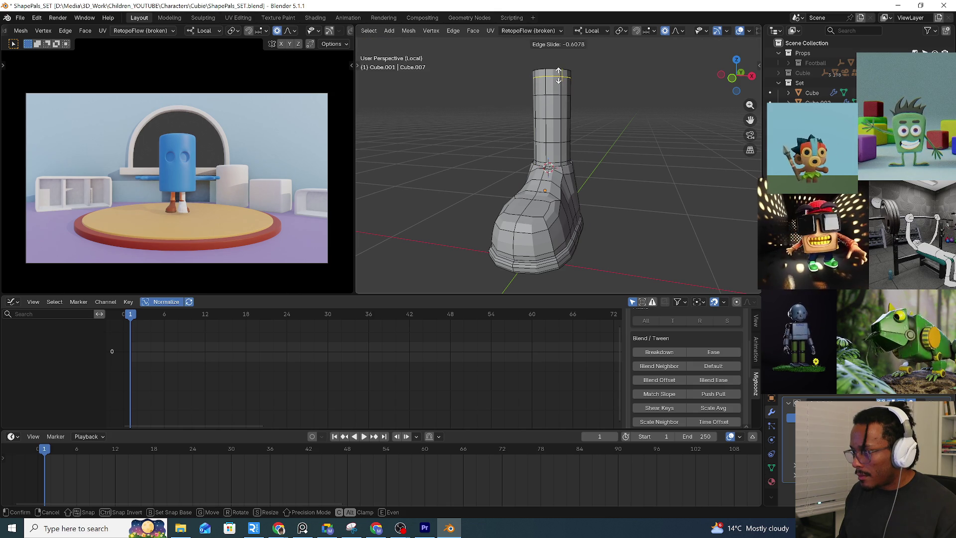
pyautogui.click(557, 75)
pyautogui.press('Tab')
pyautogui.moveTo(558, 74)
pyautogui.mouseDown(button='middle')
pyautogui.moveTo(634, 186)
pyautogui.moveTo(580, 134)
pyautogui.mouseUp(button='middle')
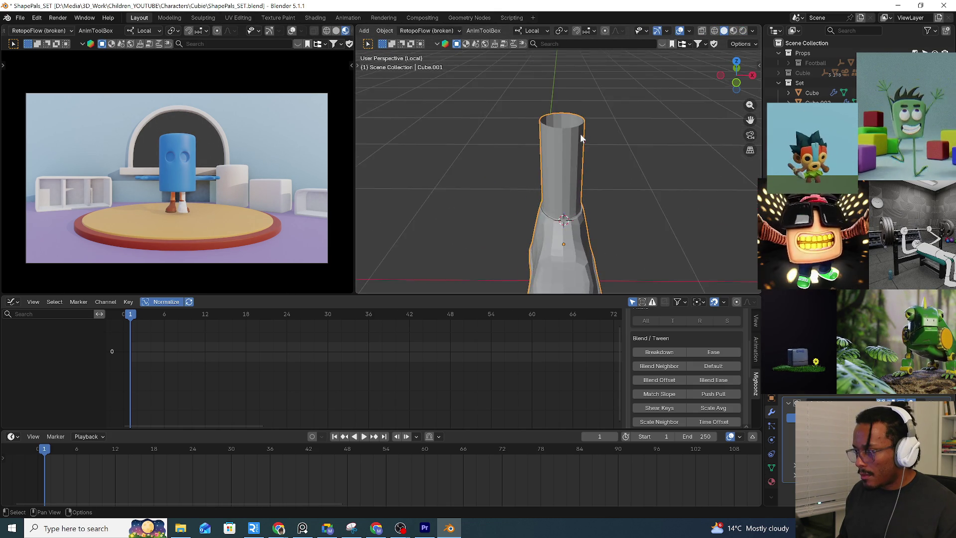
# Select the shaft's open top loop and cap it with a Grid Fill face, then deselect
pyautogui.click(581, 134)
pyautogui.press('Tab')
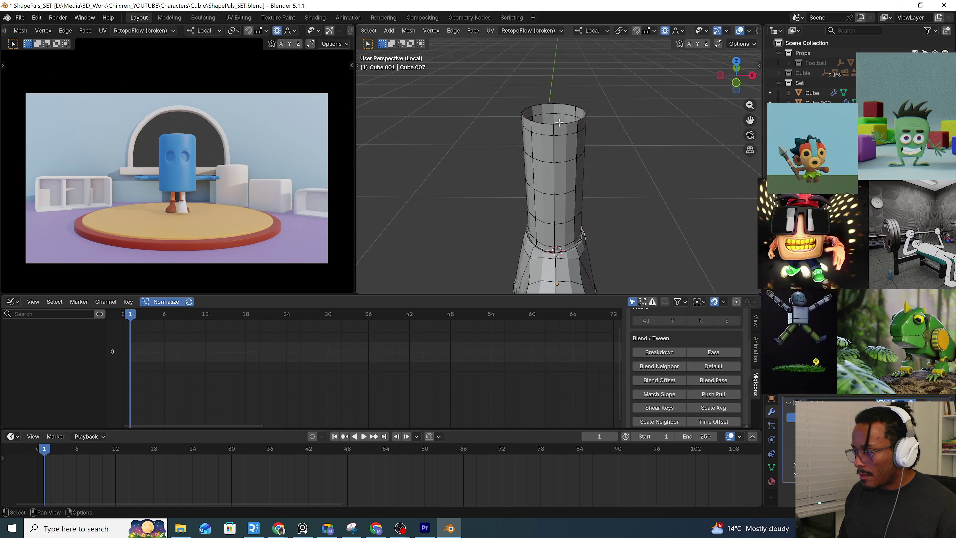
pyautogui.keyDown('alt'); pyautogui.click(558, 122); pyautogui.keyUp('alt')
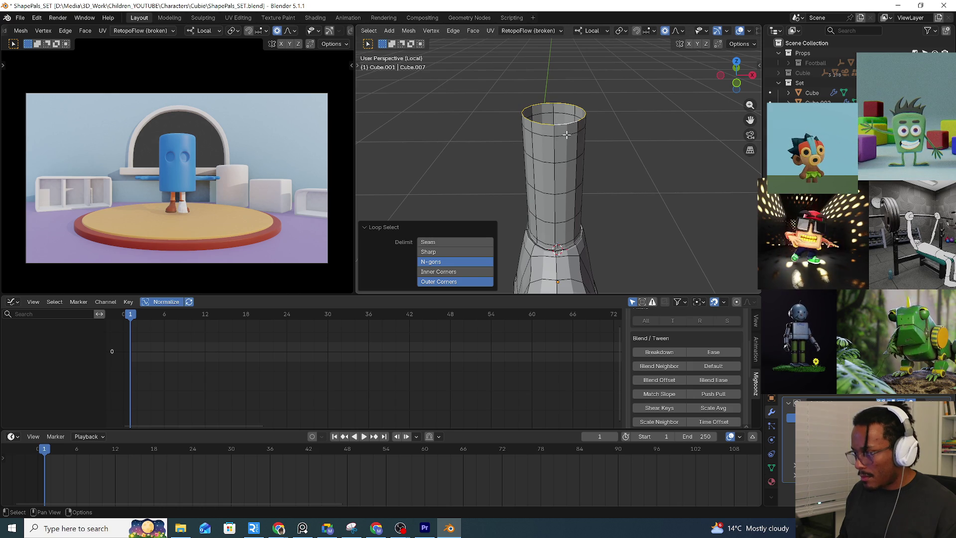
pyautogui.press('f')
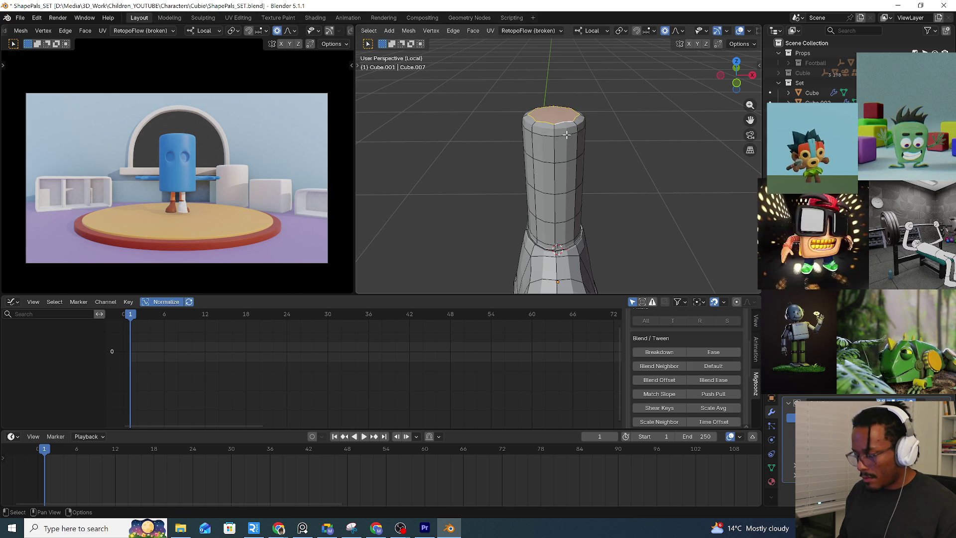
pyautogui.hotkey('ctrl', 'f')
pyautogui.click(563, 146)
pyautogui.moveTo(563, 146); pyautogui.dragTo(587, 138, button='middle')
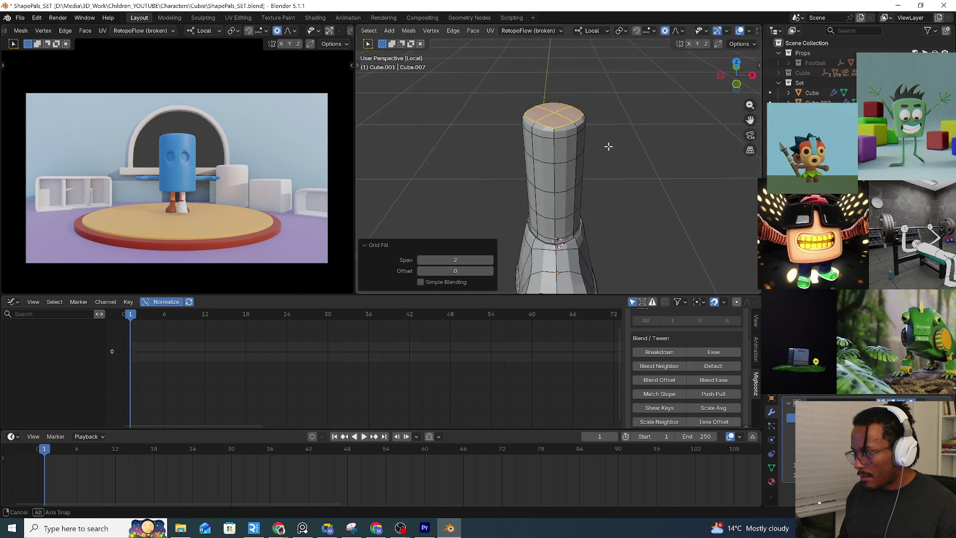
pyautogui.moveTo(549, 221)
pyautogui.mouseDown(button='middle')
pyautogui.moveTo(571, 237)
pyautogui.moveTo(657, 207)
pyautogui.moveTo(605, 214)
pyautogui.moveTo(614, 188)
pyautogui.moveTo(598, 188)
pyautogui.moveTo(550, 139)
pyautogui.moveTo(625, 199)
pyautogui.moveTo(565, 120)
pyautogui.moveTo(593, 135)
pyautogui.moveTo(618, 205)
pyautogui.moveTo(580, 148)
pyautogui.moveTo(640, 214)
pyautogui.moveTo(596, 194)
pyautogui.moveTo(630, 182)
pyautogui.mouseUp(button='middle')
pyautogui.click(627, 209)
pyautogui.scroll(-2, 626, 199)
# Re-isolate the boot, select a patch of faces on the leg front and inset them
pyautogui.press('Tab')
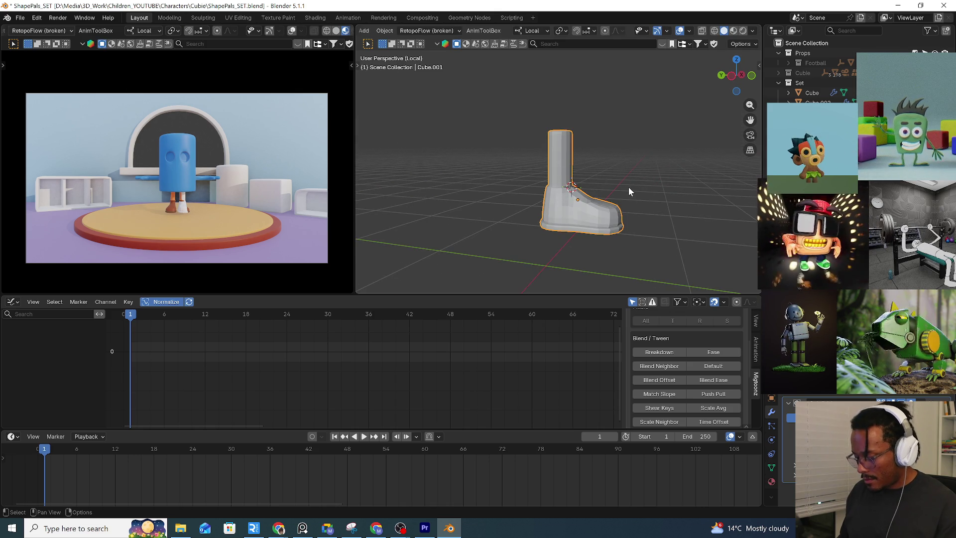
pyautogui.press('KP_Divide')
pyautogui.press('KP_Divide')
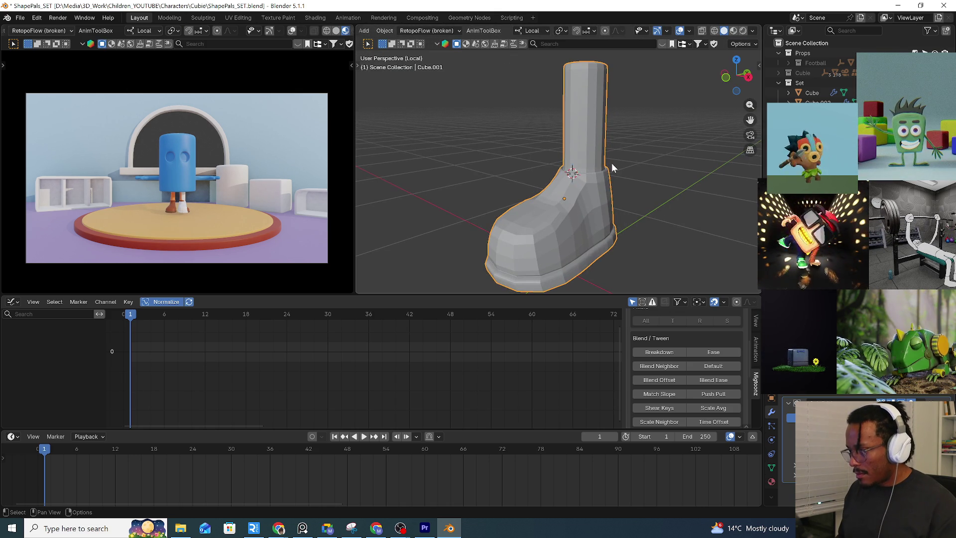
pyautogui.press('Tab')
pyautogui.moveTo(633, 156); pyautogui.dragTo(574, 129, button='middle')
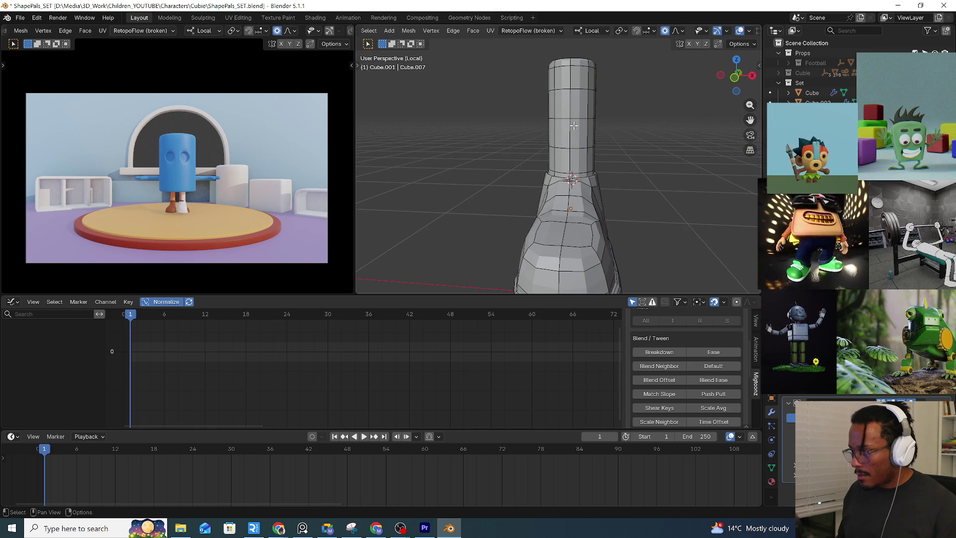
pyautogui.moveTo(571, 112); pyautogui.dragTo(578, 124)
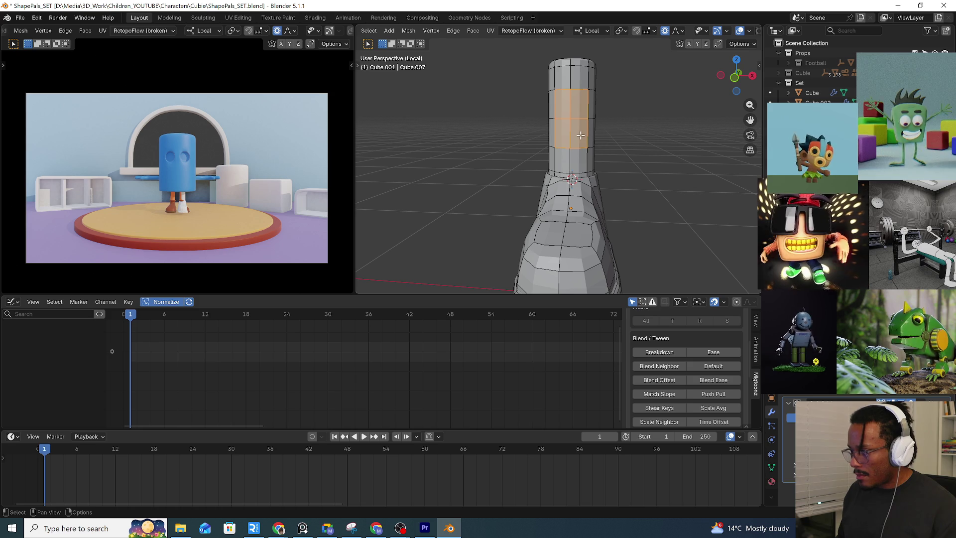
pyautogui.press('i')
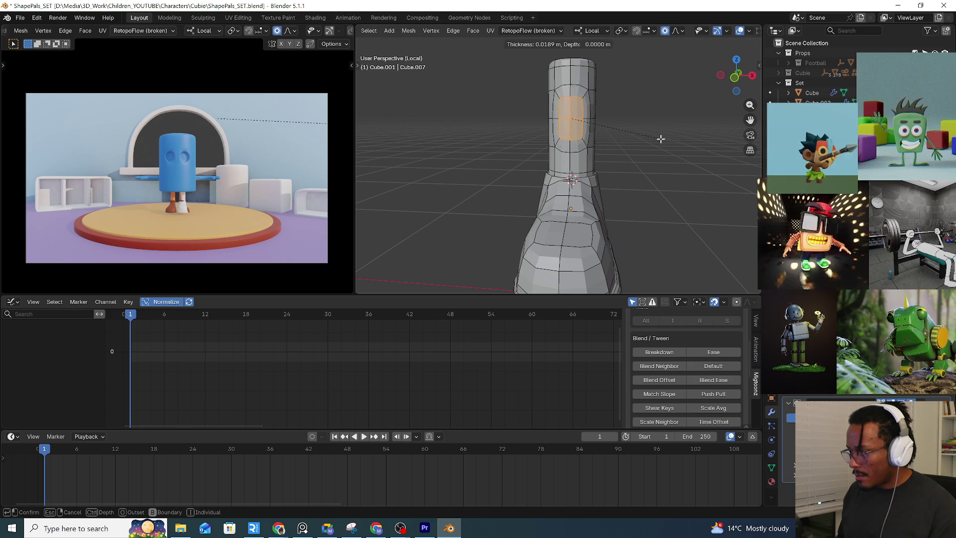
pyautogui.click(662, 141)
# Squash the inset faces vertically along local Z with smooth falloff
pyautogui.press('s')
pyautogui.press('z')
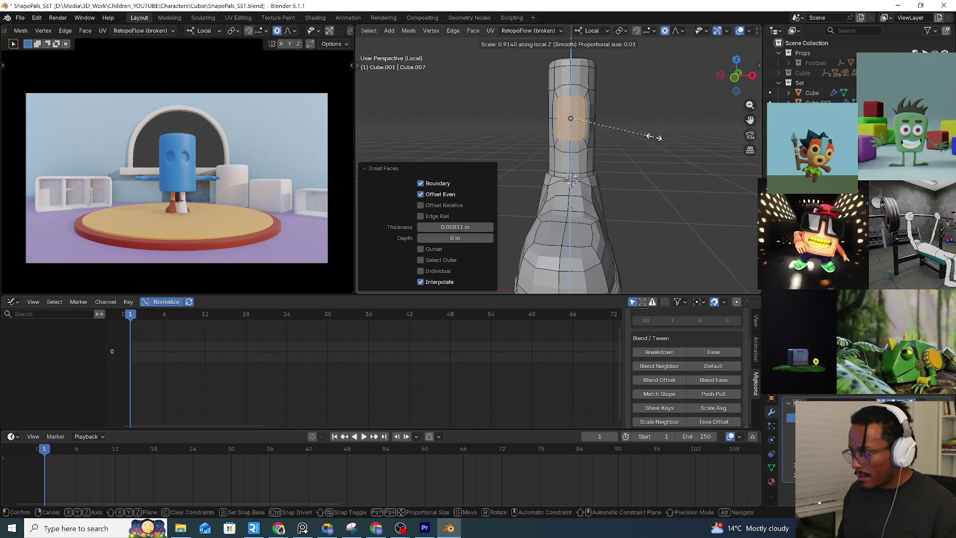
pyautogui.click(612, 125)
pyautogui.moveTo(611, 124)
pyautogui.mouseDown(button='middle')
pyautogui.moveTo(592, 130)
pyautogui.moveTo(634, 134)
pyautogui.mouseUp(button='middle')
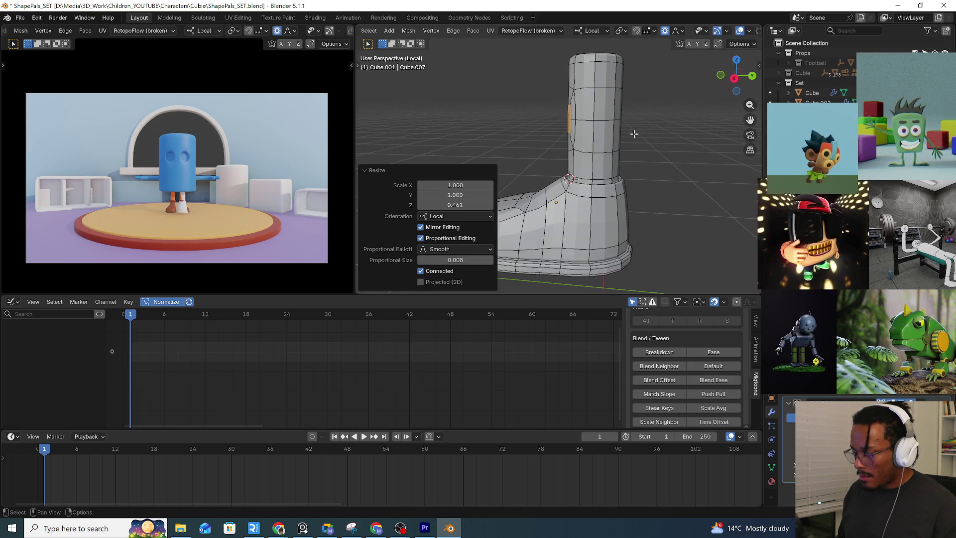
pyautogui.hotkey('ctrl', 'z')
pyautogui.moveTo(614, 122); pyautogui.dragTo(662, 135, button='middle')
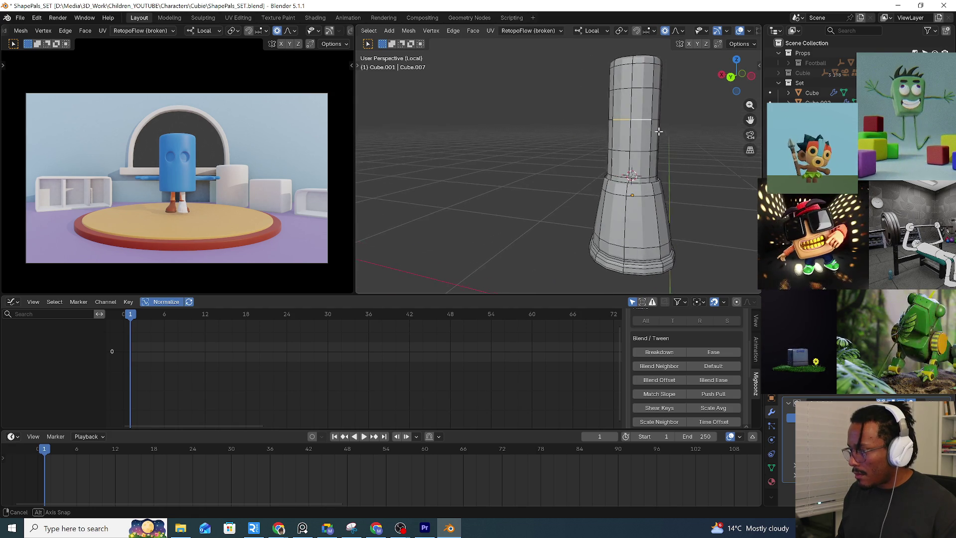
# Bevel the leg edge loop into a two-segment band, push it slightly outward, enable X-ray and deselect
pyautogui.hotkey('ctrl', 'b')
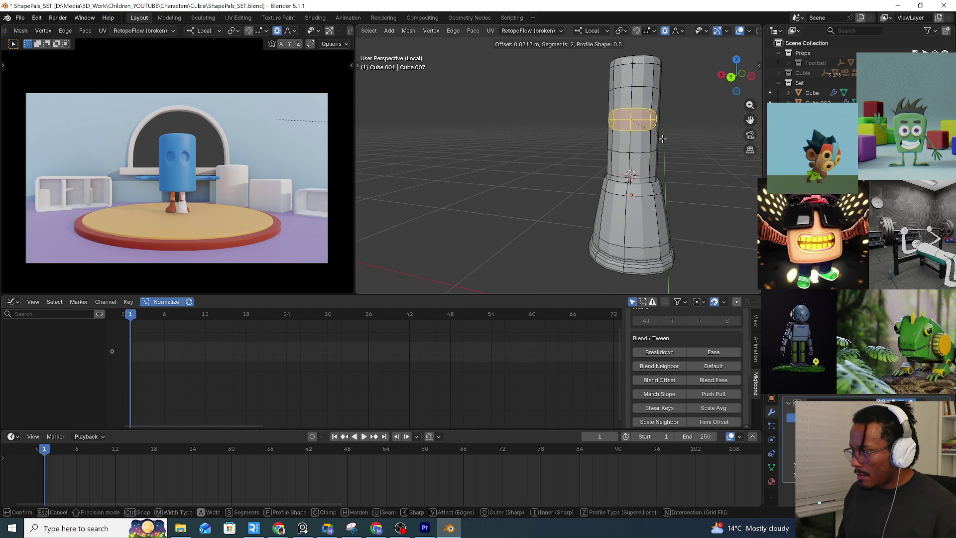
pyautogui.click(662, 136)
pyautogui.moveTo(663, 136); pyautogui.dragTo(657, 145, button='middle')
pyautogui.press('g')
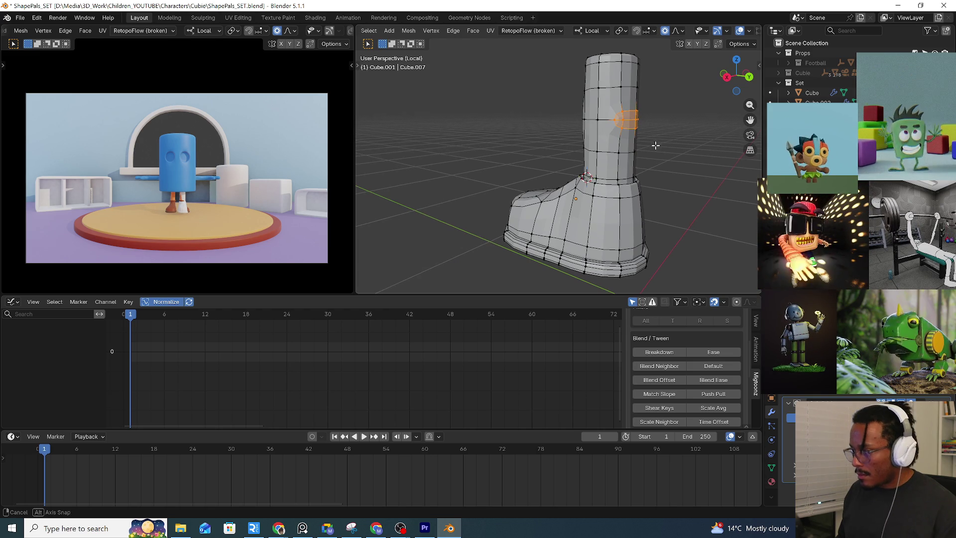
pyautogui.scroll(3, 638, 182)
pyautogui.moveTo(610, 117)
pyautogui.mouseDown(button='middle')
pyautogui.moveTo(623, 119)
pyautogui.moveTo(597, 105)
pyautogui.mouseUp(button='middle')
pyautogui.hotkey('alt', 'z')
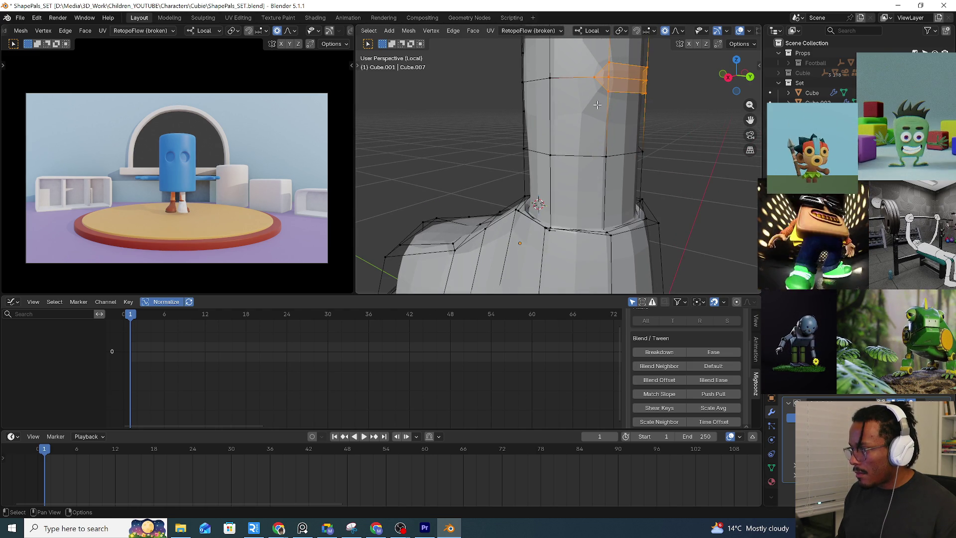
pyautogui.hotkey('alt', 'a')
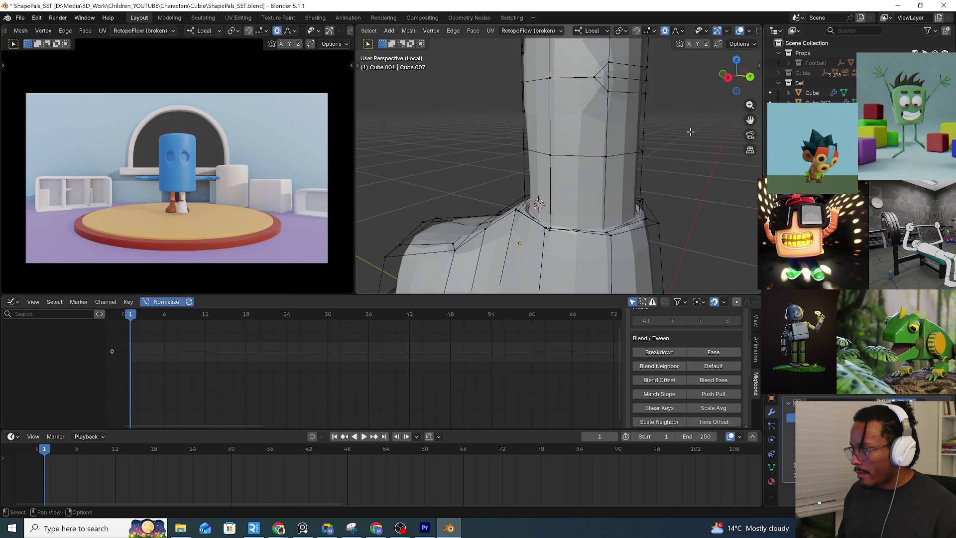
pyautogui.moveTo(554, 154); pyautogui.dragTo(564, 139, button='middle')
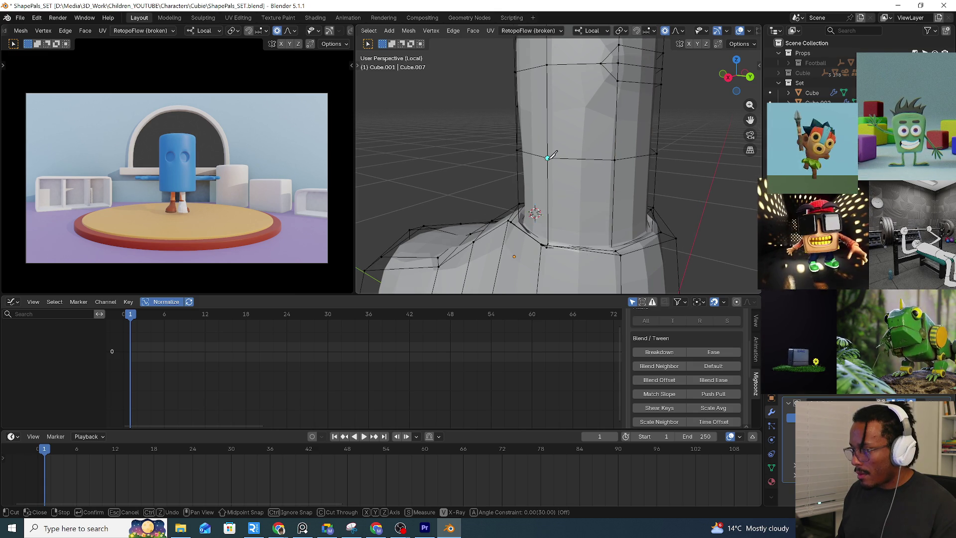
# Finish the knife cut up to the top vertex and slide the new vertex along its edge
pyautogui.click(609, 73)
pyautogui.press('Return')
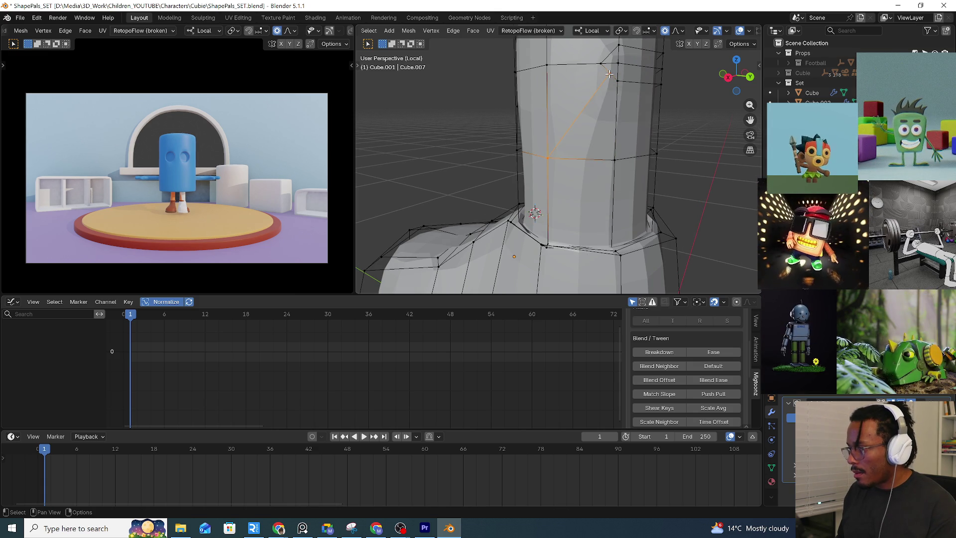
pyautogui.press('g')
pyautogui.click(607, 80)
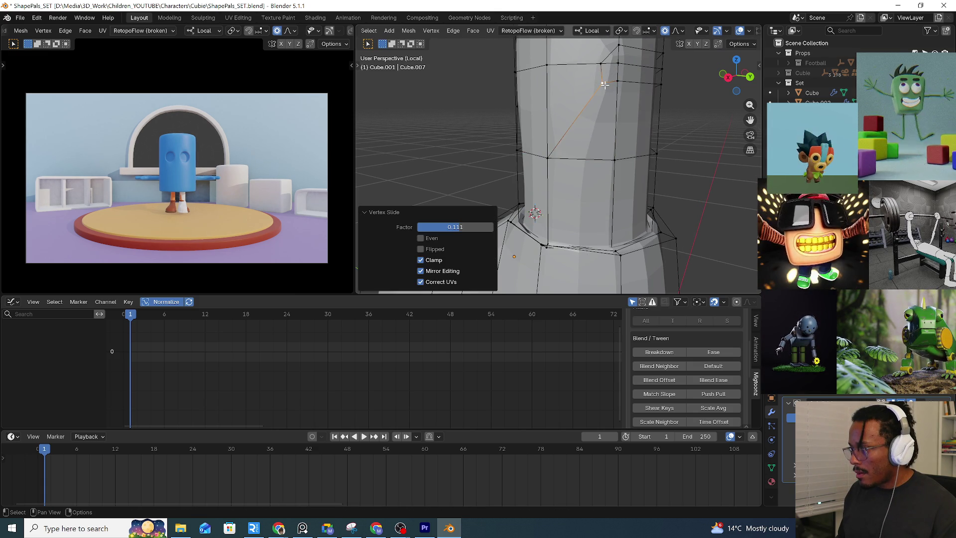
pyautogui.press('g')
pyautogui.press('g')
pyautogui.click(603, 83)
pyautogui.moveTo(603, 83); pyautogui.dragTo(613, 152, button='middle')
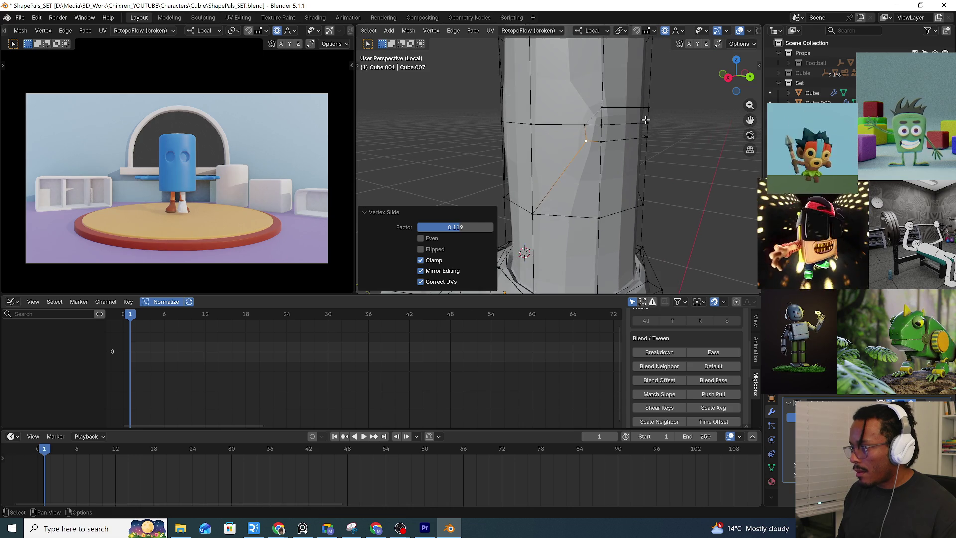
# Knife a second edge down to the lower vertex and vertex-slide it into place
pyautogui.press('k')
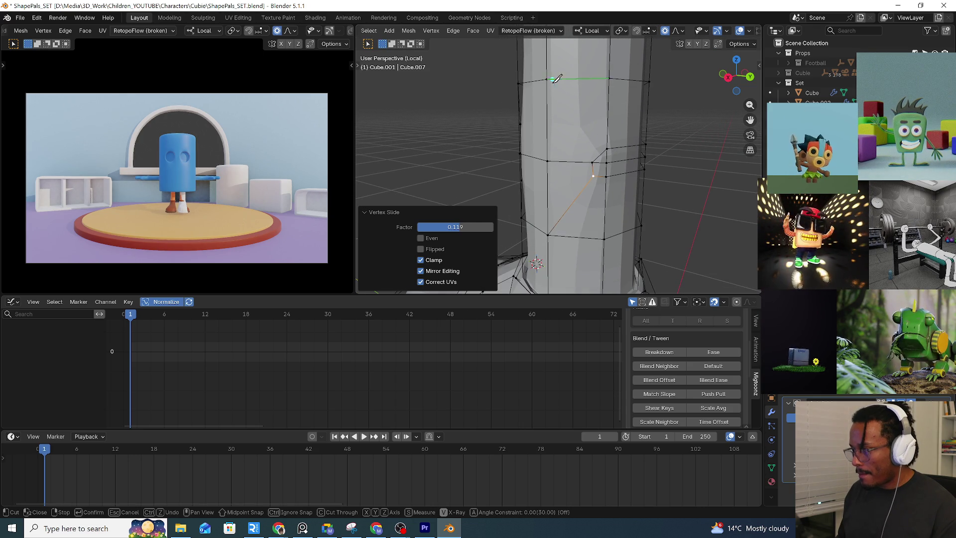
pyautogui.click(600, 154)
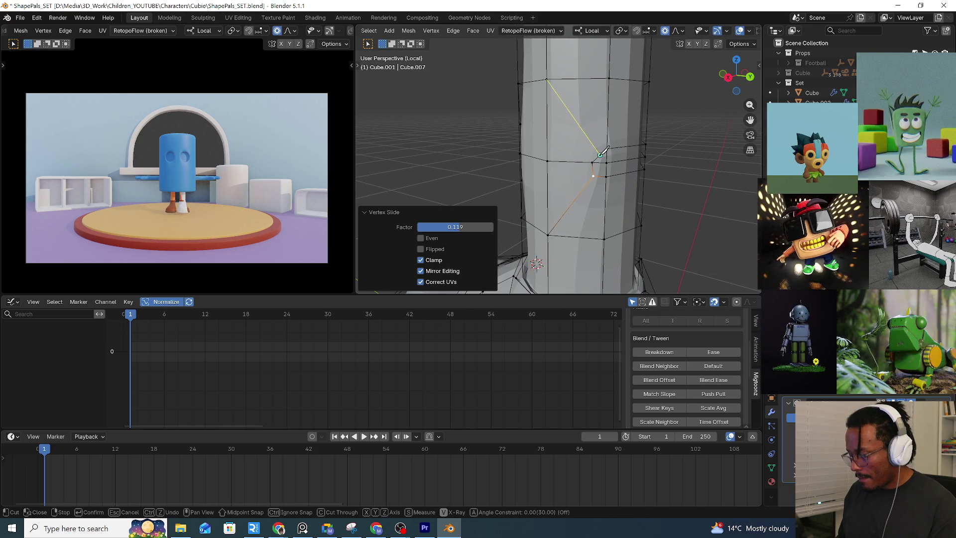
pyautogui.press('Return')
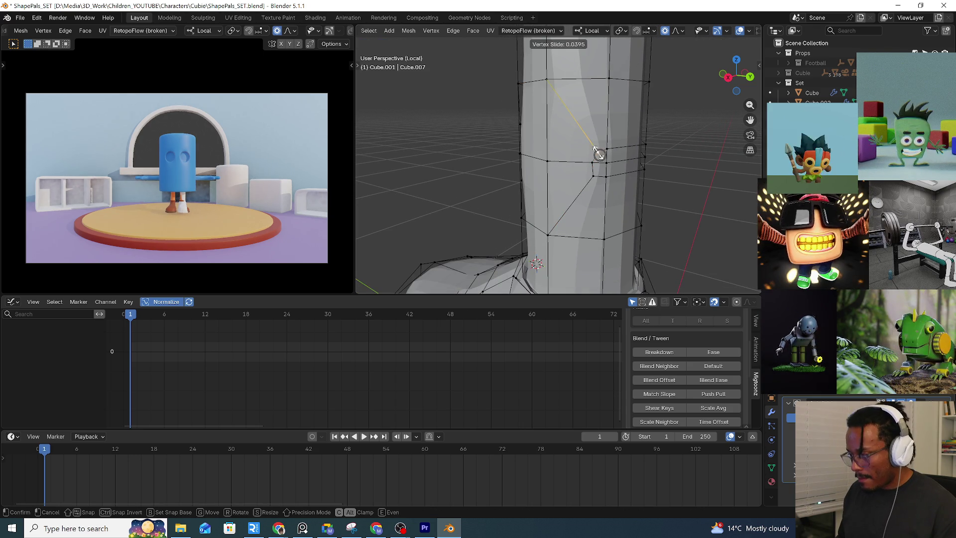
pyautogui.hotkey('shift', 'v')
pyautogui.click(601, 153)
pyautogui.moveTo(601, 154)
pyautogui.mouseDown(button='middle')
pyautogui.moveTo(601, 136)
pyautogui.moveTo(632, 140)
pyautogui.mouseUp(button='middle')
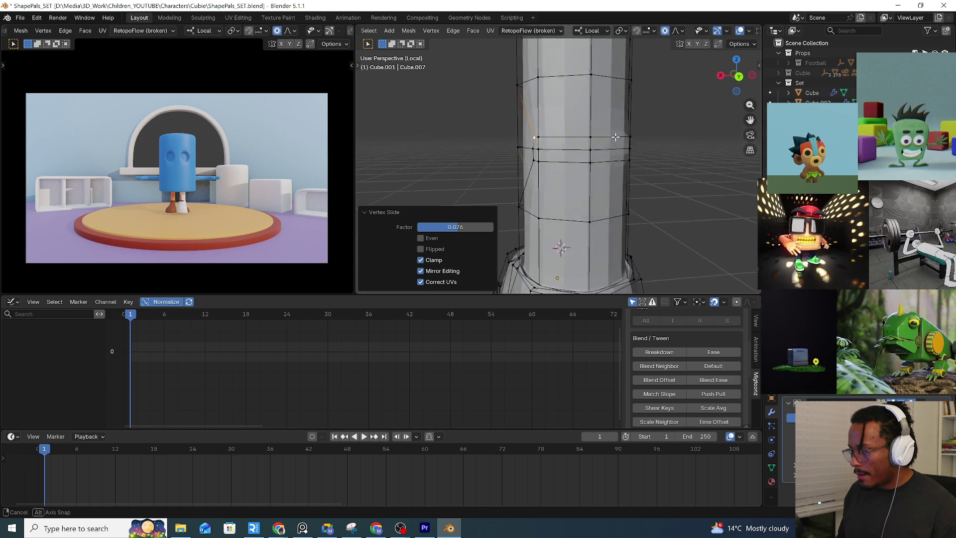
pyautogui.moveTo(631, 140); pyautogui.dragTo(621, 142, button='middle')
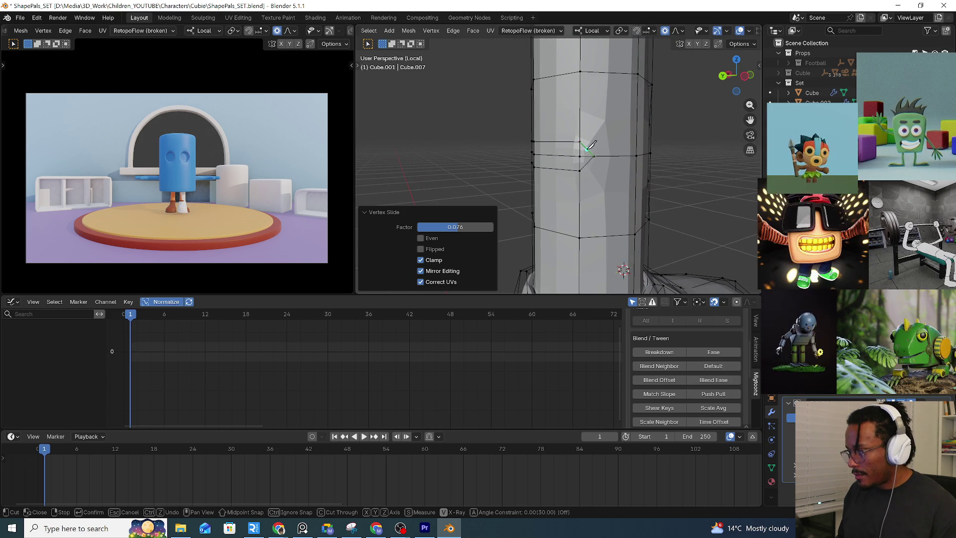
# Cut a third edge to the top vertex and slide its vertices (about 0.073) to even the flow
pyautogui.click(637, 73)
pyautogui.press('Return')
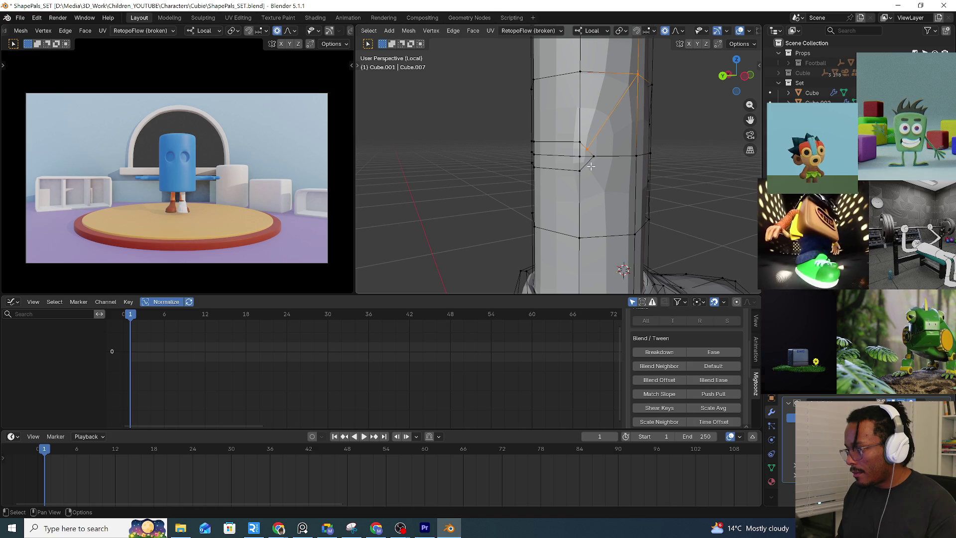
pyautogui.press('k')
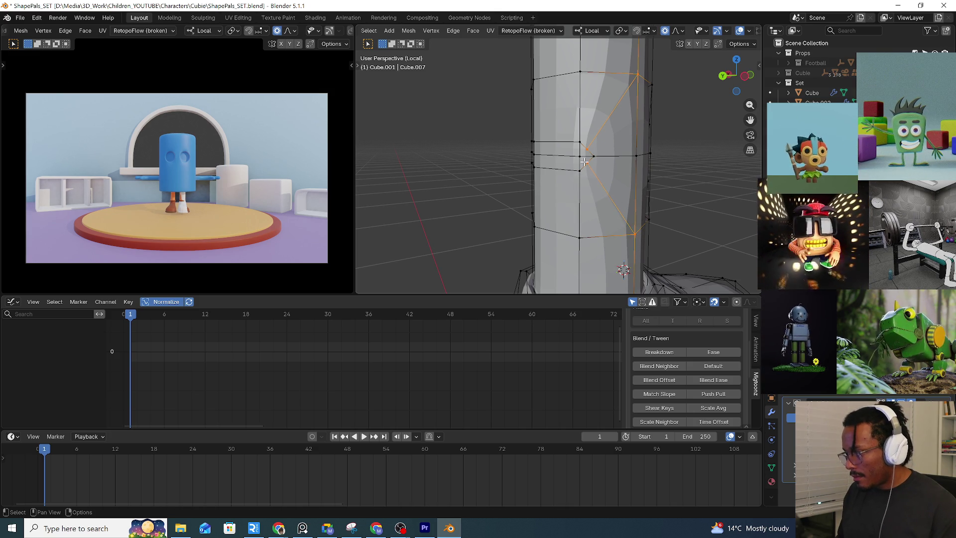
pyautogui.hotkey('shift', 'v')
pyautogui.click(606, 175)
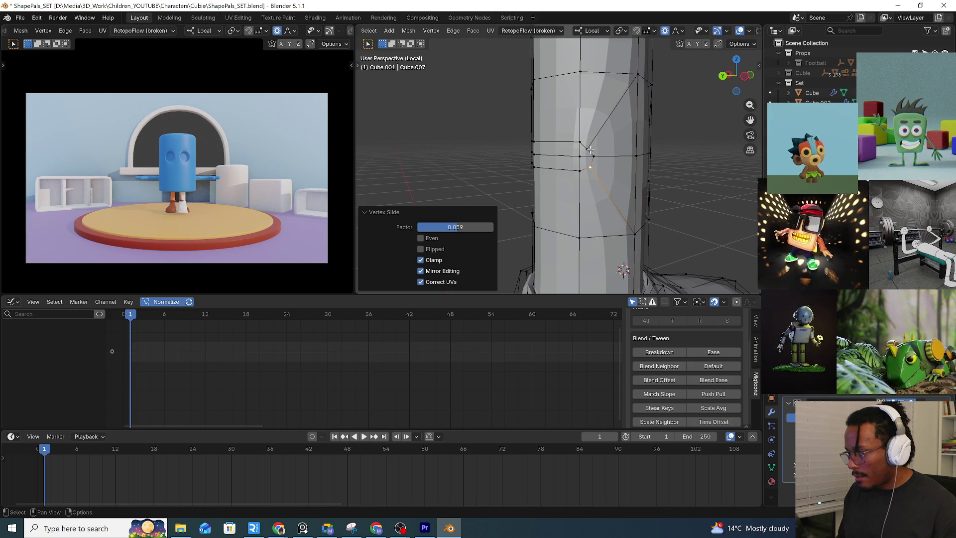
pyautogui.hotkey('shift', 'v')
pyautogui.click(584, 153)
pyautogui.scroll(-3, 583, 153)
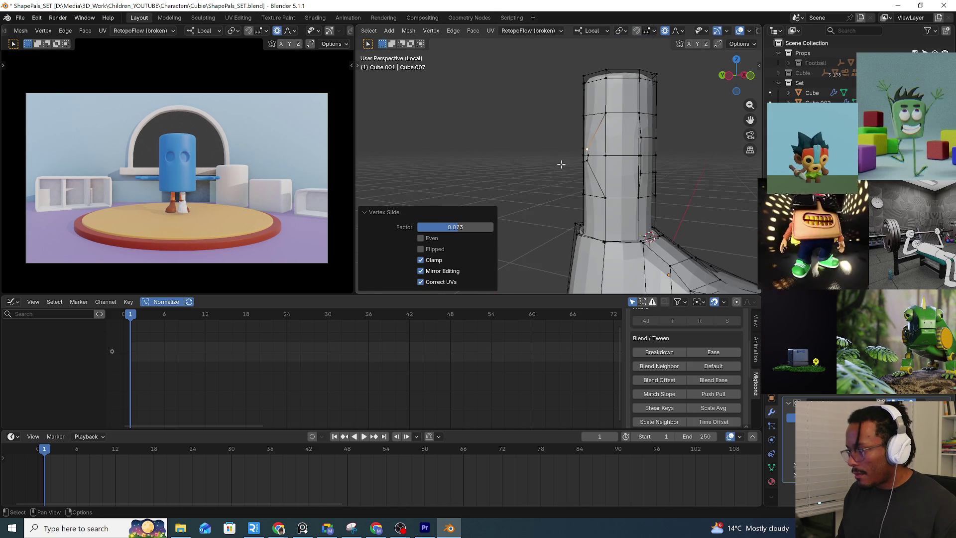
# Leave Edit Mode and view the whole boot as a selected object
pyautogui.press('Tab')
pyautogui.moveTo(630, 166)
pyautogui.mouseDown(button='middle')
pyautogui.moveTo(589, 169)
pyautogui.moveTo(606, 159)
pyautogui.moveTo(549, 169)
pyautogui.moveTo(590, 182)
pyautogui.moveTo(672, 184)
pyautogui.moveTo(626, 170)
pyautogui.moveTo(709, 176)
pyautogui.moveTo(663, 162)
pyautogui.moveTo(710, 162)
pyautogui.moveTo(677, 159)
pyautogui.moveTo(674, 171)
pyautogui.moveTo(707, 183)
pyautogui.moveTo(639, 173)
pyautogui.moveTo(691, 167)
pyautogui.mouseUp(button='middle')
pyautogui.click(608, 156)
# Try Shade Smooth on the boot, then undo back to flat shading
pyautogui.rightClick(607, 157)
pyautogui.click(609, 156)
pyautogui.click(661, 137)
pyautogui.moveTo(661, 136)
pyautogui.mouseDown(button='middle')
pyautogui.moveTo(606, 152)
pyautogui.moveTo(636, 147)
pyautogui.mouseUp(button='middle')
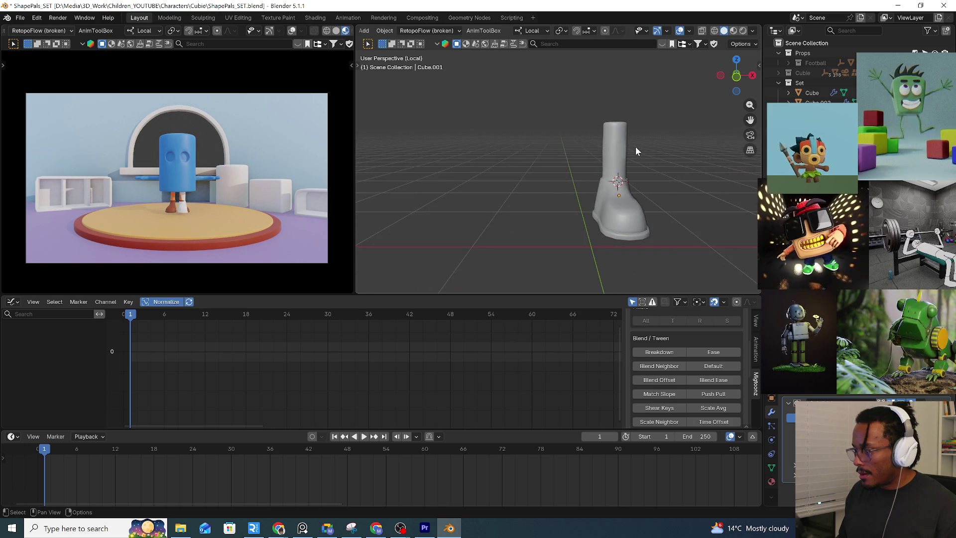
pyautogui.scroll(3, 636, 146)
pyautogui.hotkey('ctrl', 'z')
pyautogui.hotkey('ctrl', 'z')
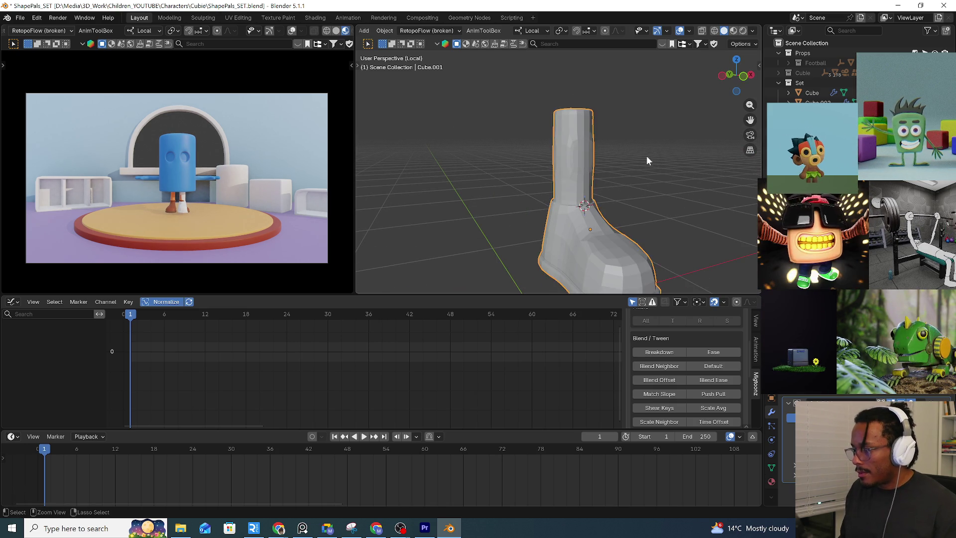
# Edit the boot mesh, grow the face selection up the leg, and inspect it from several sides
pyautogui.press('Tab')
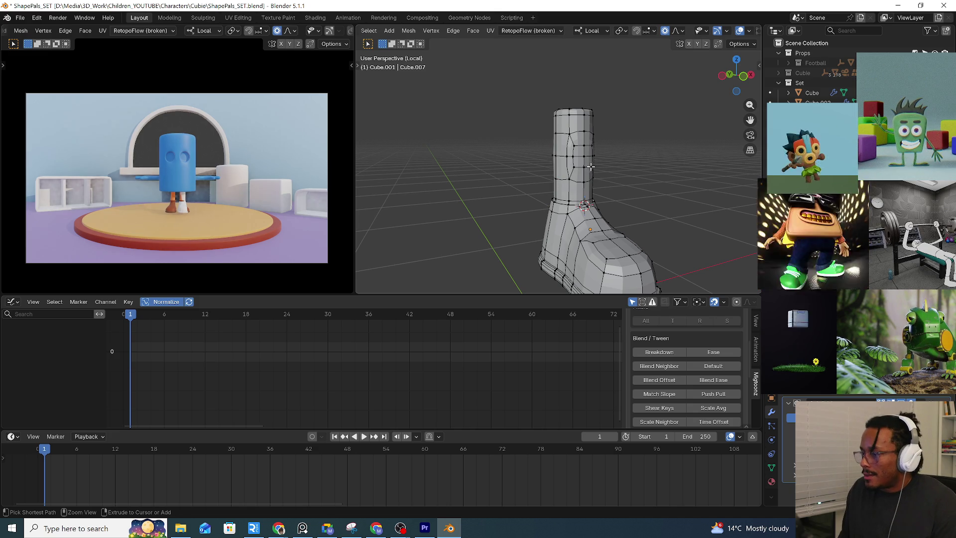
pyautogui.moveTo(590, 166); pyautogui.dragTo(665, 172, button='middle')
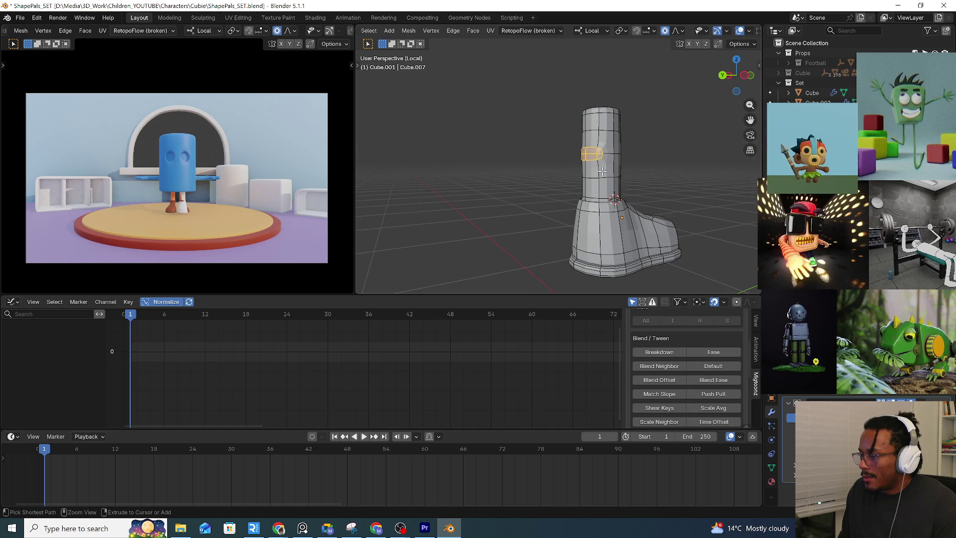
pyautogui.moveTo(600, 171); pyautogui.dragTo(612, 182, button='middle')
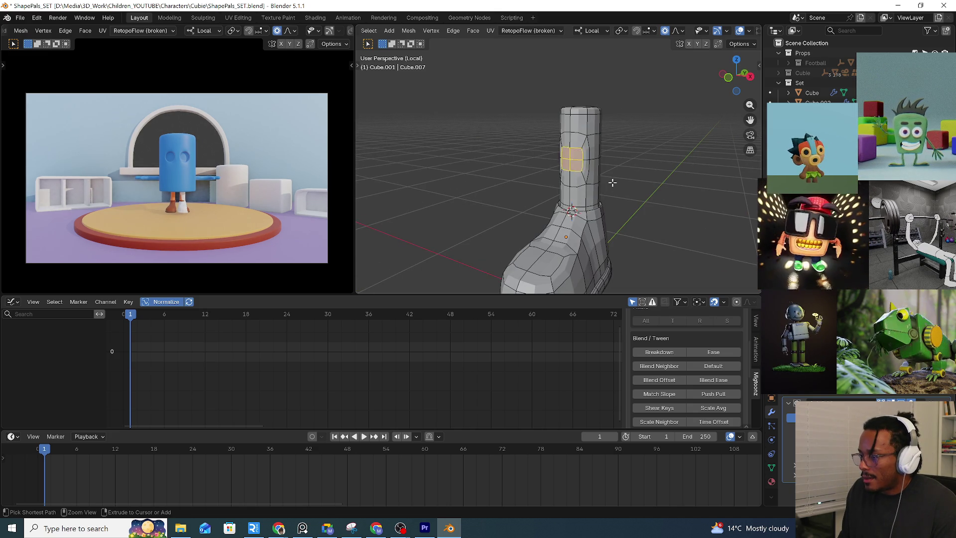
pyautogui.press('ctrl+KP_Add')
pyautogui.press('ctrl+KP_Add')
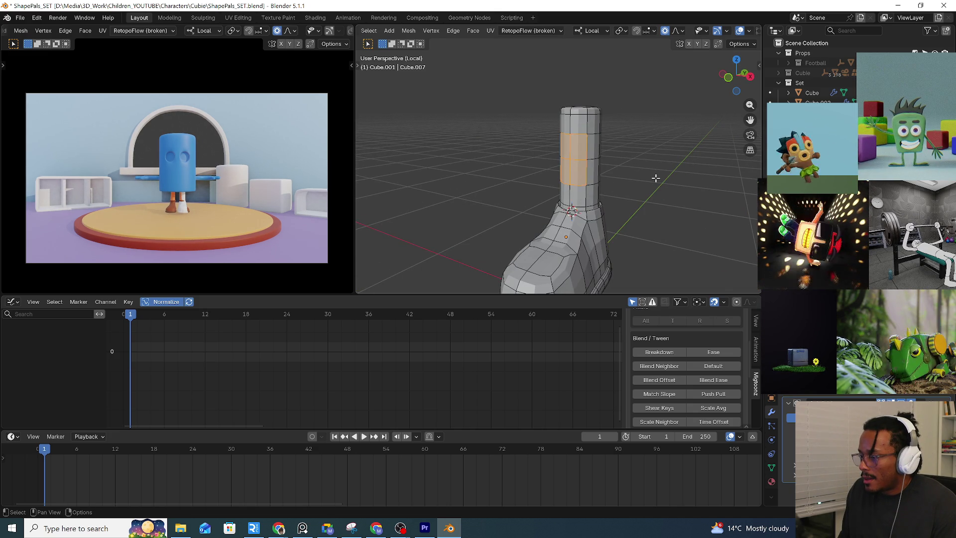
pyautogui.moveTo(655, 179); pyautogui.dragTo(619, 188, button='middle')
pyautogui.press('Tab')
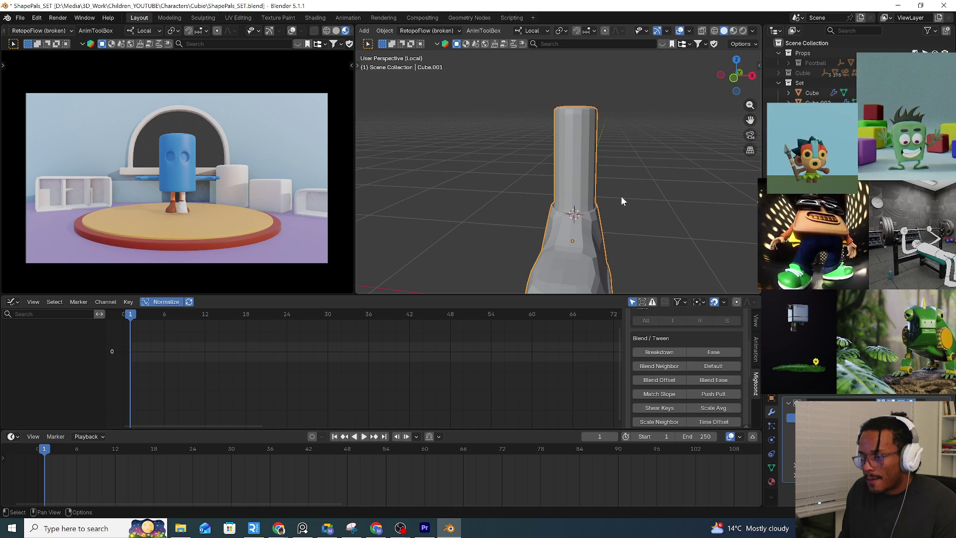
pyautogui.moveTo(622, 196)
pyautogui.keyDown('shift'); pyautogui.mouseDown(button='middle')
pyautogui.moveTo(619, 180)
pyautogui.moveTo(641, 177)
pyautogui.mouseUp(button='middle'); pyautogui.keyUp('shift')
pyautogui.scroll(-3, 619, 181)
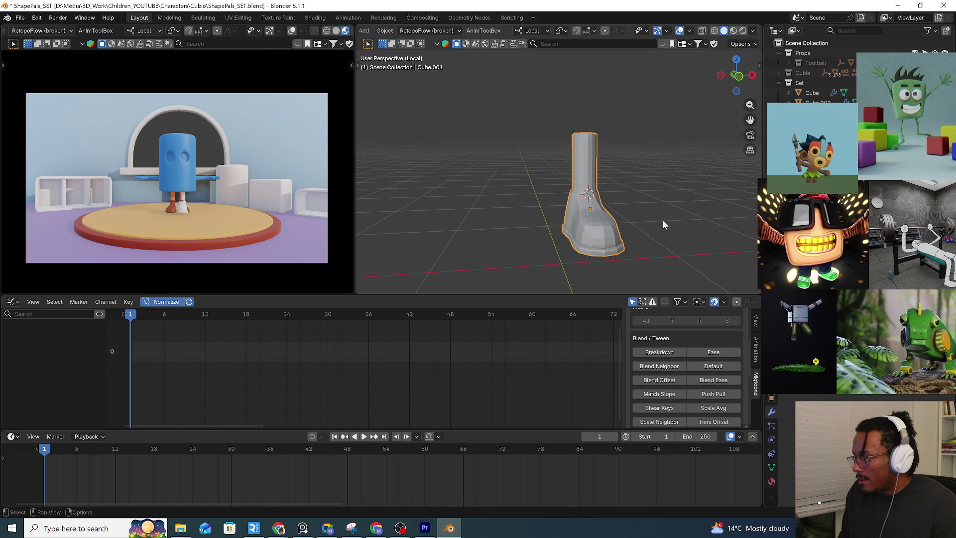
pyautogui.press('Tab')
pyautogui.moveTo(664, 220)
pyautogui.mouseDown(button='middle')
pyautogui.moveTo(617, 164)
pyautogui.moveTo(588, 170)
pyautogui.mouseUp(button='middle')
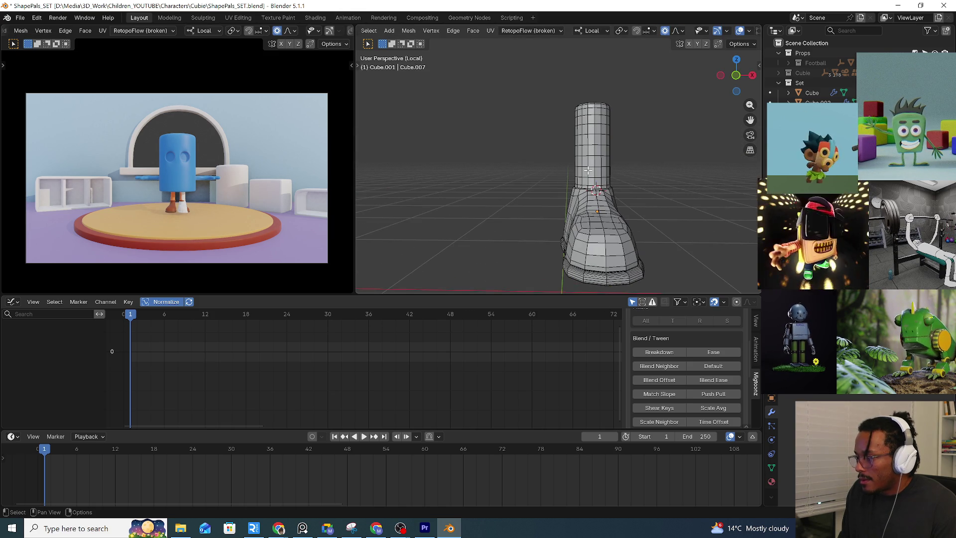
# From front view, box-select a block of shaft faces and inset them
pyautogui.press('KP_1')
pyautogui.scroll(2, 583, 157)
pyautogui.scroll(1, 579, 145)
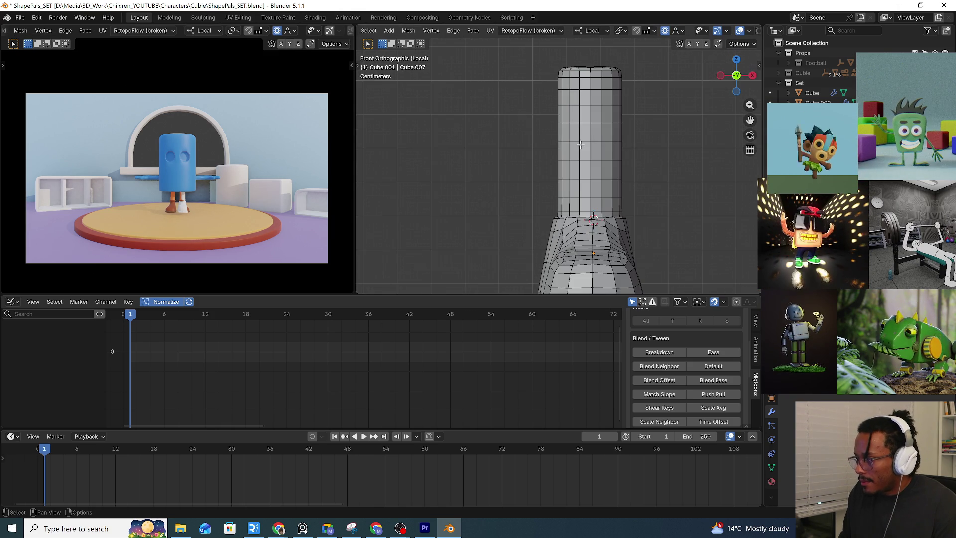
pyautogui.moveTo(580, 140); pyautogui.dragTo(598, 149)
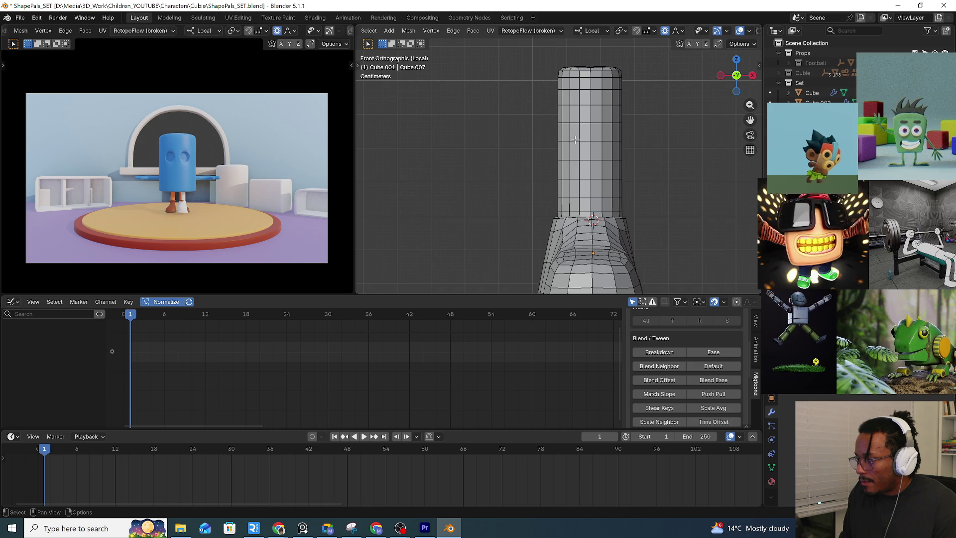
pyautogui.moveTo(572, 126); pyautogui.dragTo(604, 149)
pyautogui.press('i')
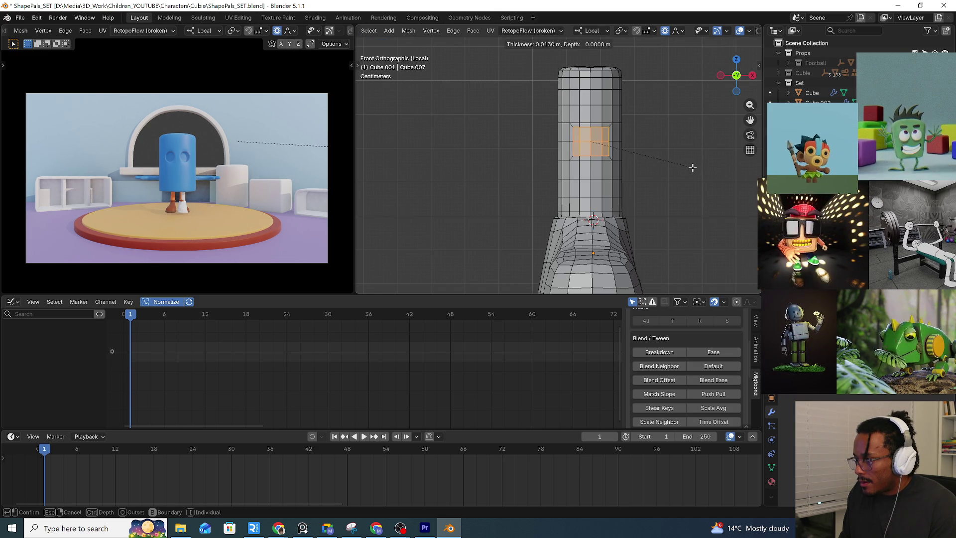
pyautogui.click(692, 168)
pyautogui.scroll(2, 599, 135)
pyautogui.scroll(2, 600, 135)
pyautogui.scroll(2, 599, 134)
# Reshape the inset faces into a circle with LoopTools, then undo it
pyautogui.rightClick(596, 139)
pyautogui.moveTo(546, 139)
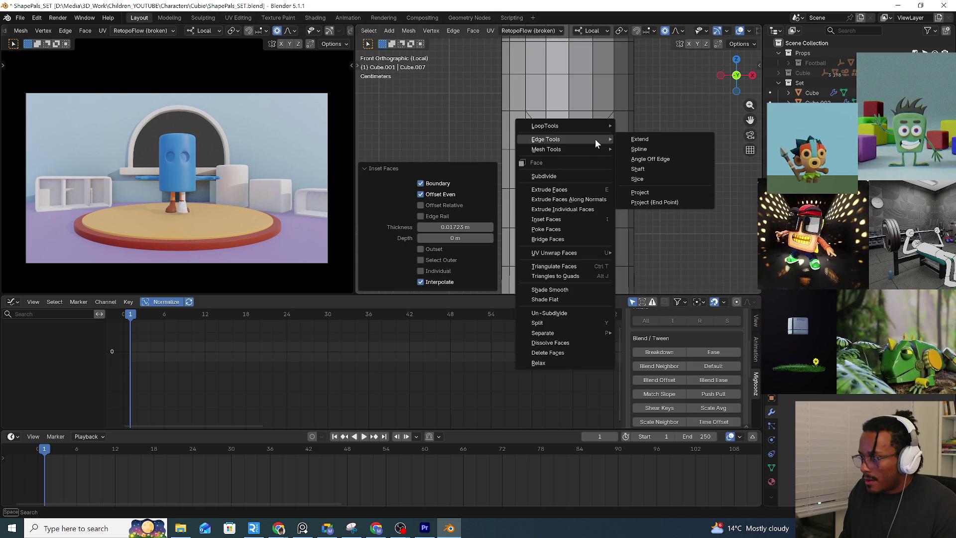
pyautogui.click(644, 141)
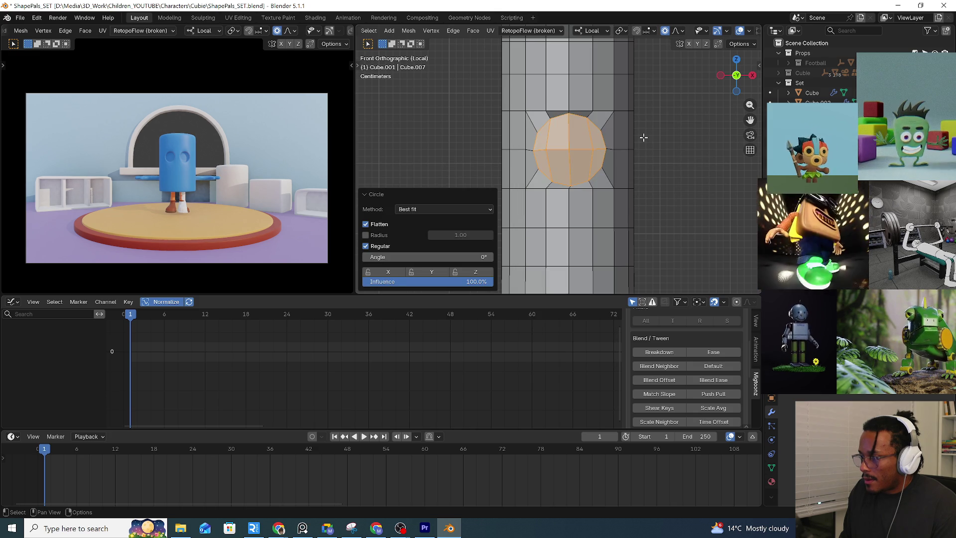
pyautogui.hotkey('ctrl', 'z')
pyautogui.moveTo(641, 139)
pyautogui.mouseDown(button='middle')
pyautogui.moveTo(682, 182)
pyautogui.moveTo(622, 159)
pyautogui.moveTo(647, 205)
pyautogui.moveTo(612, 219)
pyautogui.mouseUp(button='middle')
pyautogui.scroll(-3, 680, 182)
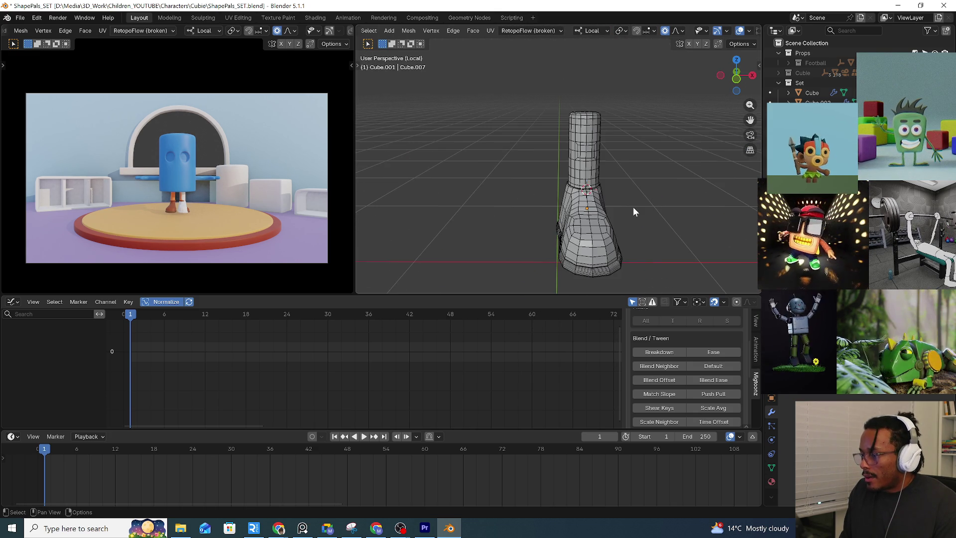
# Back in Object Mode, add a Subdivision Surface modifier from Quick Favorites
pyautogui.press('Tab')
pyautogui.press('q')
pyautogui.click(613, 219)
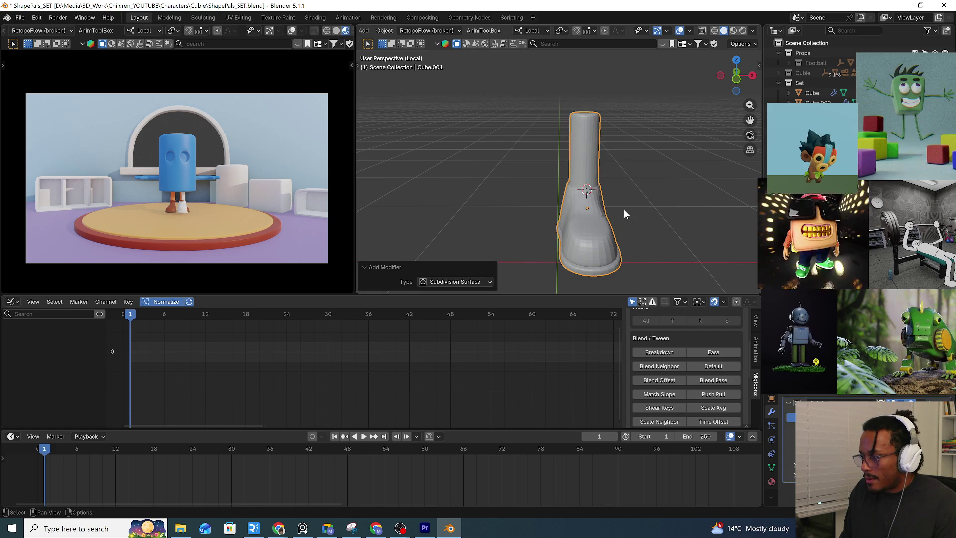
# Shade the boot smooth and inspect it around the collar
pyautogui.rightClick(562, 213)
pyautogui.click(561, 213)
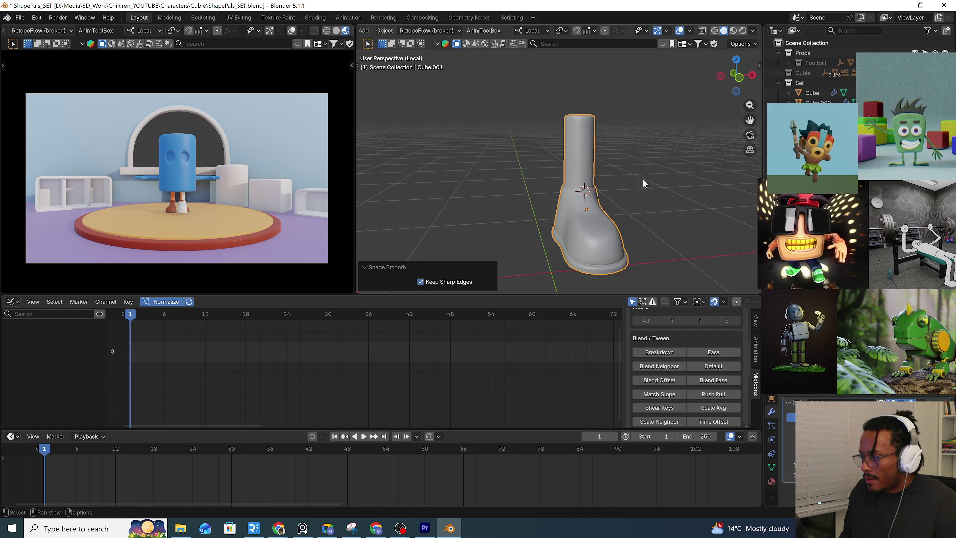
pyautogui.moveTo(604, 203)
pyautogui.mouseDown(button='middle')
pyautogui.moveTo(590, 202)
pyautogui.moveTo(575, 241)
pyautogui.mouseUp(button='middle')
pyautogui.scroll(5, 567, 203)
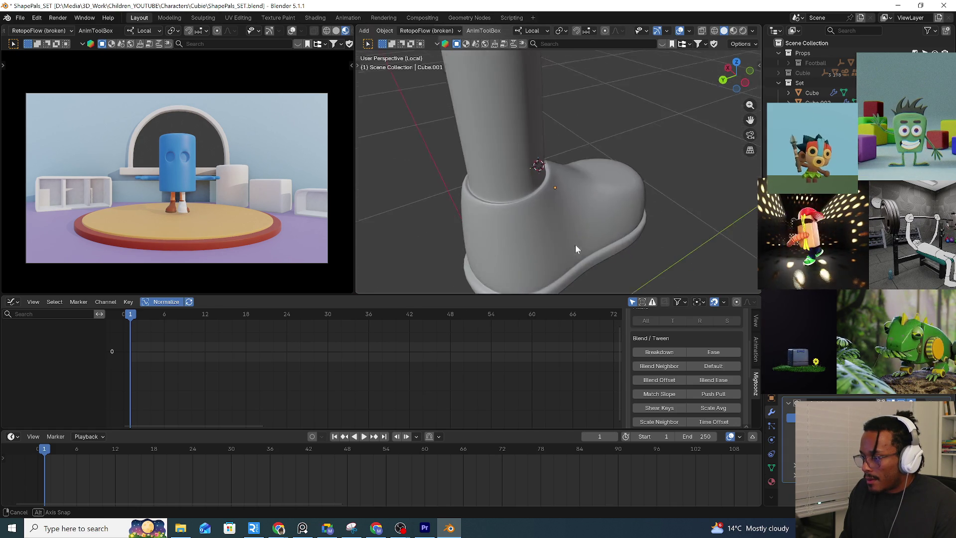
pyautogui.scroll(3, 481, 186)
pyautogui.moveTo(499, 202)
pyautogui.mouseDown(button='middle')
pyautogui.moveTo(546, 201)
pyautogui.moveTo(505, 219)
pyautogui.moveTo(547, 188)
pyautogui.moveTo(567, 224)
pyautogui.moveTo(618, 204)
pyautogui.moveTo(545, 158)
pyautogui.moveTo(541, 187)
pyautogui.moveTo(547, 98)
pyautogui.mouseUp(button='middle')
pyautogui.scroll(-2, 589, 190)
pyautogui.scroll(-2, 513, 187)
# Check the mesh at the collar and ankle in Edit Mode, then exit Local View to the full scene
pyautogui.press('Tab')
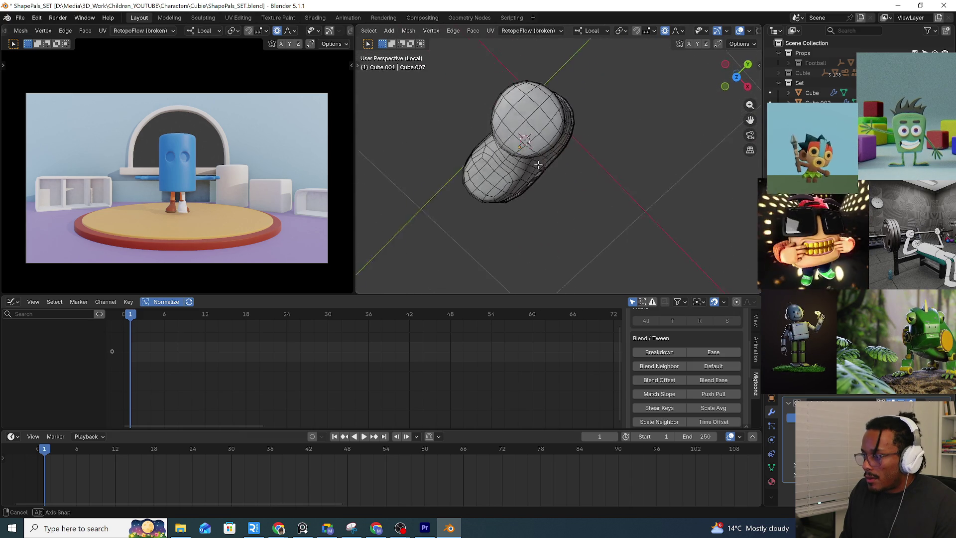
pyautogui.scroll(-2, 578, 164)
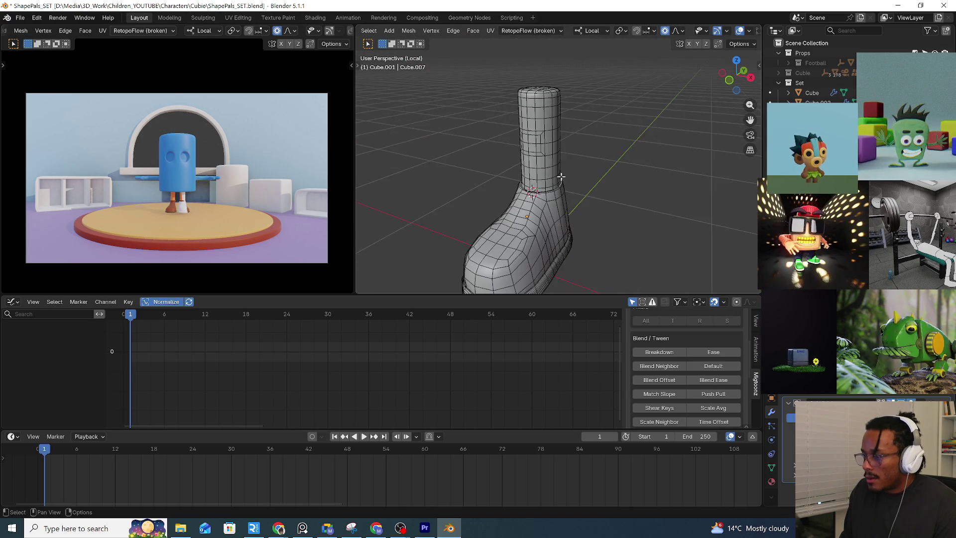
pyautogui.moveTo(579, 165); pyautogui.dragTo(561, 128, button='middle')
pyautogui.press('Tab')
pyautogui.moveTo(568, 187)
pyautogui.mouseDown(button='middle')
pyautogui.moveTo(553, 174)
pyautogui.moveTo(516, 170)
pyautogui.moveTo(619, 180)
pyautogui.mouseUp(button='middle')
pyautogui.press('Tab')
pyautogui.scroll(3, 636, 185)
pyautogui.scroll(2, 551, 188)
pyautogui.moveTo(550, 187)
pyautogui.mouseDown(button='middle')
pyautogui.moveTo(485, 172)
pyautogui.moveTo(594, 221)
pyautogui.moveTo(650, 222)
pyautogui.mouseUp(button='middle')
pyautogui.scroll(-3, 485, 171)
pyautogui.press('Tab')
pyautogui.scroll(-2, 560, 153)
pyautogui.press('KP_Divide')
# Move Leg_L.001 about 0.38 m along local X, away from the new boot
pyautogui.click(594, 222)
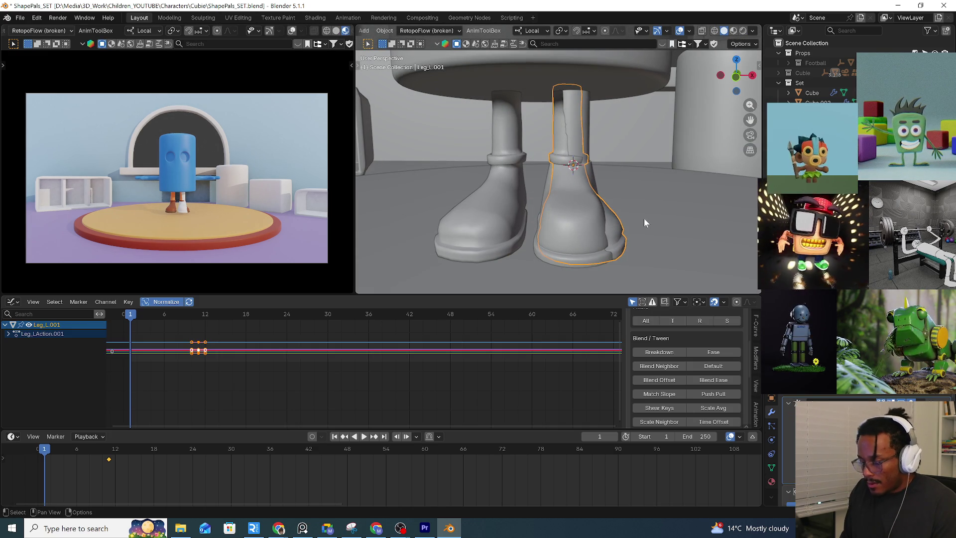
pyautogui.press('g')
pyautogui.press('x')
pyautogui.moveTo(700, 226); pyautogui.dragTo(691, 215, button='middle')
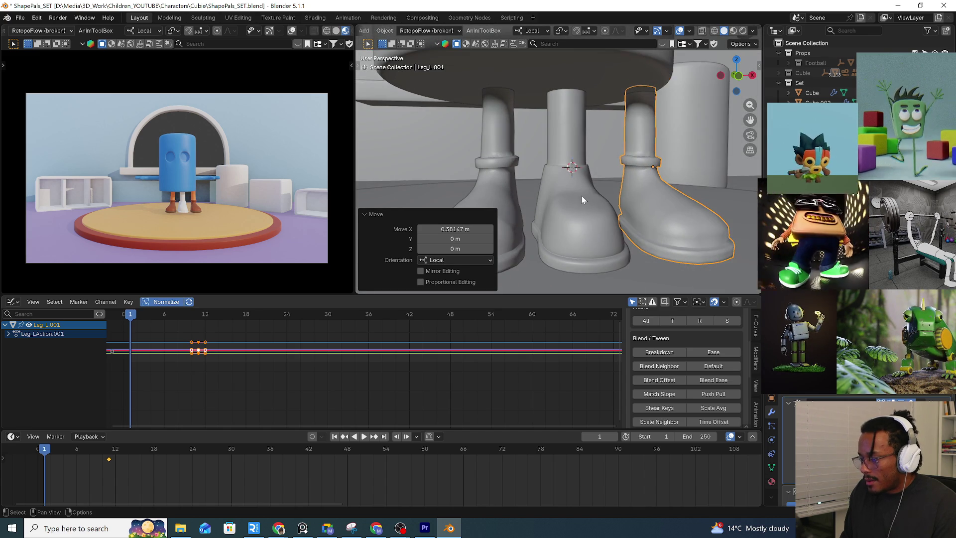
pyautogui.moveTo(690, 215)
pyautogui.mouseDown(button='middle')
pyautogui.moveTo(633, 185)
pyautogui.moveTo(654, 183)
pyautogui.mouseUp(button='middle')
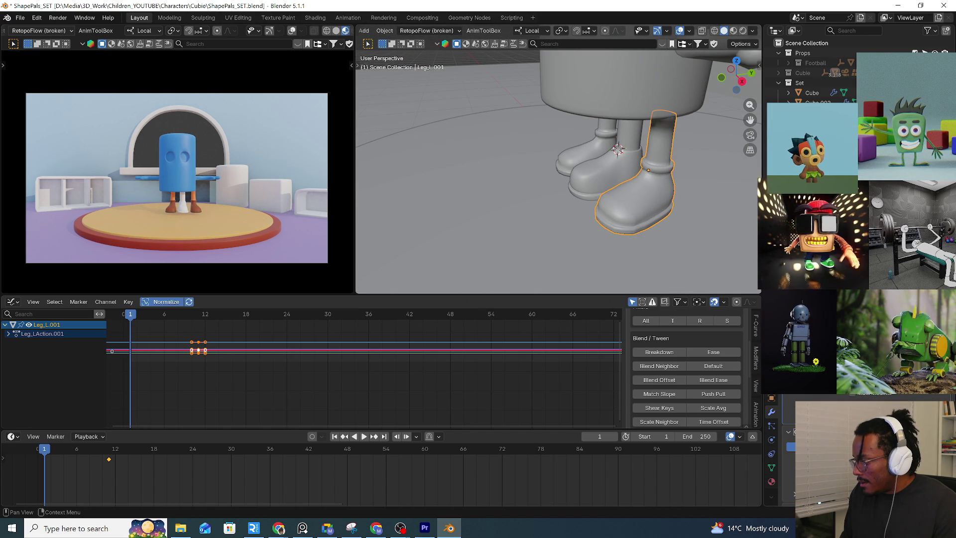
# Orbit around the feet to compare the old leg with the new boot
pyautogui.click(657, 241)
pyautogui.scroll(4, 658, 224)
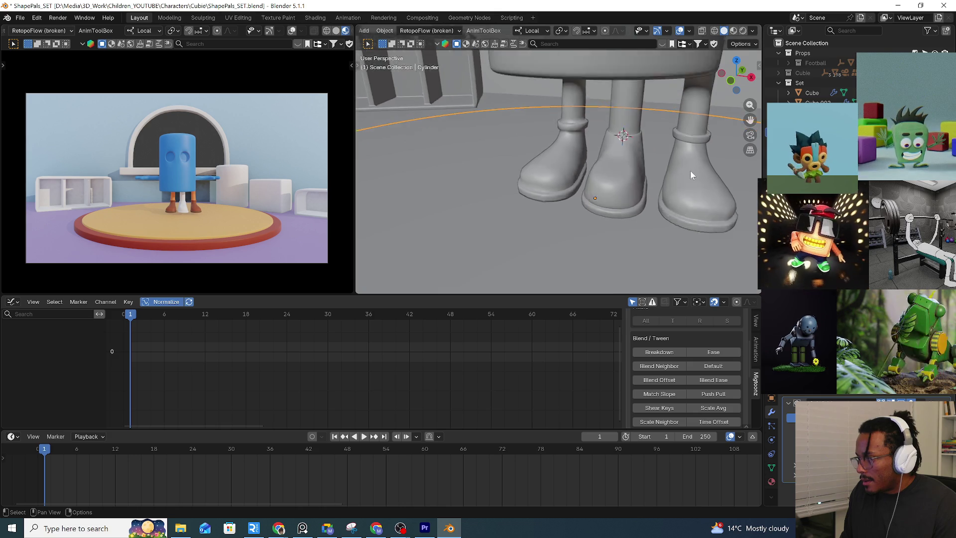
pyautogui.moveTo(684, 194)
pyautogui.mouseDown(button='middle')
pyautogui.moveTo(700, 199)
pyautogui.moveTo(458, 151)
pyautogui.moveTo(552, 140)
pyautogui.moveTo(562, 156)
pyautogui.moveTo(555, 215)
pyautogui.moveTo(527, 230)
pyautogui.mouseUp(button='middle')
pyautogui.click(590, 177)
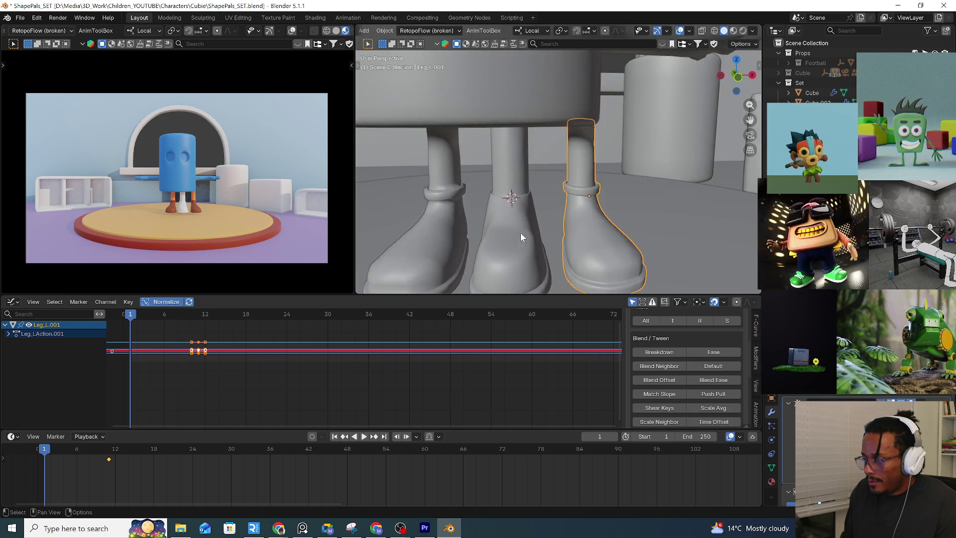
pyautogui.moveTo(527, 230)
pyautogui.mouseDown(button='middle')
pyautogui.moveTo(572, 214)
pyautogui.moveTo(545, 231)
pyautogui.moveTo(439, 219)
pyautogui.moveTo(542, 227)
pyautogui.moveTo(503, 217)
pyautogui.moveTo(517, 196)
pyautogui.mouseUp(button='middle')
pyautogui.scroll(-5, 580, 222)
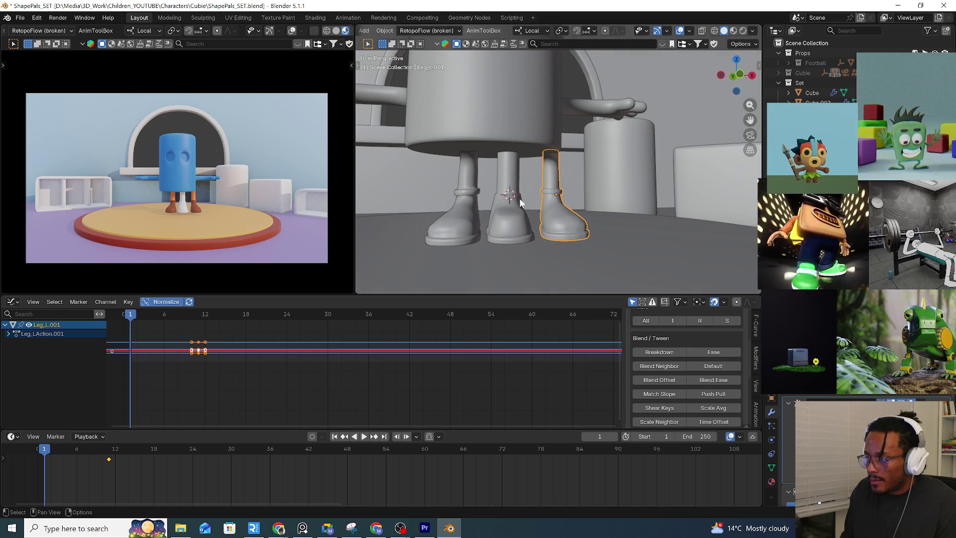
# Delete Leg_L.001 and mirror the new boot to the other side with a Mirror modifier
pyautogui.press('Delete')
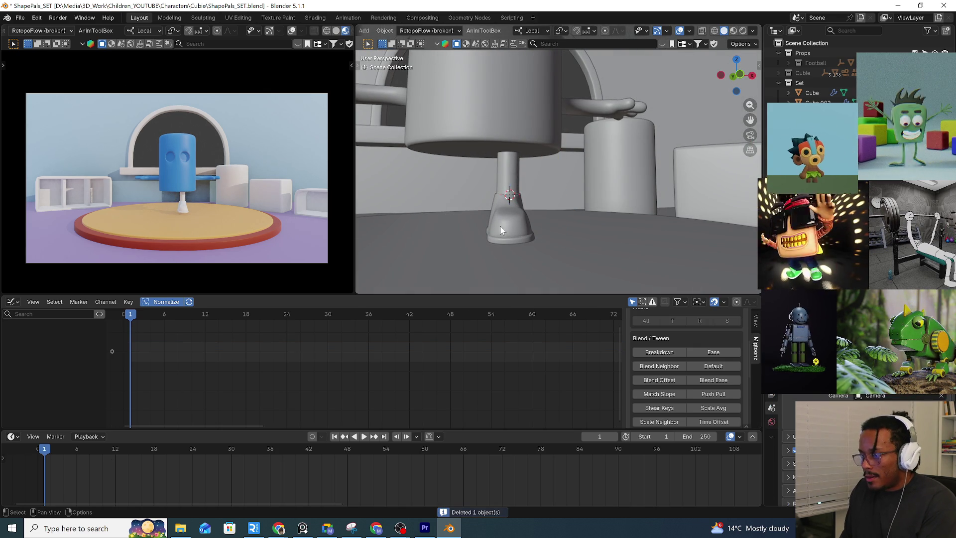
pyautogui.click(505, 227)
pyautogui.press('q')
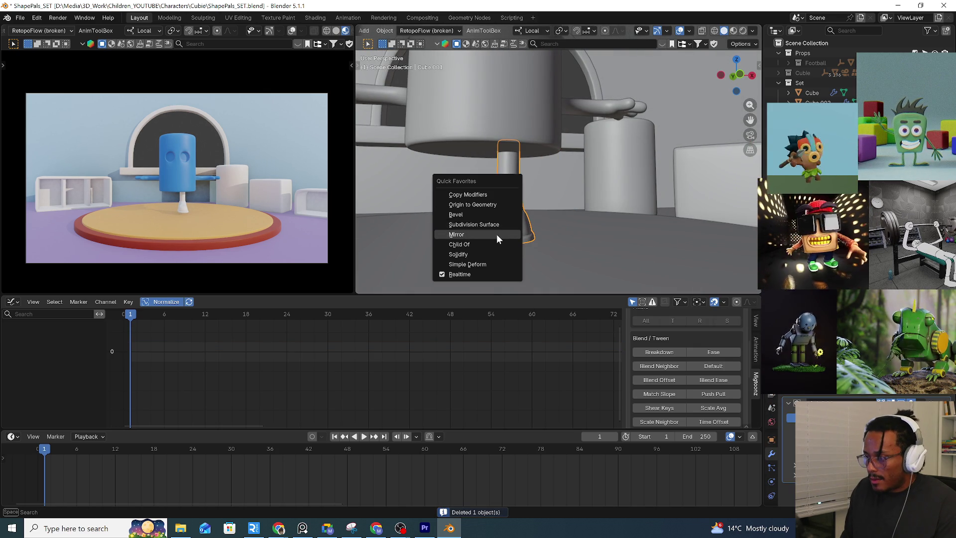
pyautogui.click(497, 233)
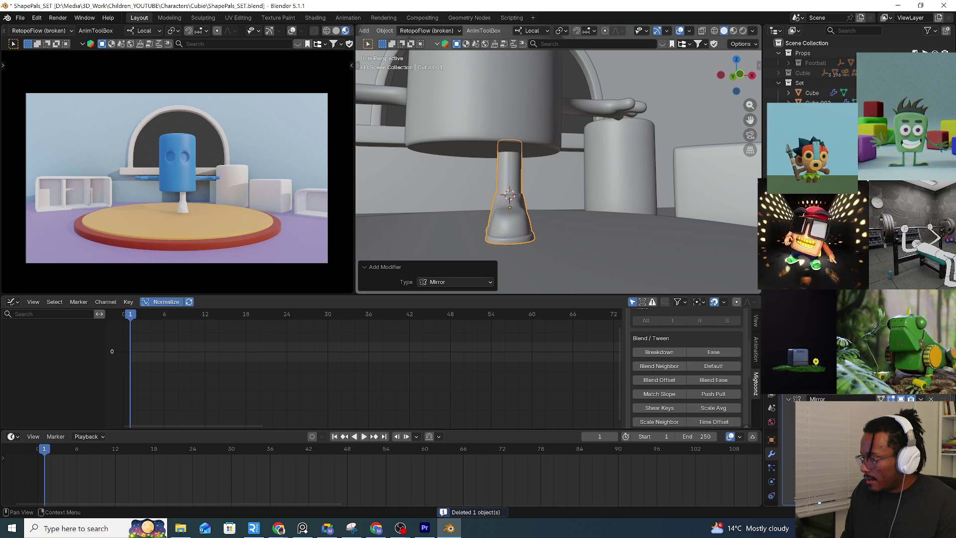
pyautogui.click(451, 141)
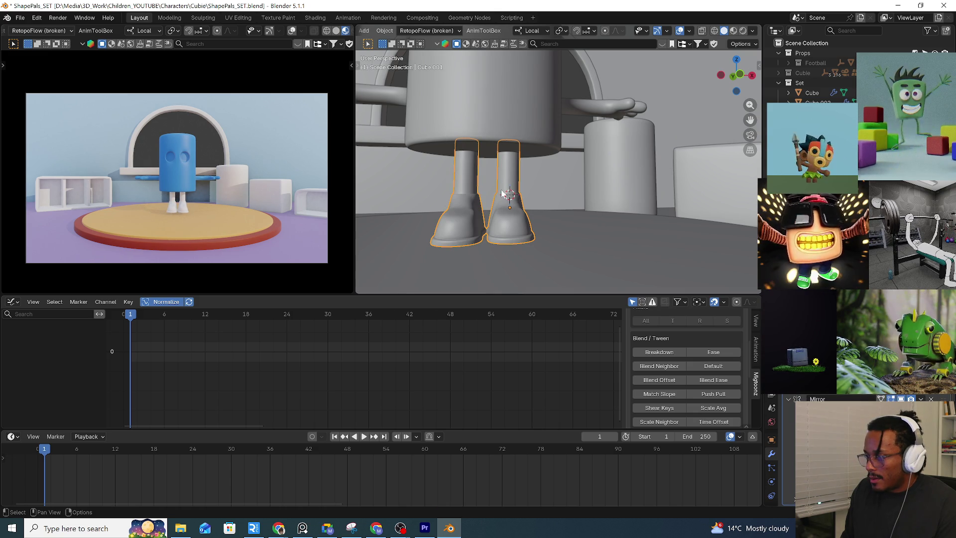
pyautogui.moveTo(501, 187); pyautogui.dragTo(516, 222, button='middle')
# Adjust the boot pair's spacing along local X so both stand under the body
pyautogui.press('g')
pyautogui.press('x')
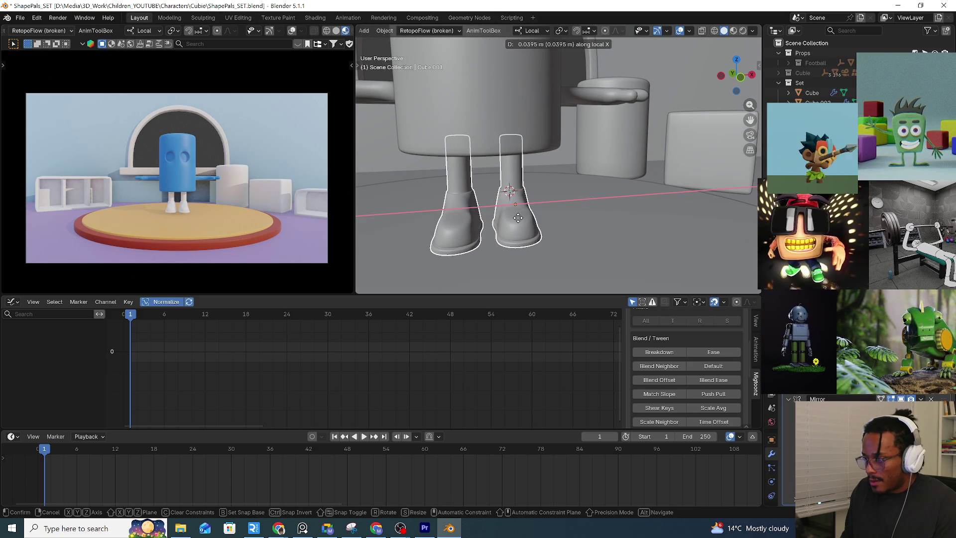
pyautogui.click(520, 215)
pyautogui.moveTo(520, 216)
pyautogui.mouseDown(button='middle')
pyautogui.moveTo(512, 176)
pyautogui.moveTo(562, 190)
pyautogui.moveTo(546, 239)
pyautogui.moveTo(546, 210)
pyautogui.moveTo(563, 186)
pyautogui.moveTo(604, 229)
pyautogui.mouseUp(button='middle')
pyautogui.scroll(3, 563, 189)
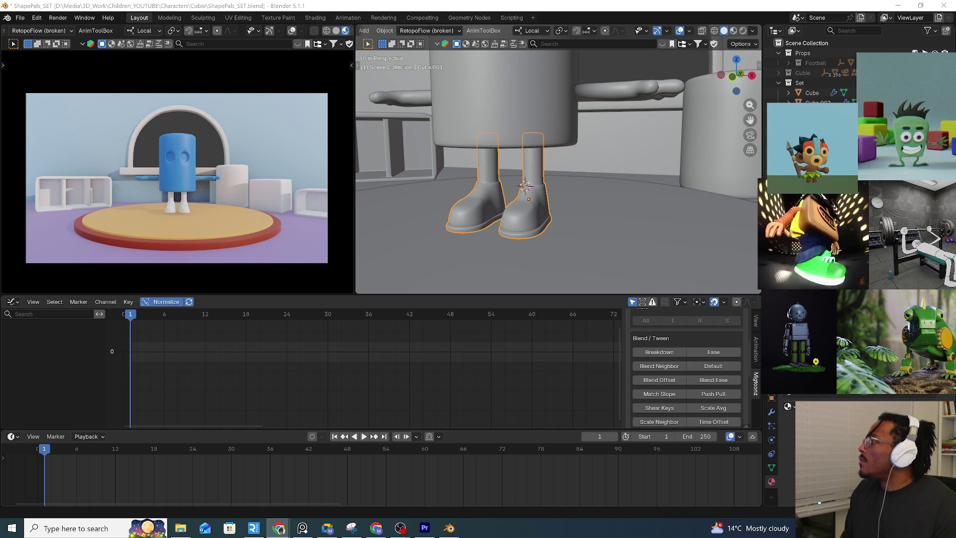
# Switch the viewport to Material Preview shading to show the blue boots in colour
pyautogui.hotkey('alt', 'Tab')
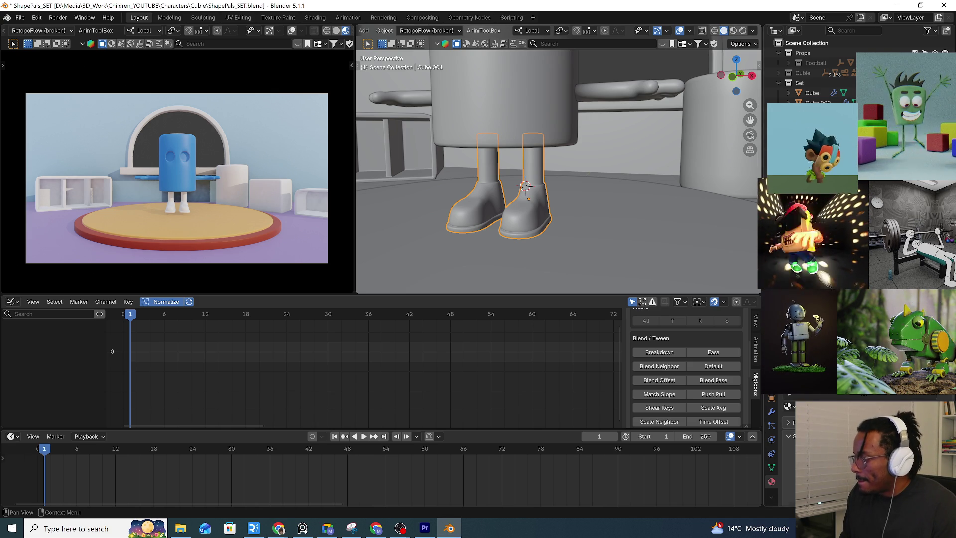
pyautogui.hotkey('ctrl', 'f')
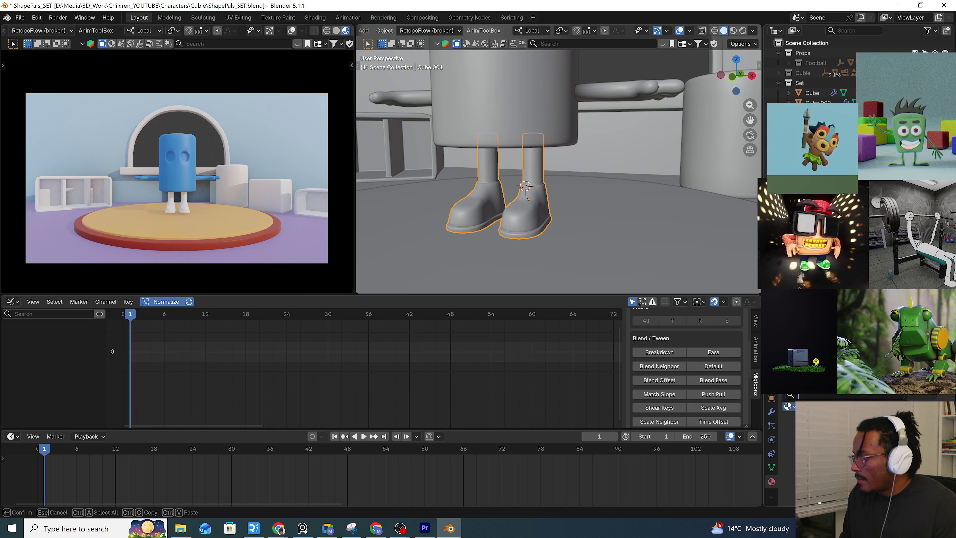
pyautogui.press('Escape')
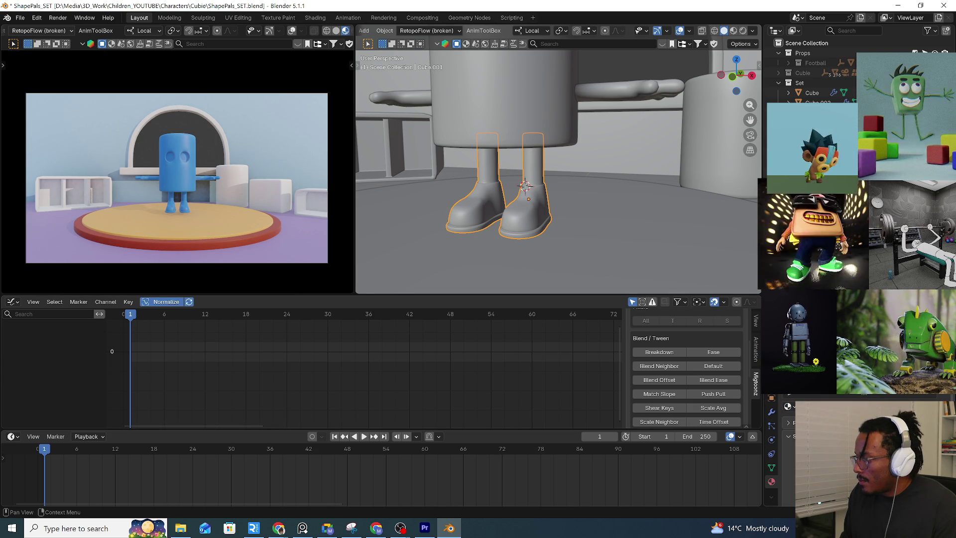
pyautogui.scroll(2, 497, 213)
pyautogui.scroll(2, 564, 222)
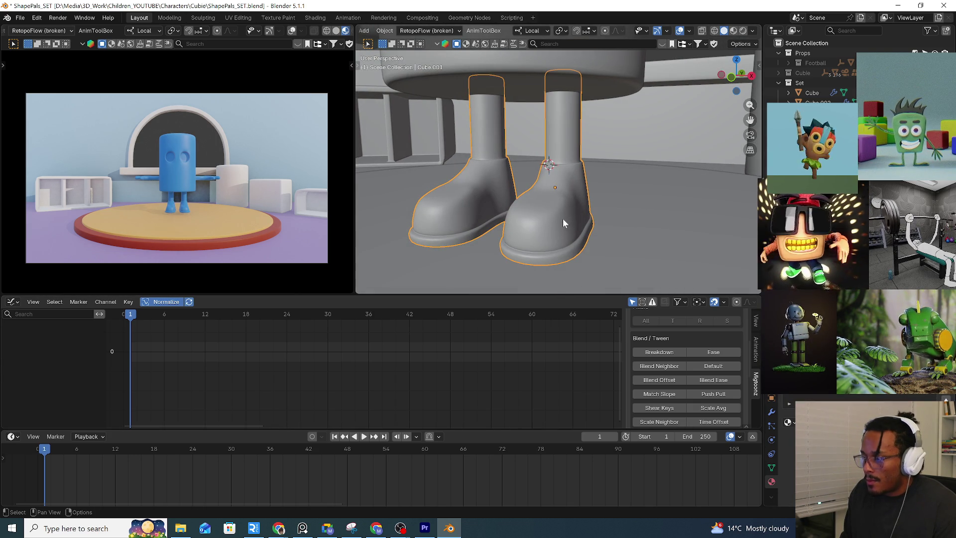
pyautogui.press('z')
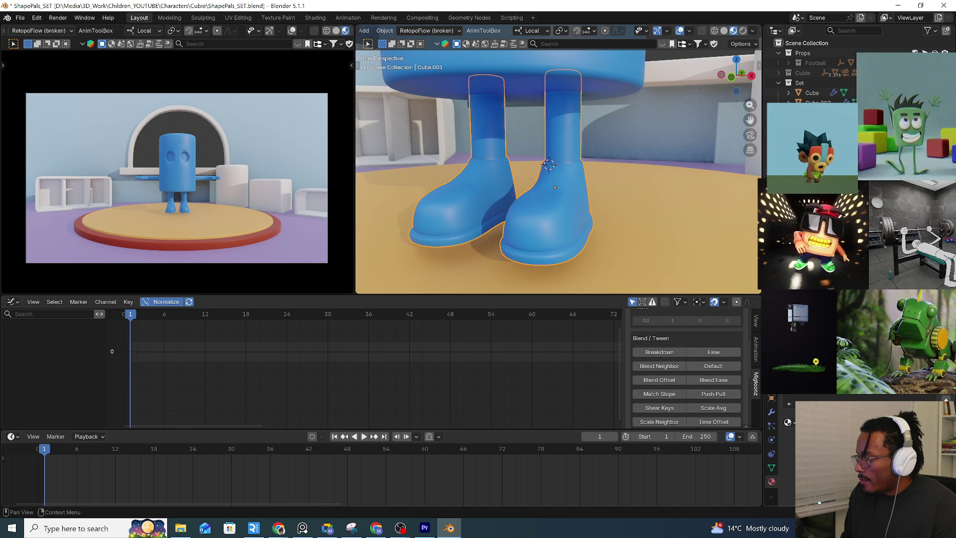
pyautogui.hotkey('ctrl', 'f')
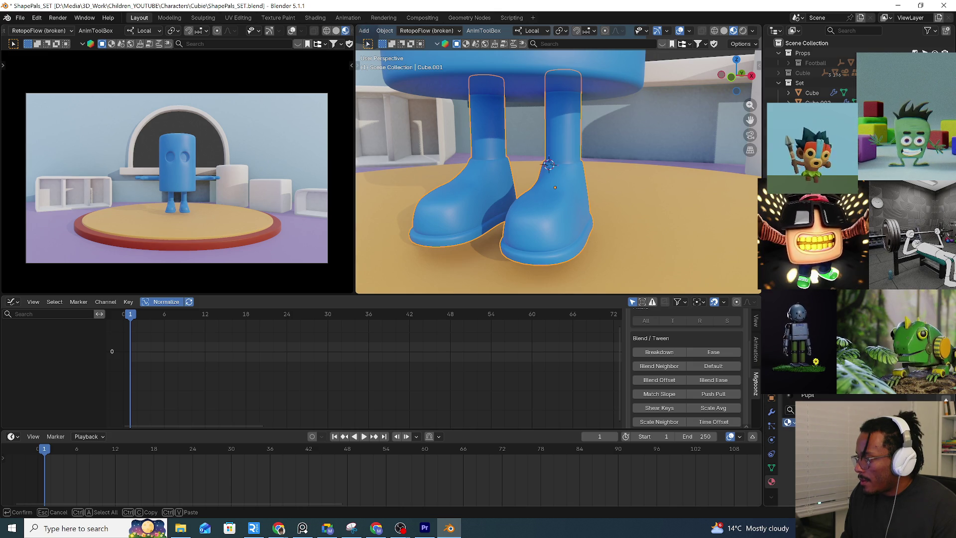
pyautogui.press('Escape')
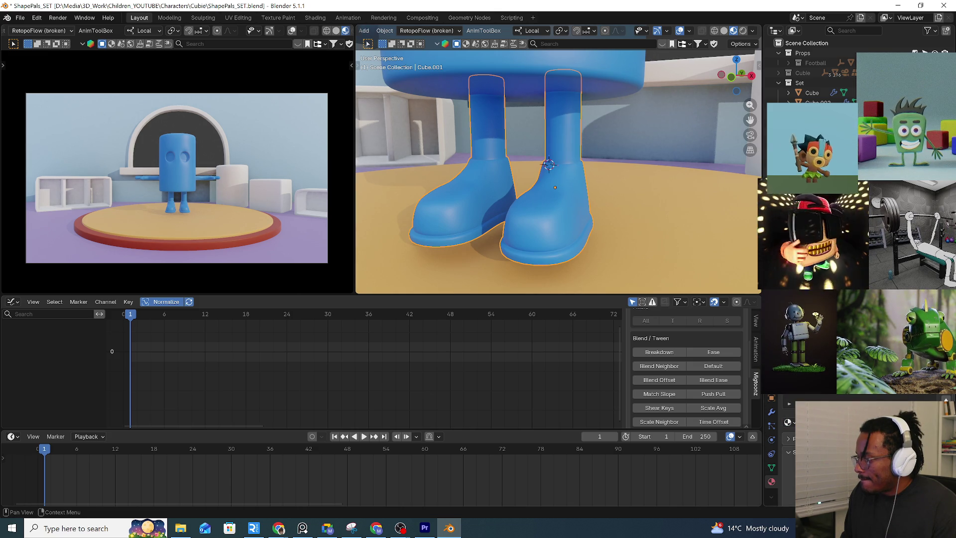
pyautogui.hotkey('ctrl', 'f')
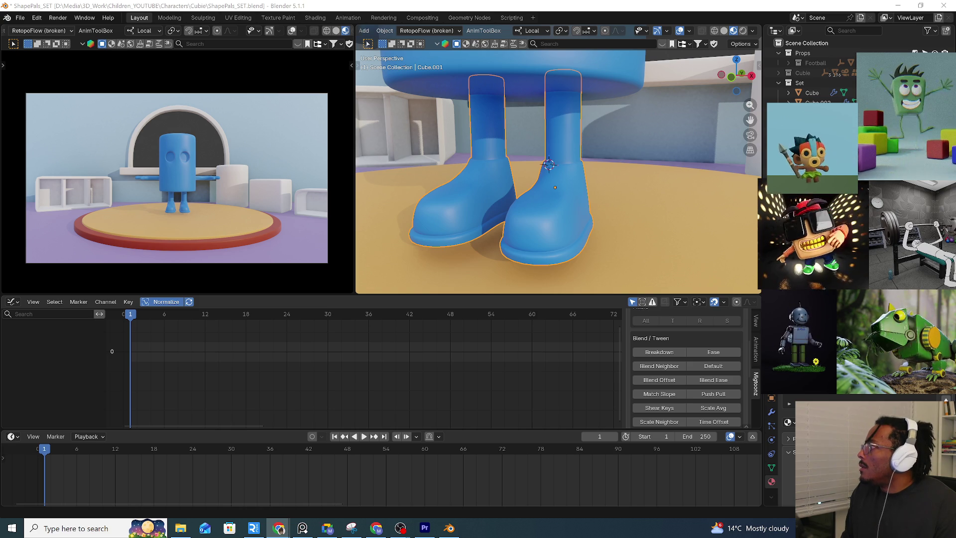
pyautogui.click(533, 219)
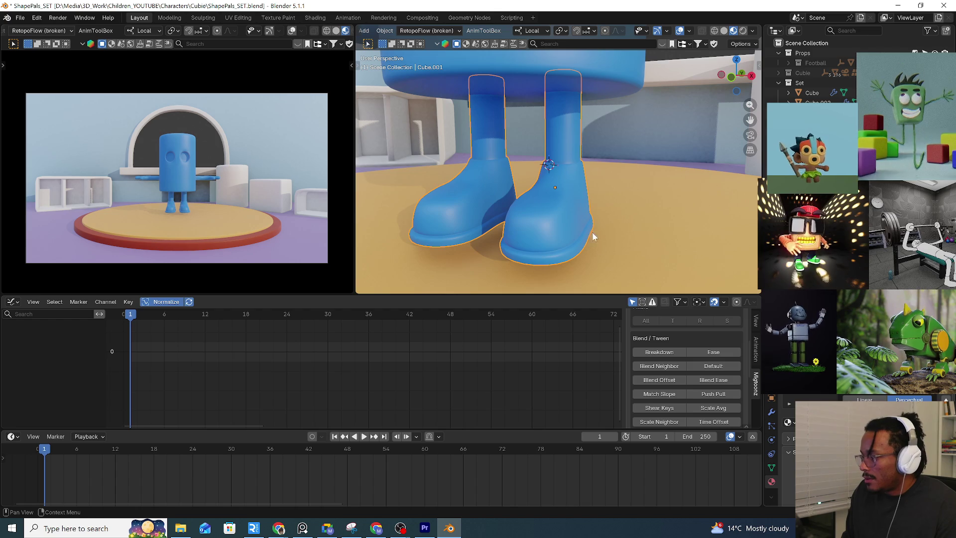
# Edit the right boot, select its linked mesh and isolate it in Local View
pyautogui.click(568, 216)
pyautogui.press('Tab')
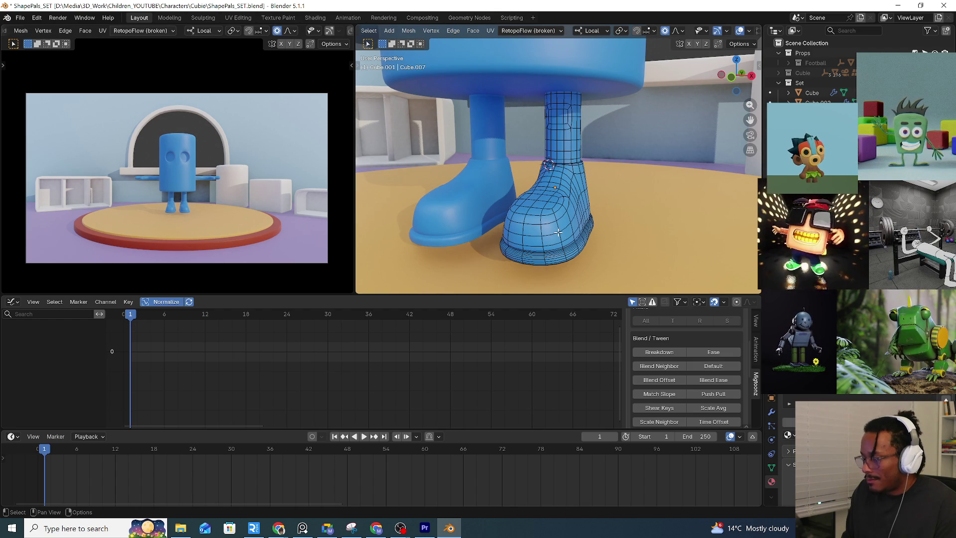
pyautogui.press('l')
pyautogui.moveTo(558, 232)
pyautogui.mouseDown(button='middle')
pyautogui.moveTo(554, 194)
pyautogui.moveTo(570, 180)
pyautogui.moveTo(550, 177)
pyautogui.moveTo(552, 228)
pyautogui.mouseUp(button='middle')
pyautogui.press('KP_Divide')
pyautogui.scroll(3, 571, 179)
# Mark the ankle loop where shoe meets leg as a seam
pyautogui.keyDown('alt'); pyautogui.click(540, 237); pyautogui.keyUp('alt')
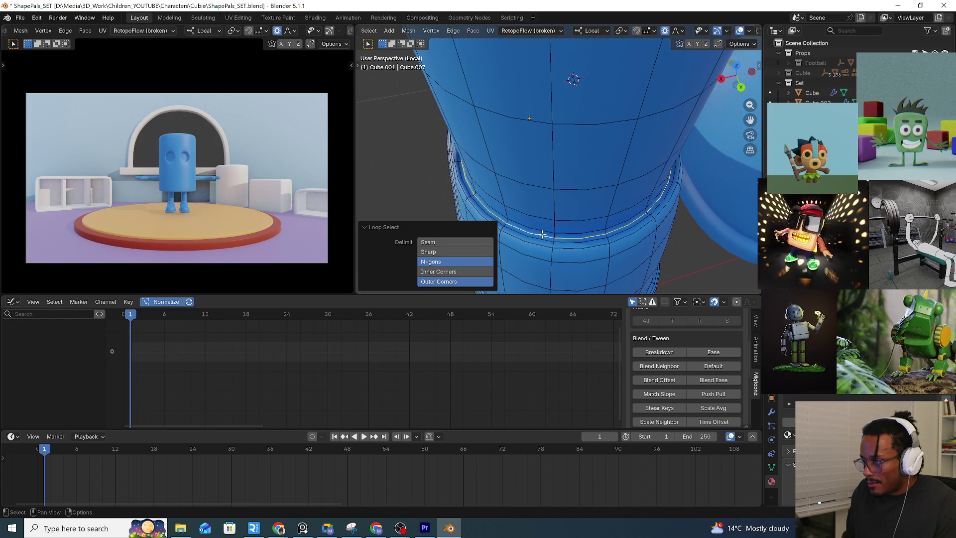
pyautogui.rightClick(542, 234)
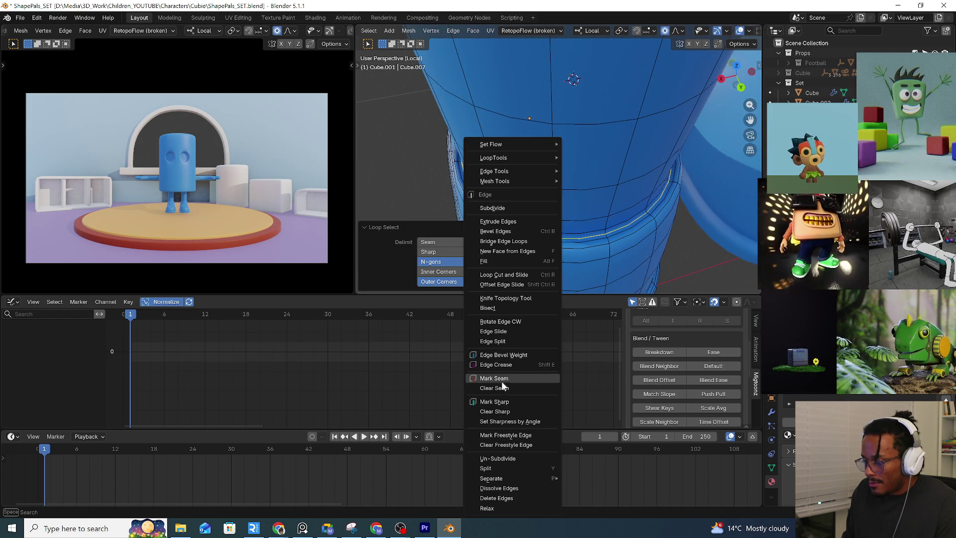
pyautogui.click(503, 381)
pyautogui.moveTo(572, 234); pyautogui.dragTo(525, 255, button='middle')
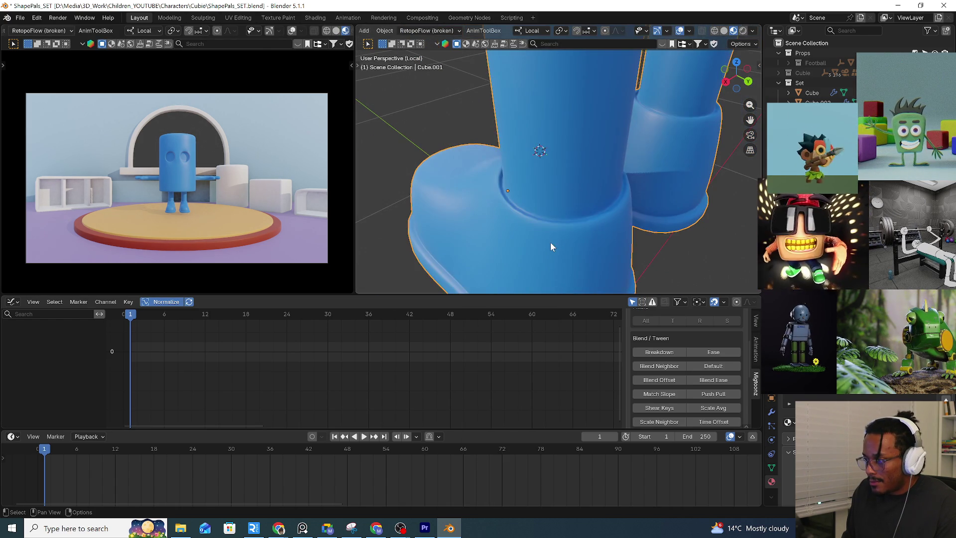
# Select linked with Delimit Seam so only the shoe part is picked, and re-enter editing
pyautogui.hotkey('ctrl', 'l')
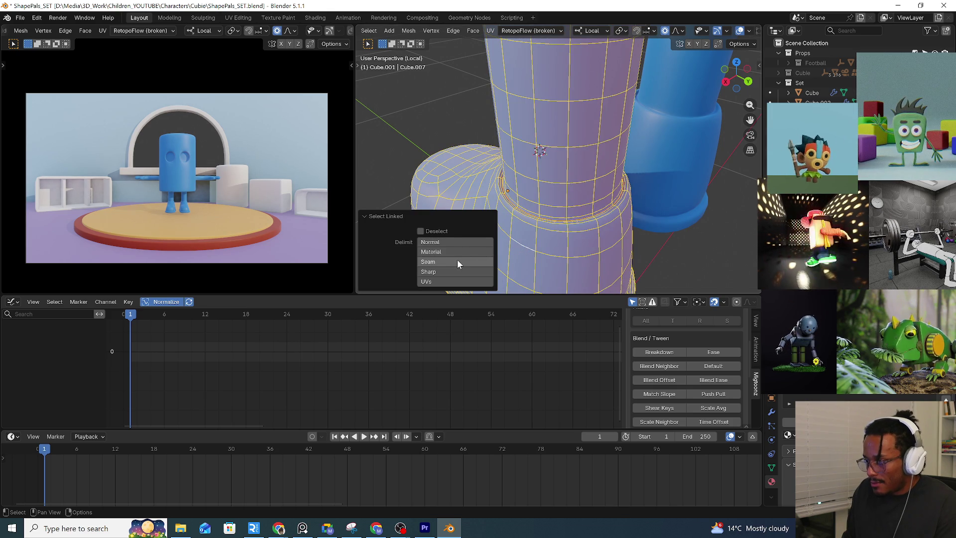
pyautogui.click(448, 262)
pyautogui.moveTo(550, 256)
pyautogui.mouseDown(button='middle')
pyautogui.moveTo(627, 169)
pyautogui.moveTo(624, 209)
pyautogui.moveTo(530, 161)
pyautogui.moveTo(539, 168)
pyautogui.mouseUp(button='middle')
pyautogui.press('Tab')
pyautogui.click(539, 169)
pyautogui.press('Tab')
pyautogui.scroll(-5, 539, 168)
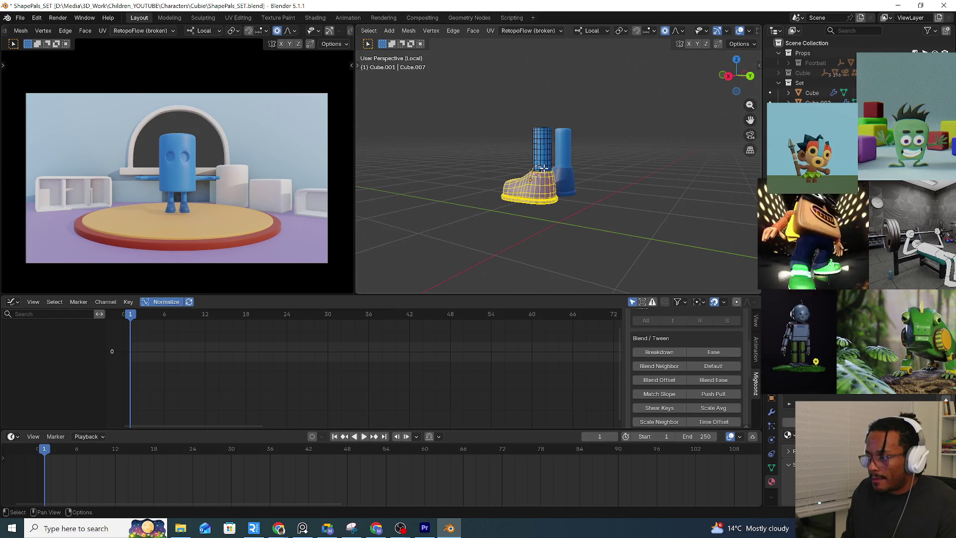
# Exit Local View and orbit to Cubie's body above the boots, reaching for the mode dropdown
pyautogui.press('KP_Divide')
pyautogui.scroll(-4, 633, 167)
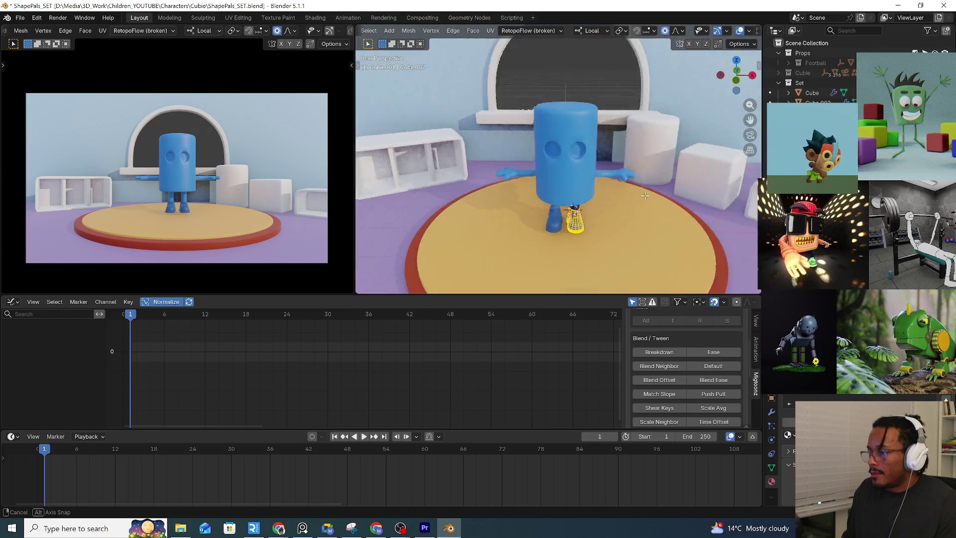
pyautogui.moveTo(633, 167); pyautogui.dragTo(501, 112, button='middle')
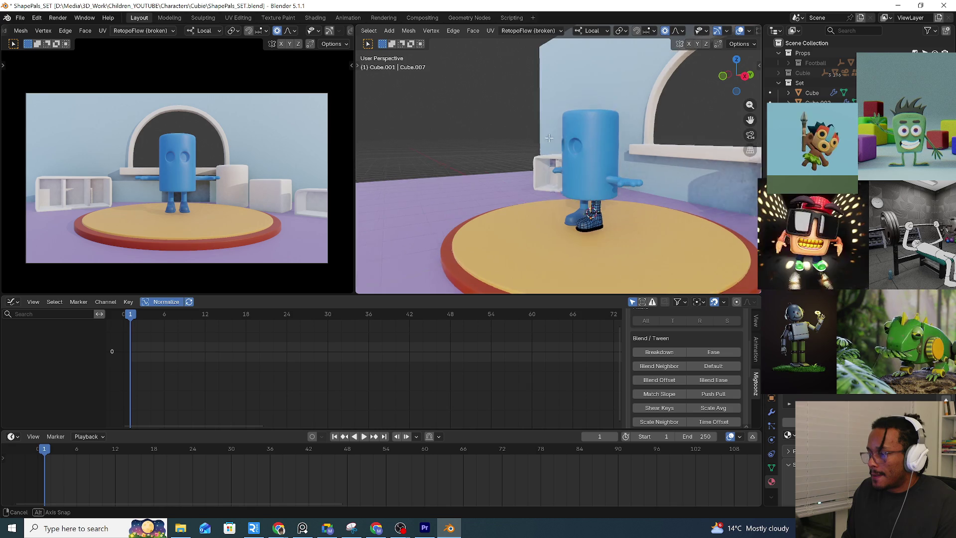
pyautogui.scroll(5, 548, 137)
pyautogui.moveTo(548, 137); pyautogui.dragTo(582, 130, button='middle')
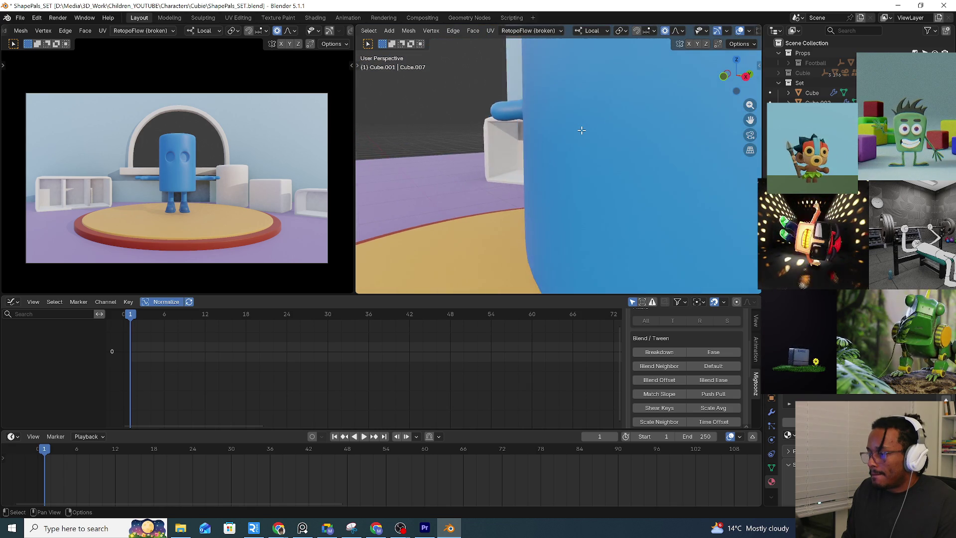
pyautogui.scroll(-4, 582, 130)
pyautogui.scroll(1, 576, 135)
pyautogui.scroll(1, 573, 137)
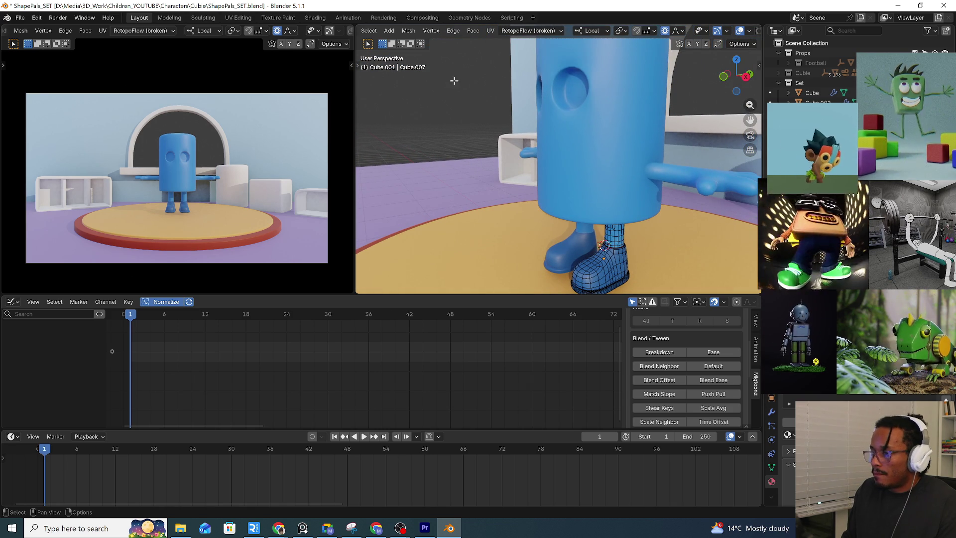
pyautogui.click(369, 30)
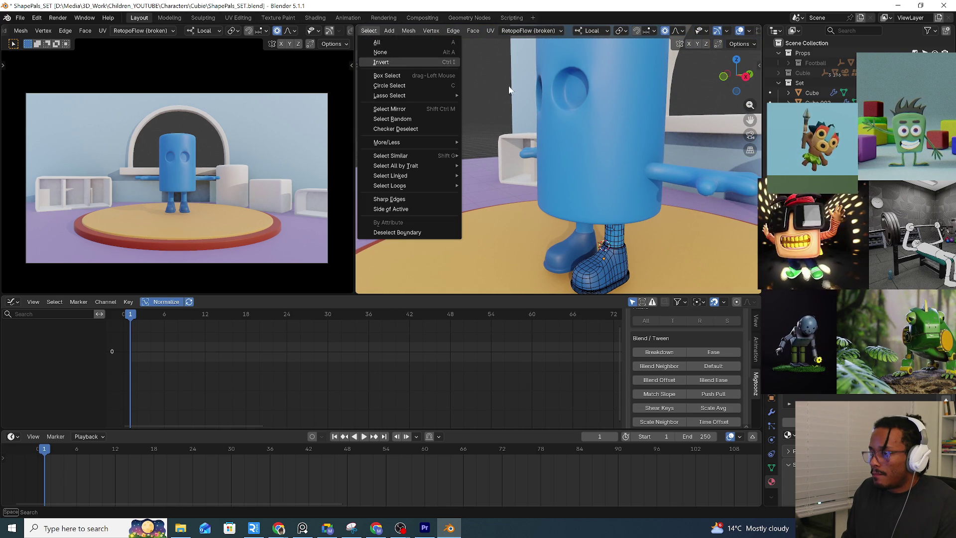
pyautogui.scroll(3, 584, 29)
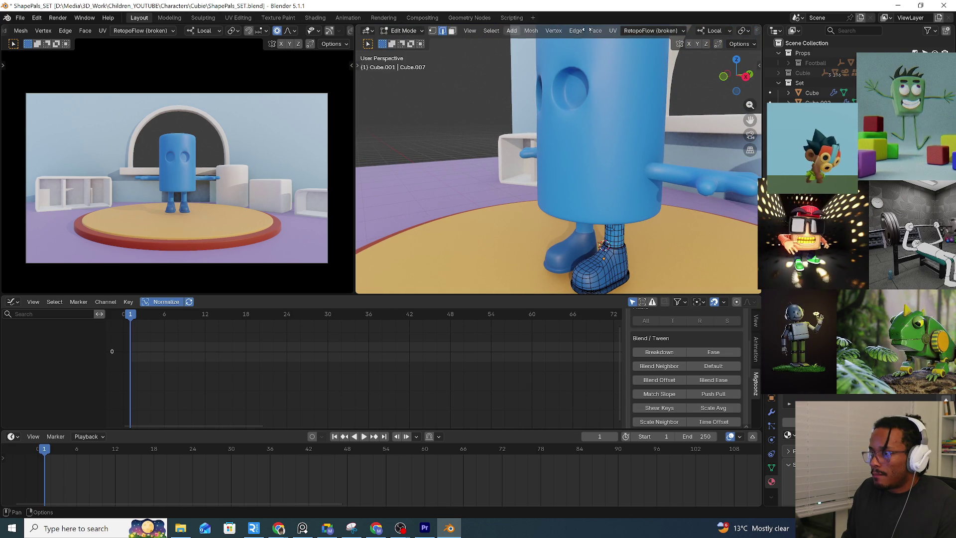
# Return the boot to Object Mode and switch the body into Edit Mode
pyautogui.click(404, 30)
pyautogui.click(401, 30)
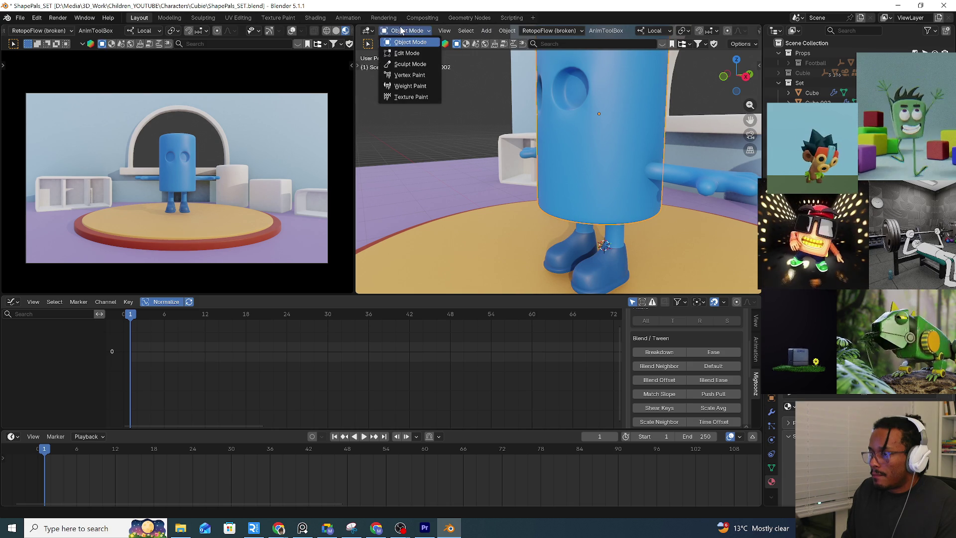
pyautogui.click(407, 54)
pyautogui.scroll(3, 546, 82)
# Snap the 3D cursor to the eye-socket loop's centre, then bring up the Add Mesh list
pyautogui.keyDown('alt'); pyautogui.click(546, 81); pyautogui.keyUp('alt')
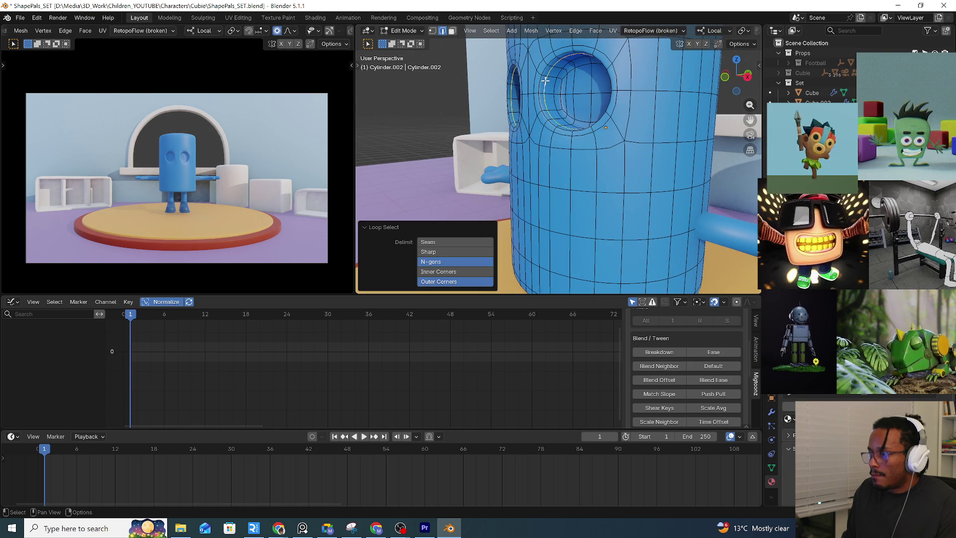
pyautogui.moveTo(557, 82); pyautogui.dragTo(611, 91, button='middle')
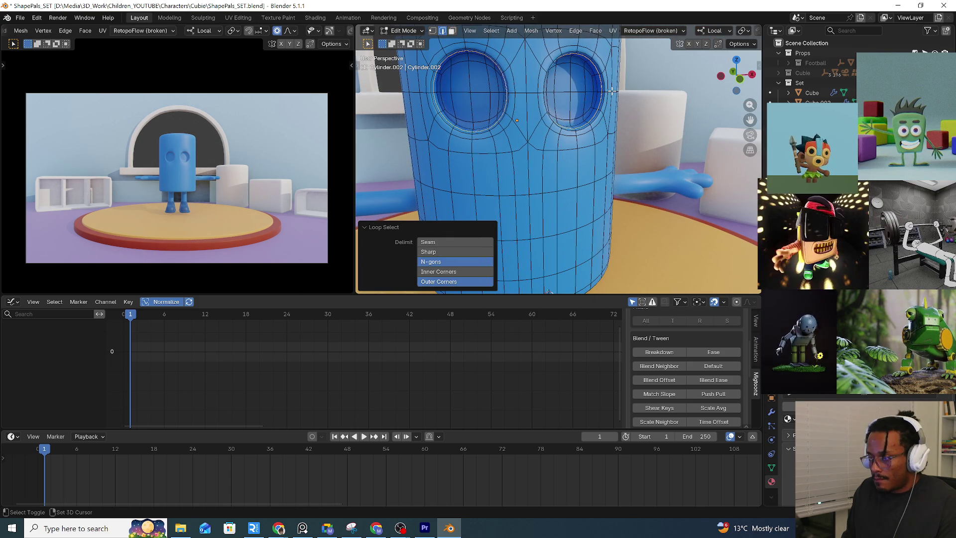
pyautogui.hotkey('shift', 's')
pyautogui.click(609, 147)
pyautogui.moveTo(610, 149); pyautogui.dragTo(585, 148, button='middle')
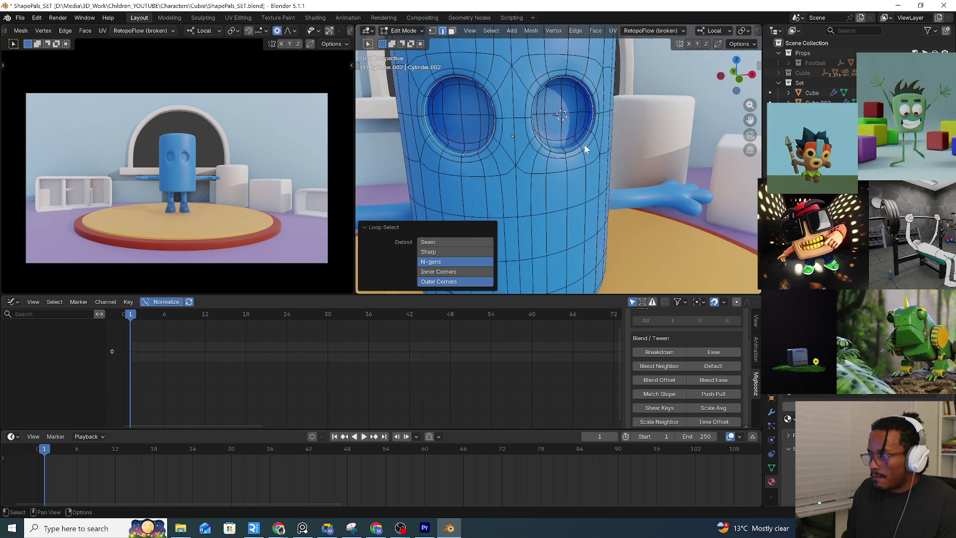
pyautogui.press('Tab')
pyautogui.scroll(2, 583, 144)
pyautogui.hotkey('shift', 'a')
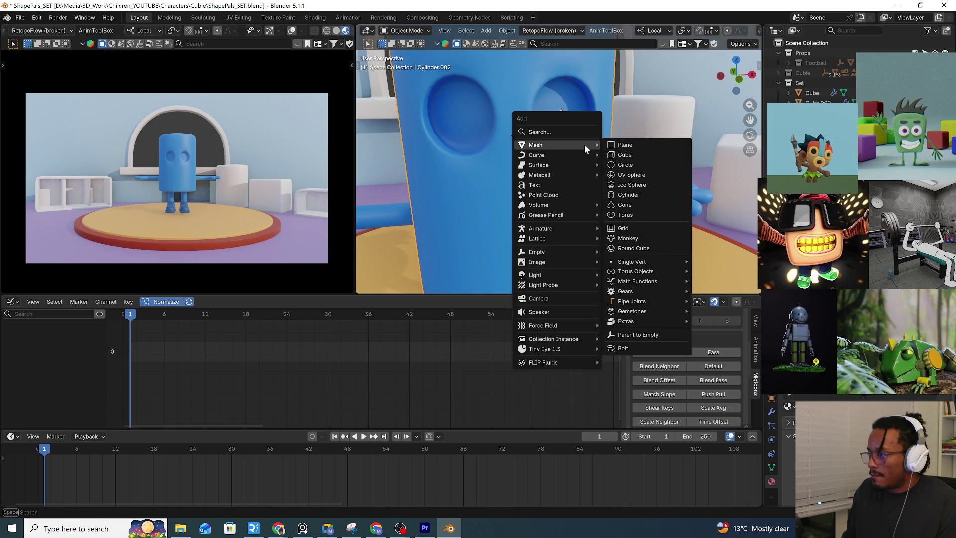
# Add a UV sphere at the eye socket and rotate it 90 degrees
pyautogui.click(646, 180)
pyautogui.scroll(-4, 665, 168)
pyautogui.scroll(-3, 695, 187)
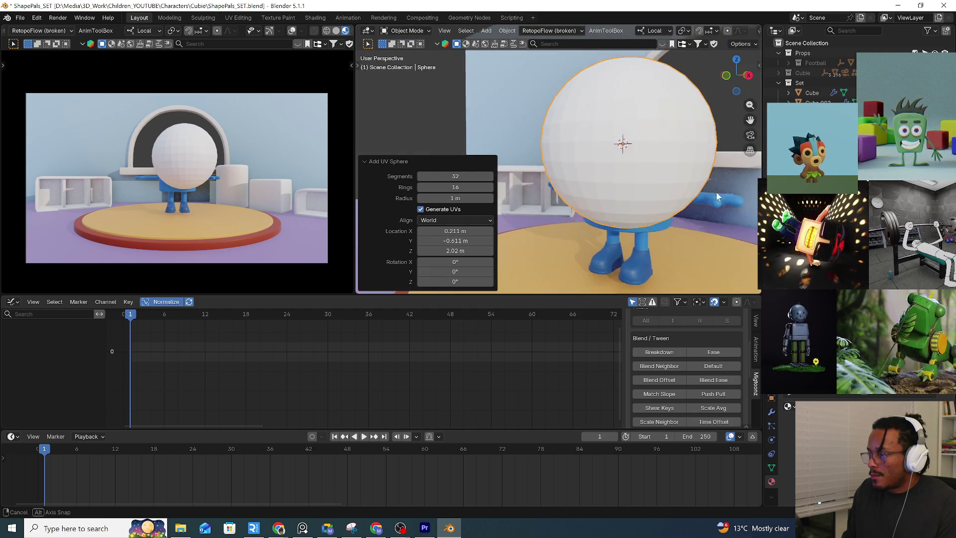
pyautogui.scroll(3, 665, 189)
pyautogui.press('KP_3')
pyautogui.scroll(-3, 653, 188)
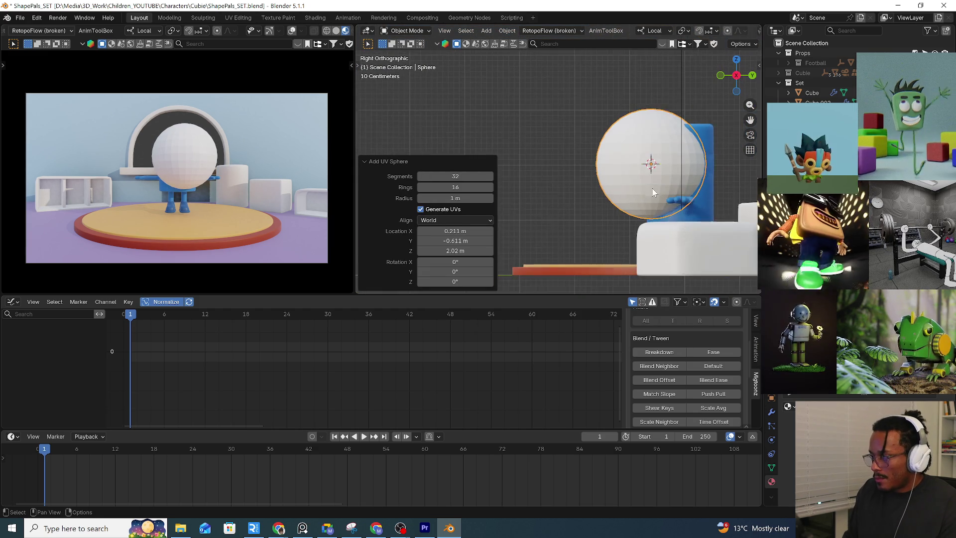
pyautogui.keyDown('shift'); pyautogui.moveTo(652, 189); pyautogui.dragTo(586, 182, button='middle'); pyautogui.keyUp('shift')
pyautogui.scroll(-1, 586, 182)
pyautogui.press('r')
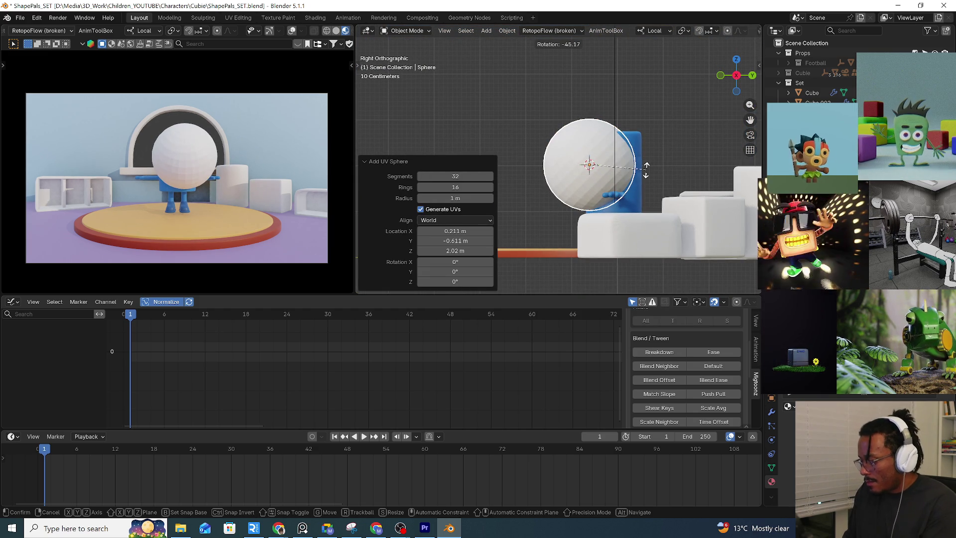
pyautogui.write('90')
pyautogui.press('Return')
# Scale the eyeball sphere down to about 0.67 to fit the socket
pyautogui.press('s')
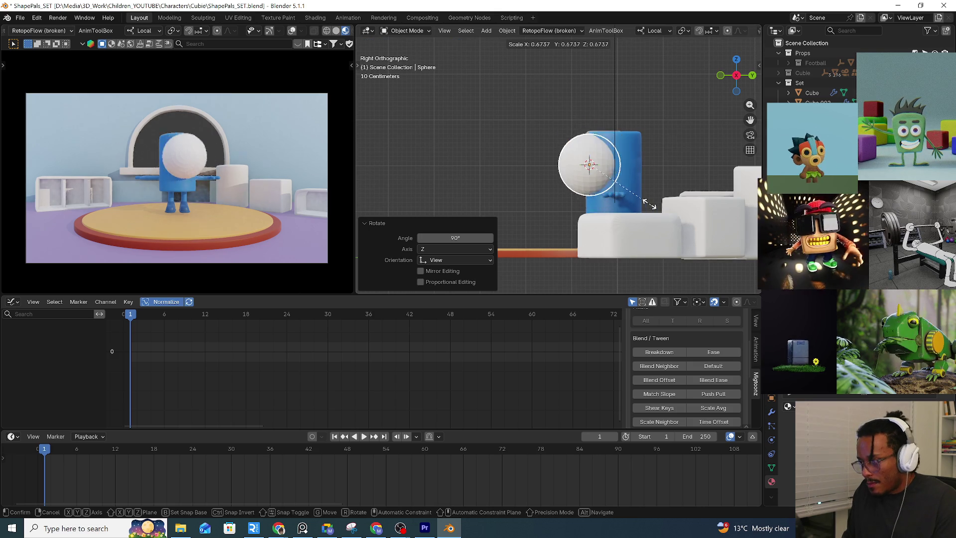
pyautogui.click(614, 180)
pyautogui.moveTo(614, 180); pyautogui.dragTo(663, 193, button='middle')
pyautogui.scroll(5, 615, 180)
pyautogui.press('KP_Decimal')
pyautogui.scroll(-2, 597, 178)
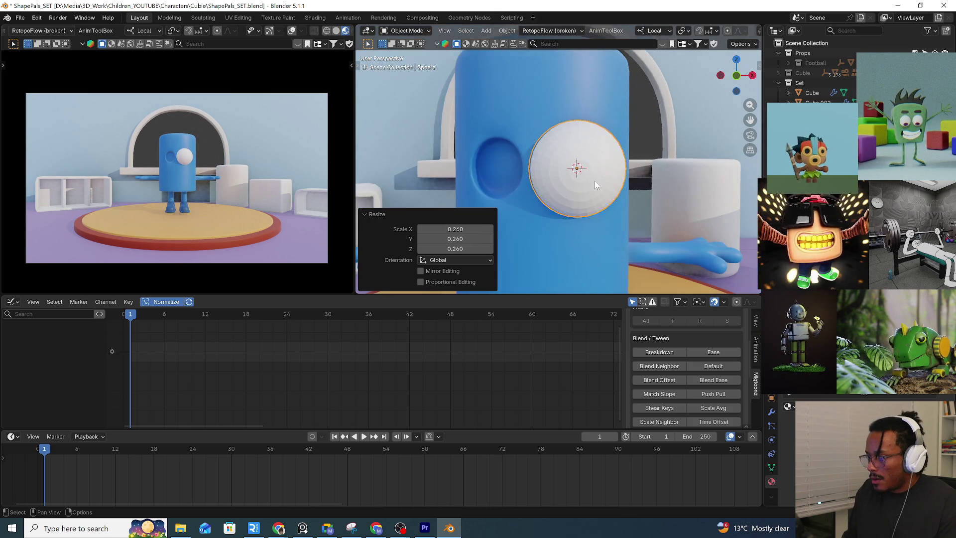
pyautogui.press('s')
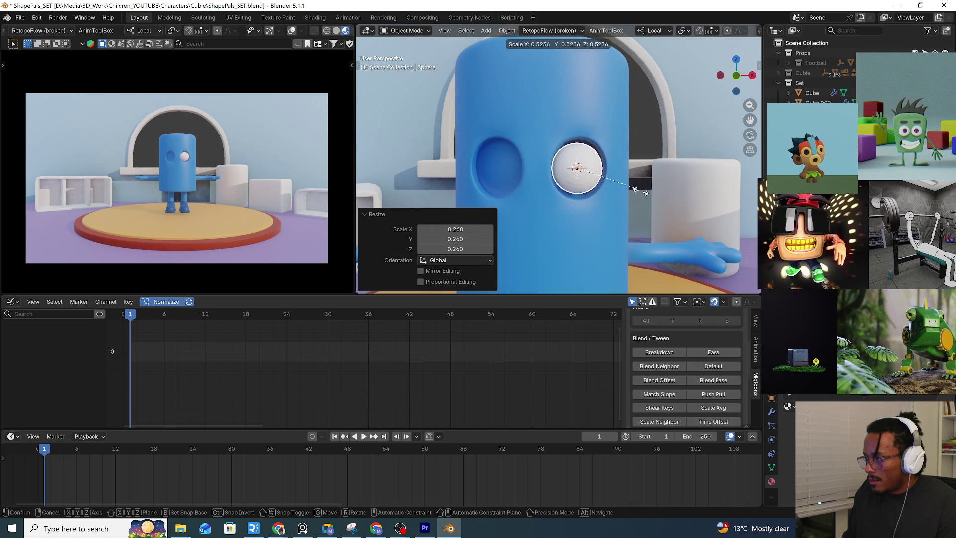
pyautogui.click(630, 220)
# Shade the eyeball smooth and enter Edit Mode on its mesh
pyautogui.moveTo(630, 221)
pyautogui.mouseDown(button='middle')
pyautogui.moveTo(578, 205)
pyautogui.moveTo(653, 204)
pyautogui.moveTo(653, 185)
pyautogui.mouseUp(button='middle')
pyautogui.moveTo(595, 164); pyautogui.dragTo(571, 175, button='middle')
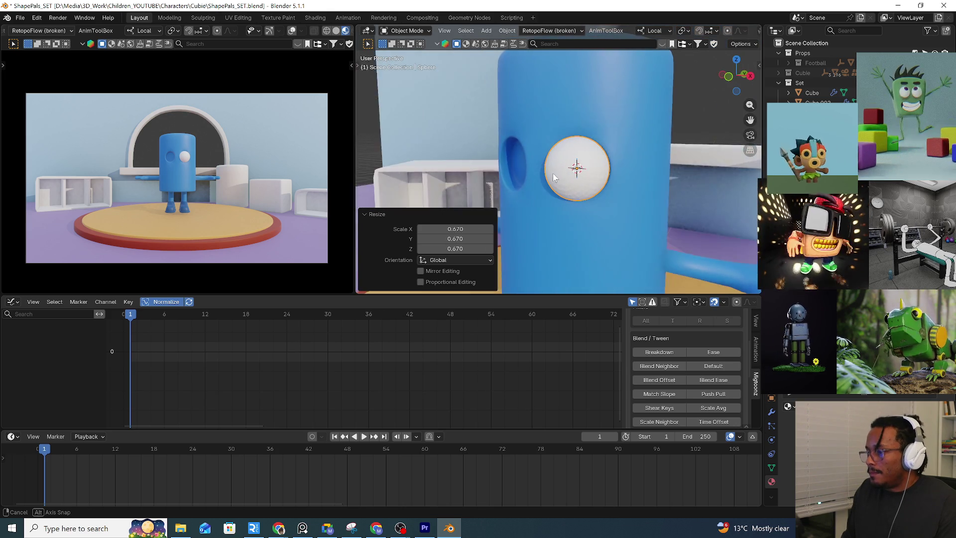
pyautogui.rightClick(568, 181)
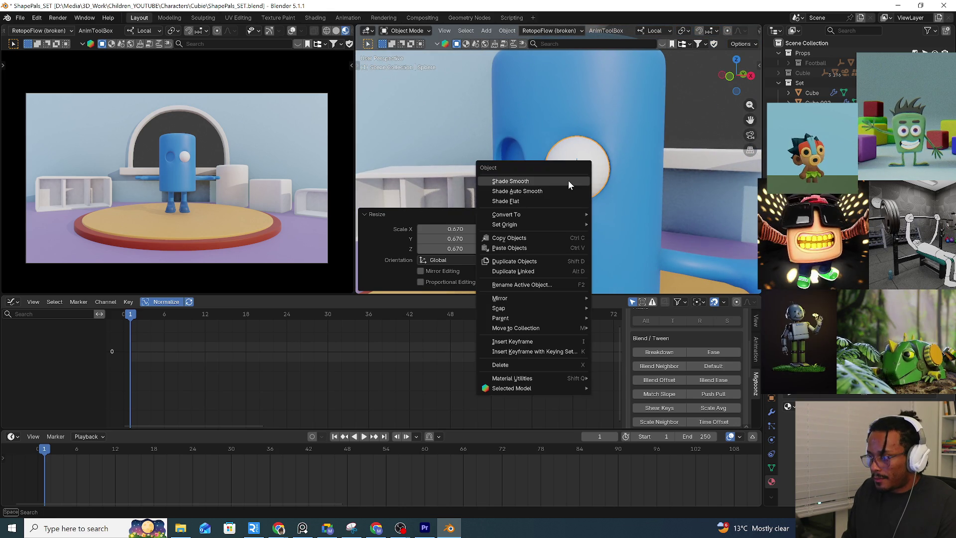
pyautogui.click(569, 180)
pyautogui.moveTo(597, 189); pyautogui.dragTo(605, 184, button='middle')
pyautogui.press('Tab')
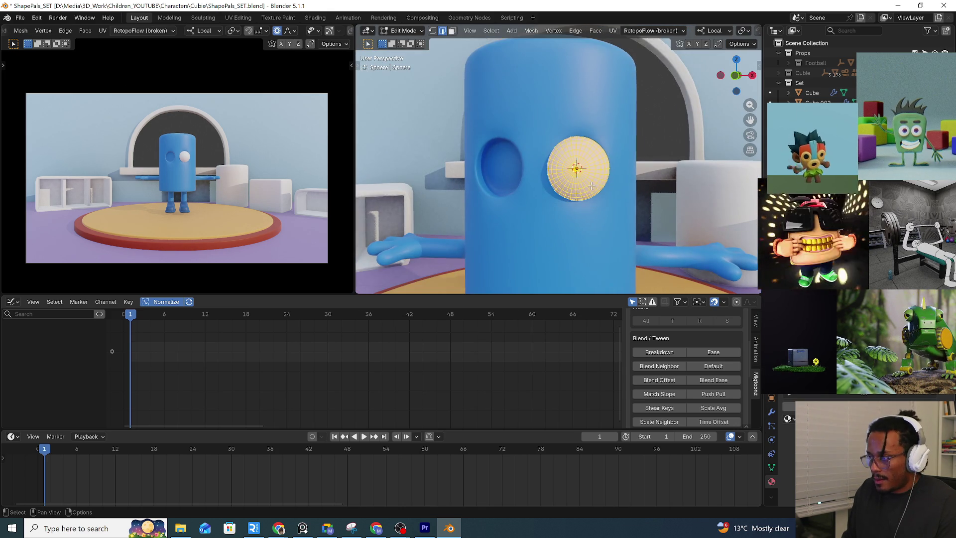
pyautogui.scroll(-2, 605, 184)
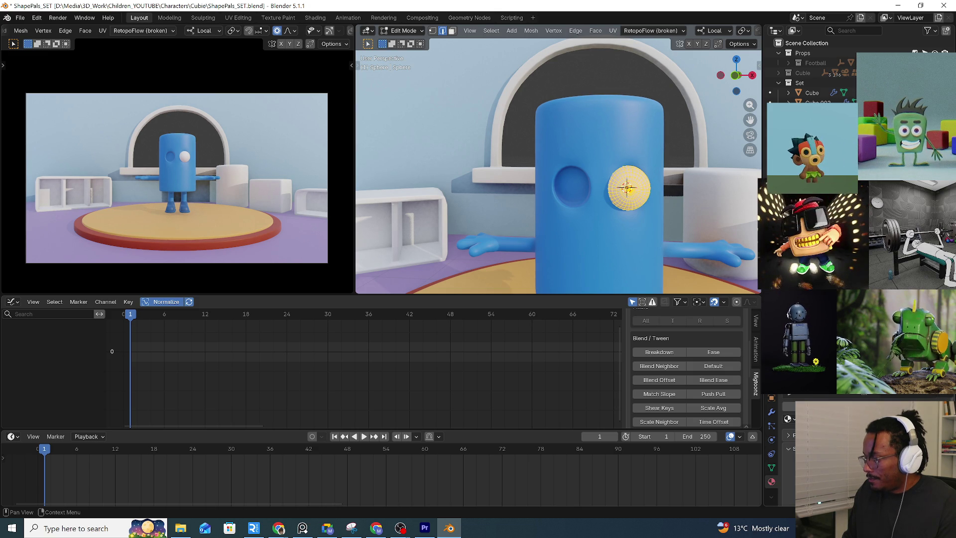
pyautogui.press('F2')
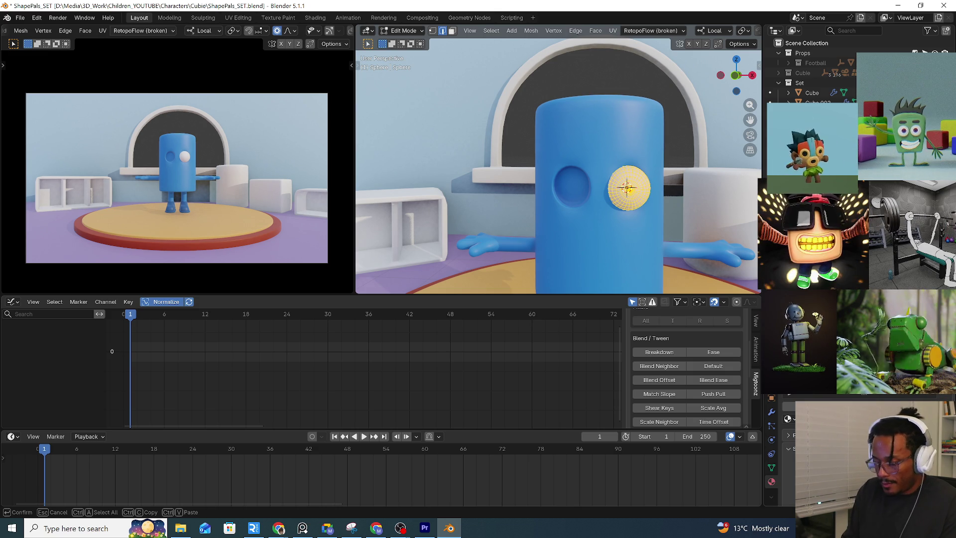
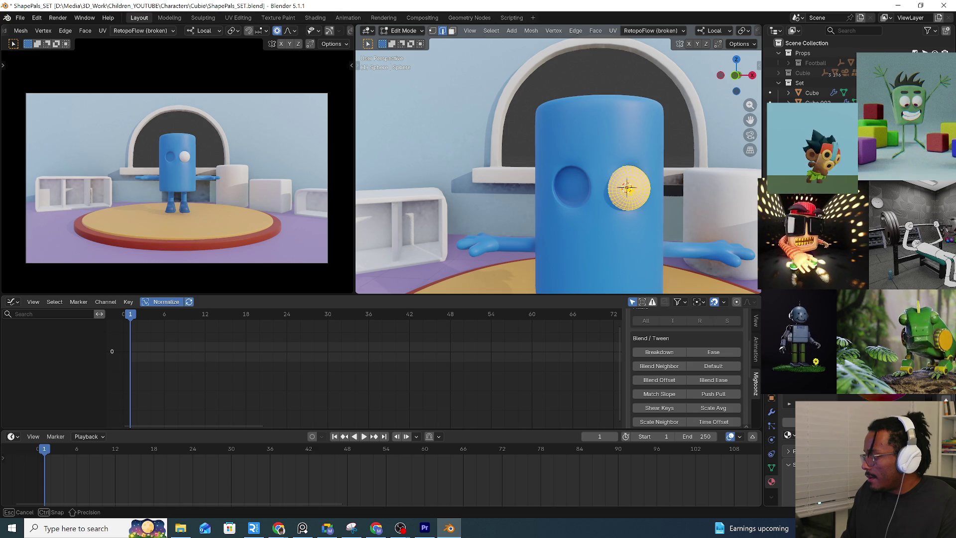
pyautogui.scroll(2, 621, 194)
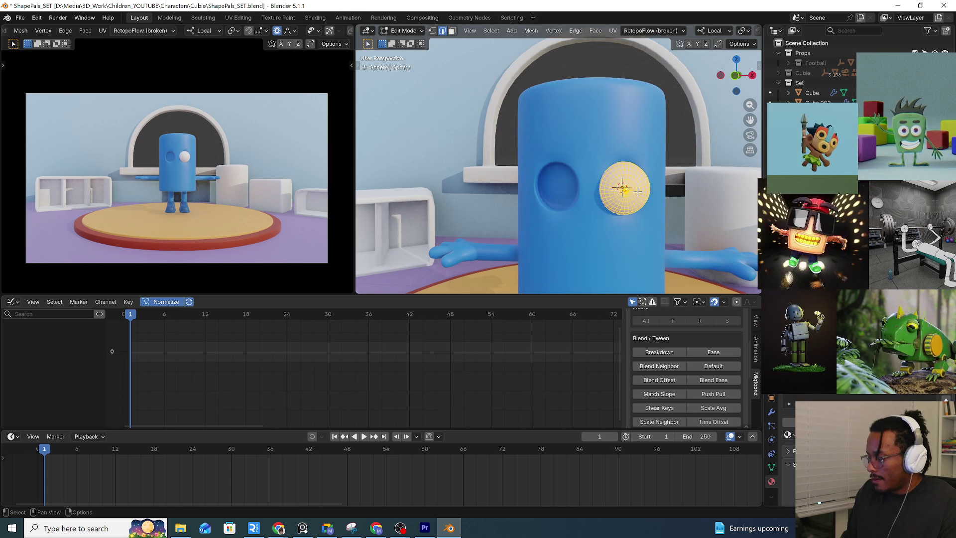
# In front view, face-select the eye's centre face, grow it to a ring for the pupil, then leave Edit Mode and frame the eye
pyautogui.press('KP_1')
pyautogui.scroll(3, 638, 193)
pyautogui.keyDown('shift'); pyautogui.moveTo(576, 174); pyautogui.dragTo(561, 159, button='middle'); pyautogui.keyUp('shift')
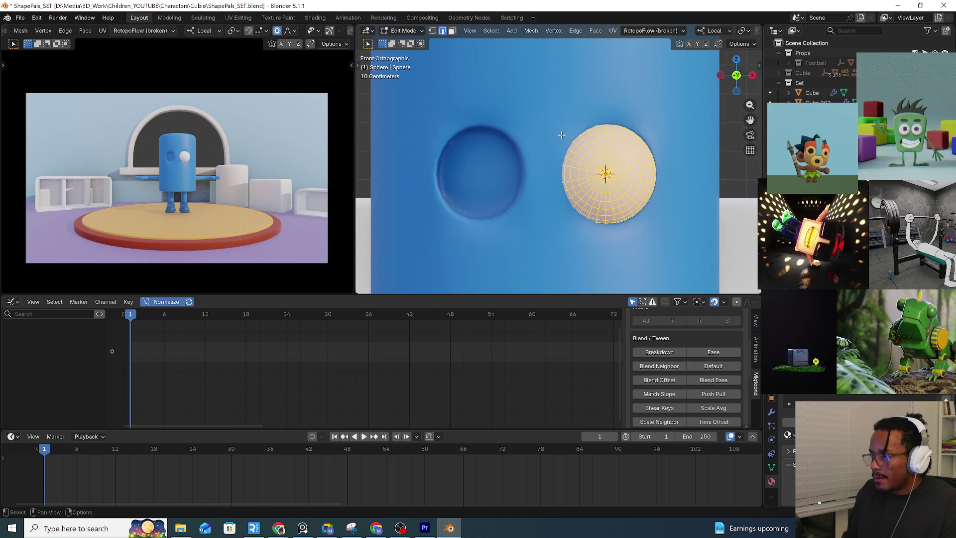
pyautogui.click(451, 33)
pyautogui.hotkey('alt', 'a')
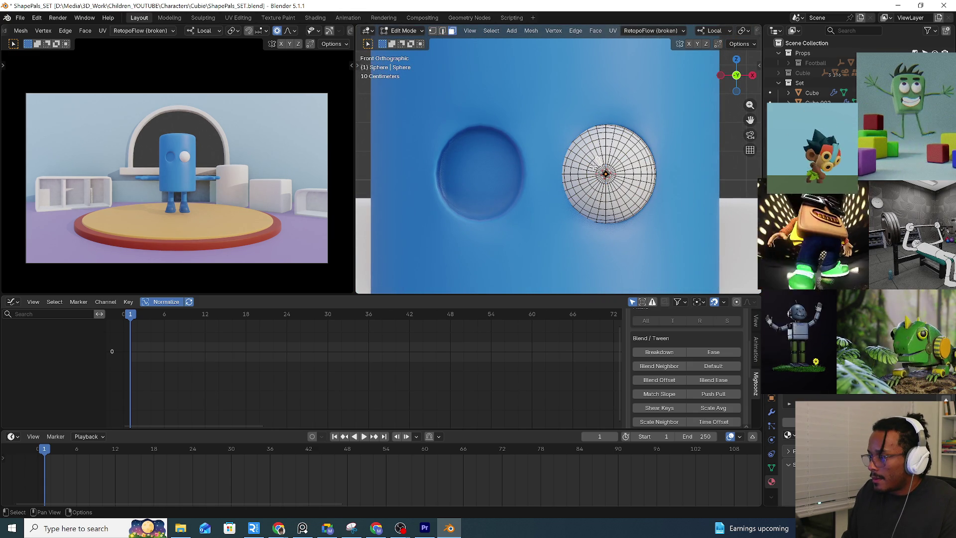
pyautogui.click(605, 173)
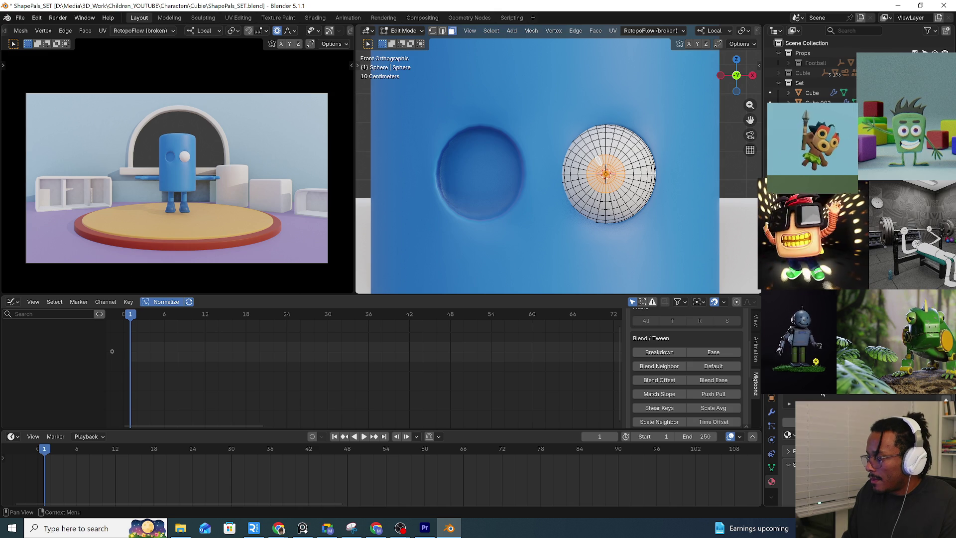
pyautogui.press('ctrl+KP_Add')
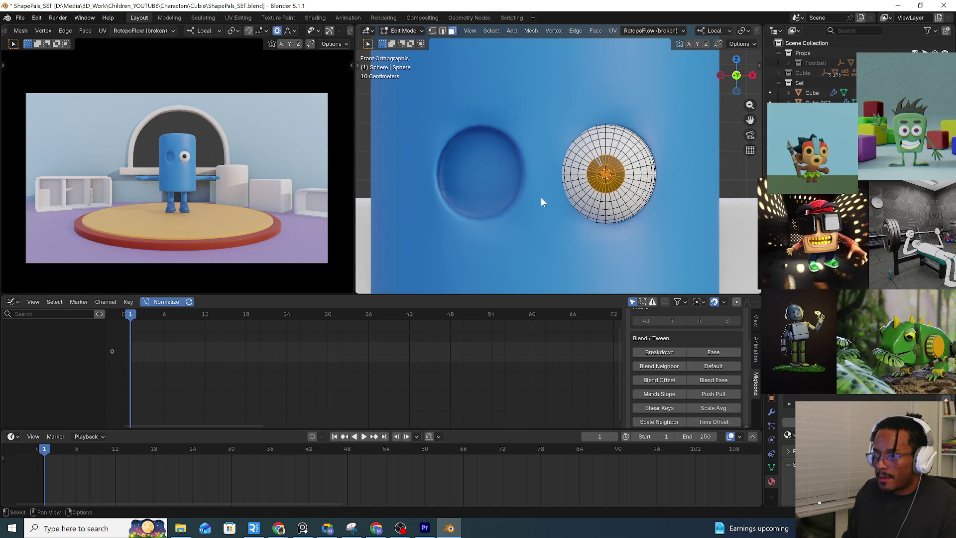
pyautogui.press('Tab')
pyautogui.moveTo(575, 209)
pyautogui.mouseDown(button='middle')
pyautogui.moveTo(543, 198)
pyautogui.moveTo(686, 195)
pyautogui.moveTo(627, 215)
pyautogui.mouseUp(button='middle')
pyautogui.scroll(5, 579, 210)
pyautogui.press('KP_Decimal')
pyautogui.scroll(-2, 579, 210)
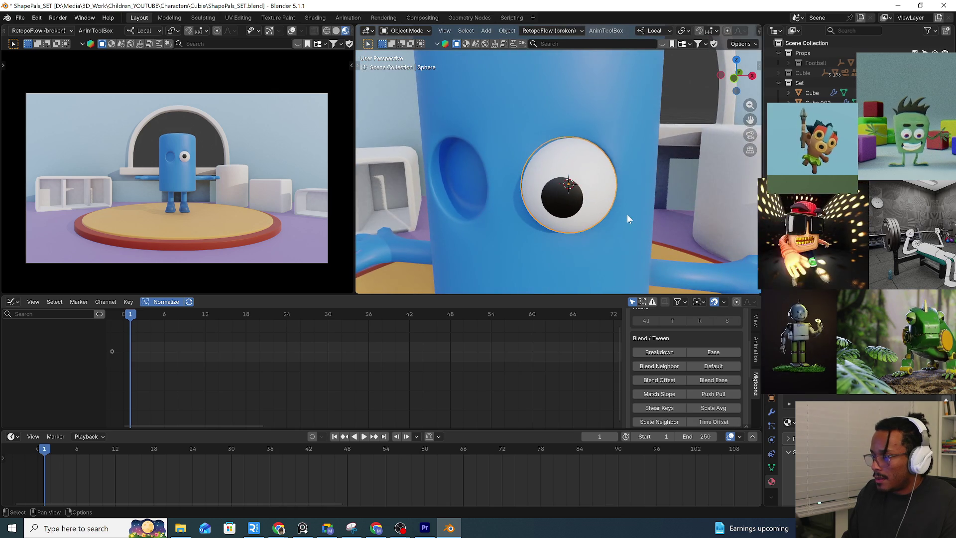
# Set the eye sphere's origin to the centre of its geometry
pyautogui.rightClick(591, 194)
pyautogui.moveTo(527, 236)
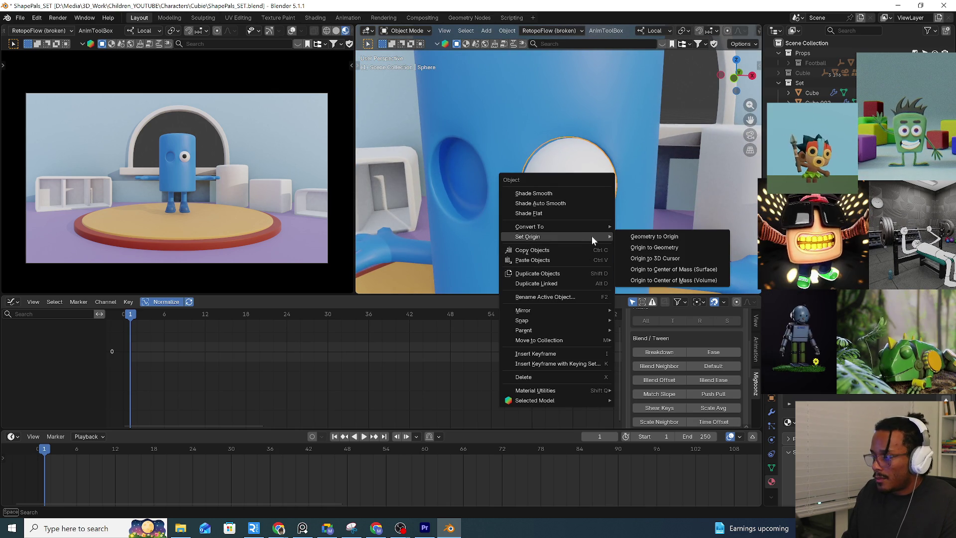
pyautogui.click(652, 248)
pyautogui.rightClick(588, 184)
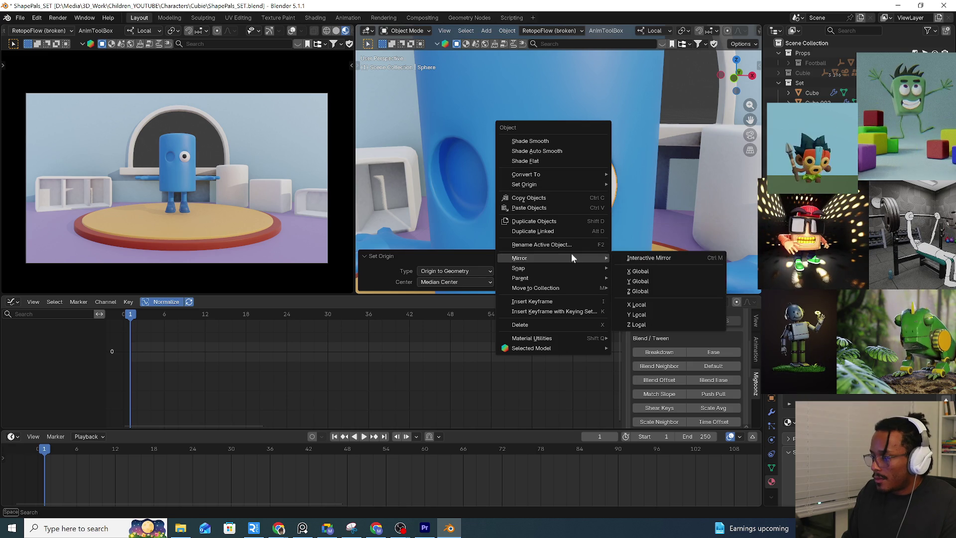
# Add a lattice that deforms the selected eye via Shift+A Lattice Deform Selected
pyautogui.hotkey('shift', 'a')
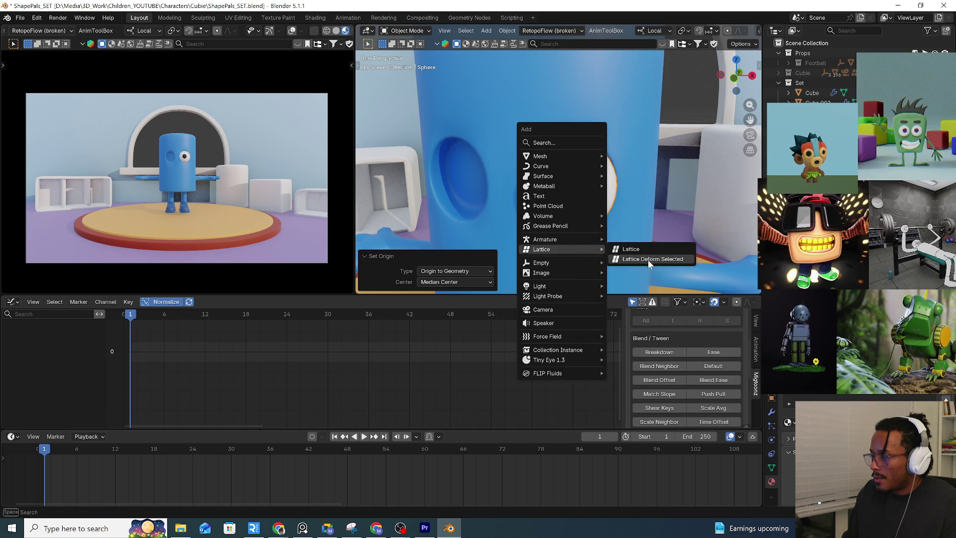
pyautogui.click(648, 260)
pyautogui.moveTo(537, 207); pyautogui.dragTo(586, 211, button='middle')
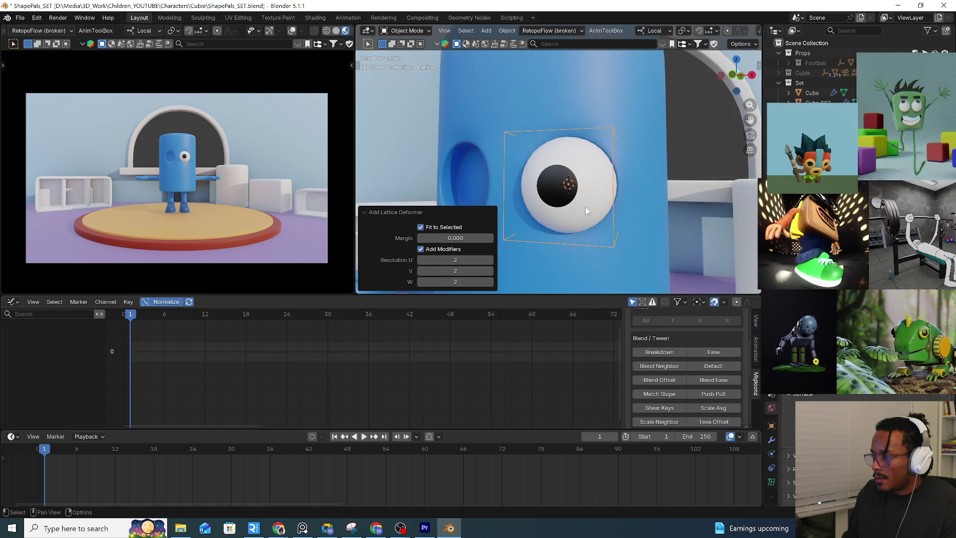
# Add a Mirror modifier to the eye from Quick Favourites, then select the lattice and enter Edit Mode
pyautogui.click(585, 211)
pyautogui.press('q')
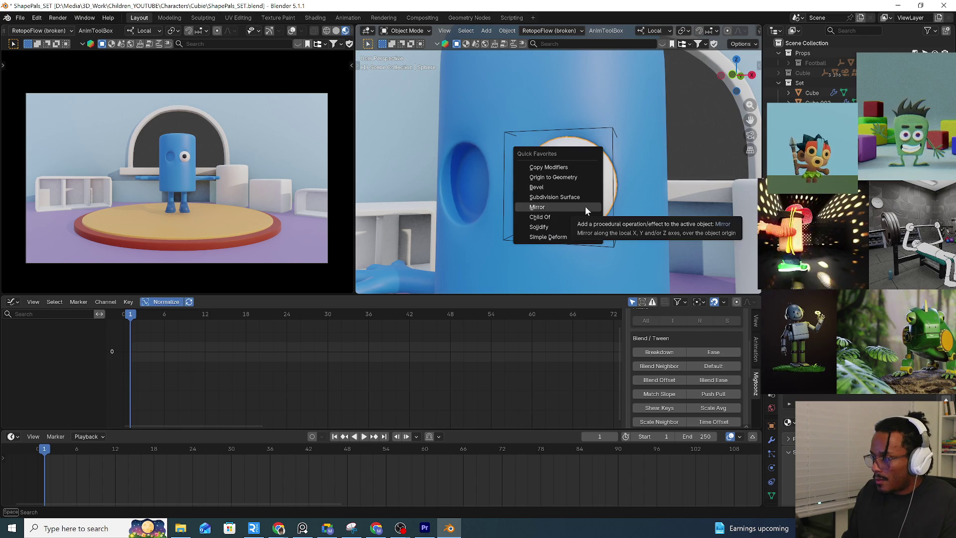
pyautogui.click(586, 207)
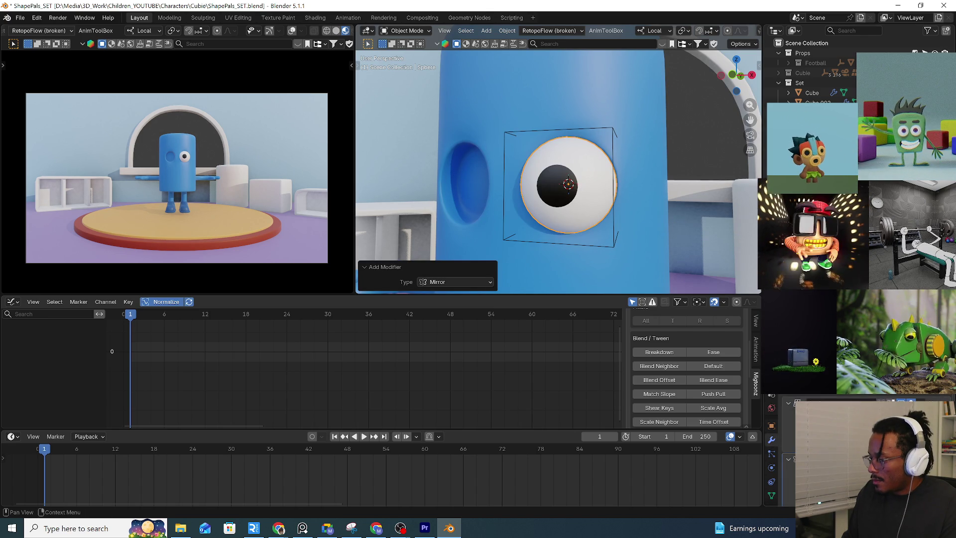
pyautogui.click(495, 273)
pyautogui.moveTo(496, 273)
pyautogui.mouseDown(button='middle')
pyautogui.moveTo(614, 217)
pyautogui.moveTo(601, 233)
pyautogui.moveTo(630, 222)
pyautogui.mouseUp(button='middle')
pyautogui.press('Tab')
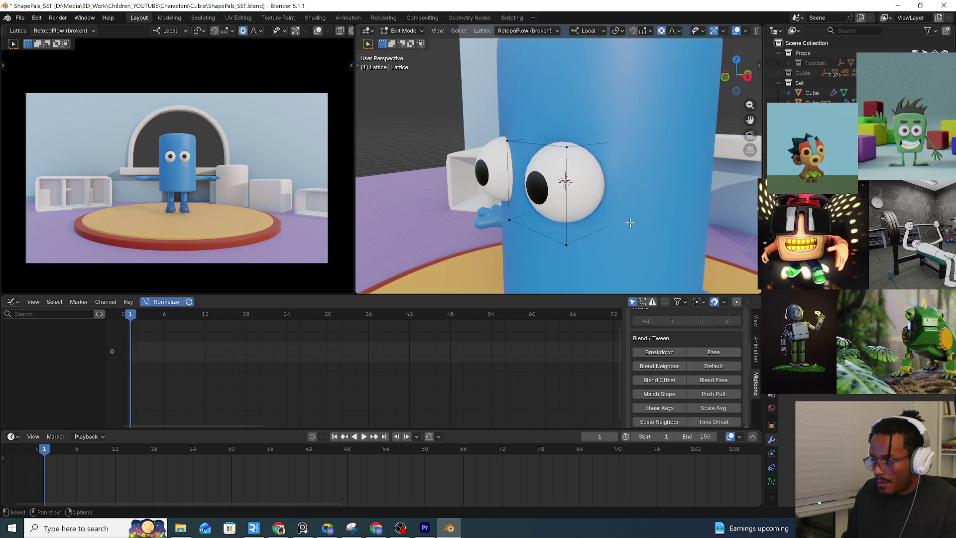
# Flatten the lattice along Y, then again along global Y, to squash the eye
pyautogui.press('s')
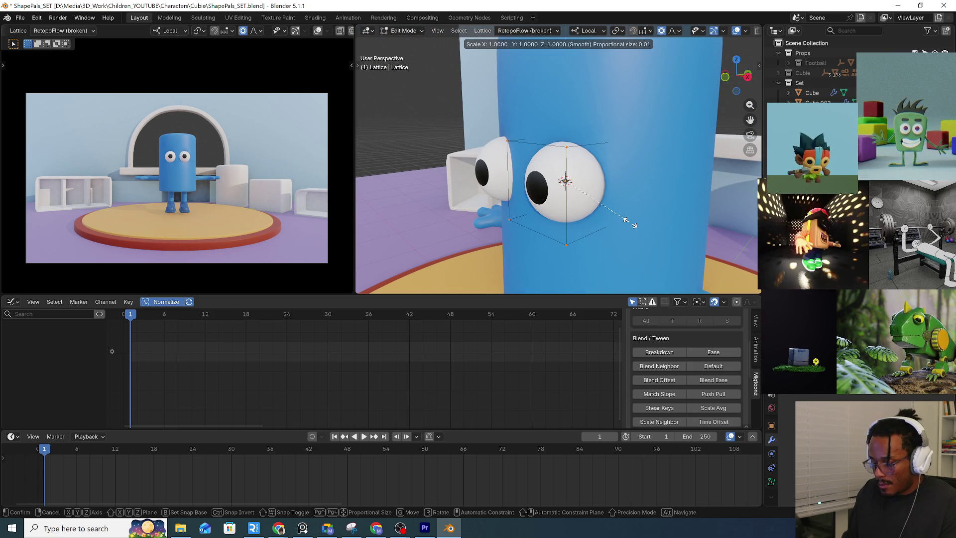
pyautogui.press('y')
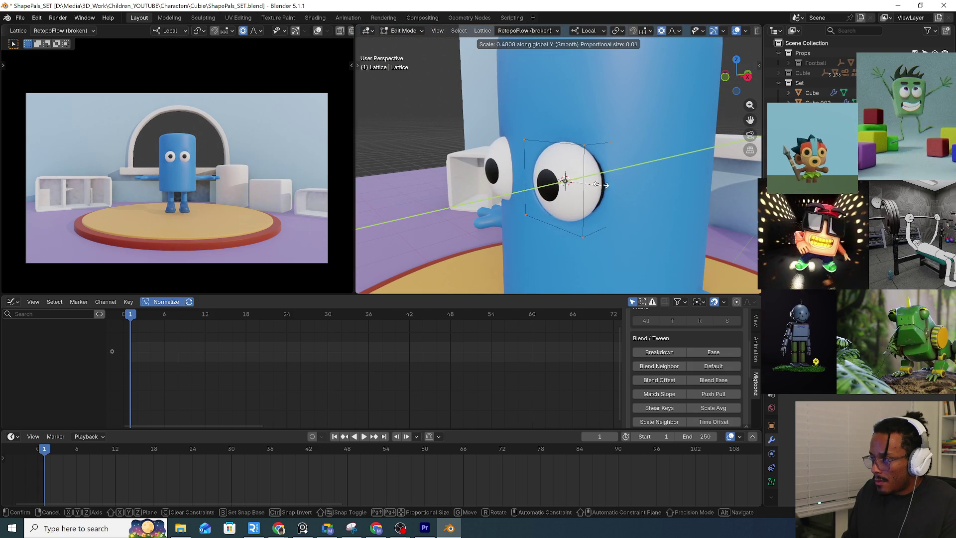
pyautogui.click(590, 163)
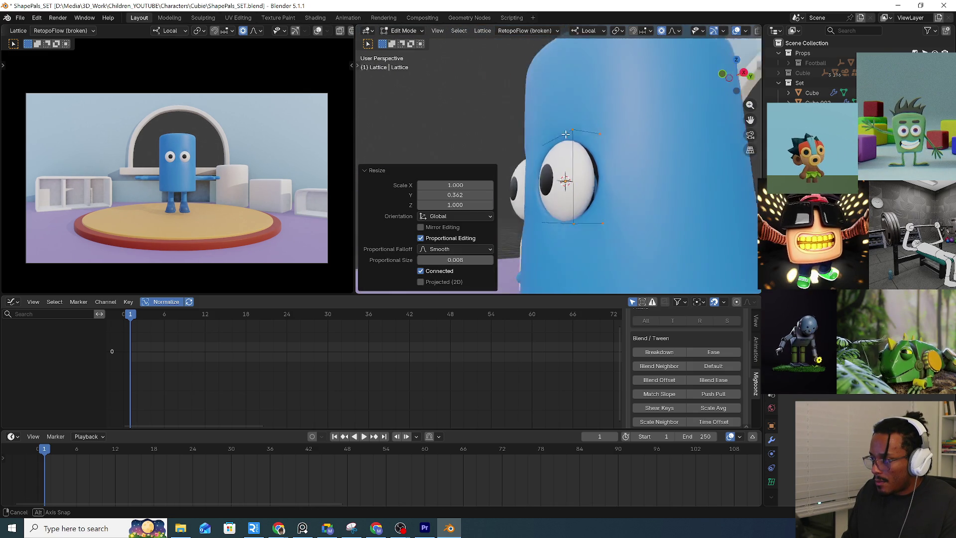
pyautogui.moveTo(591, 163); pyautogui.dragTo(631, 185, button='middle')
pyautogui.press('s')
pyautogui.press('y')
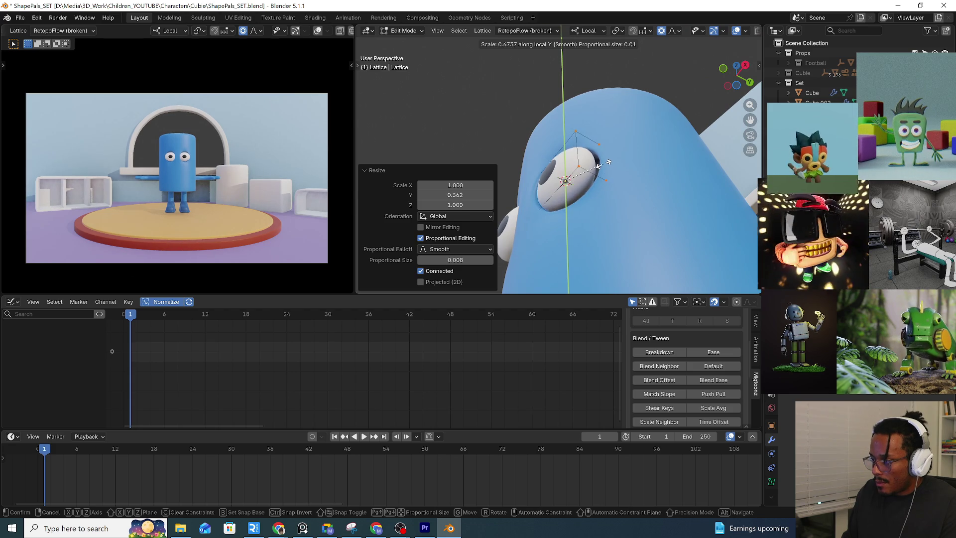
pyautogui.press('y')
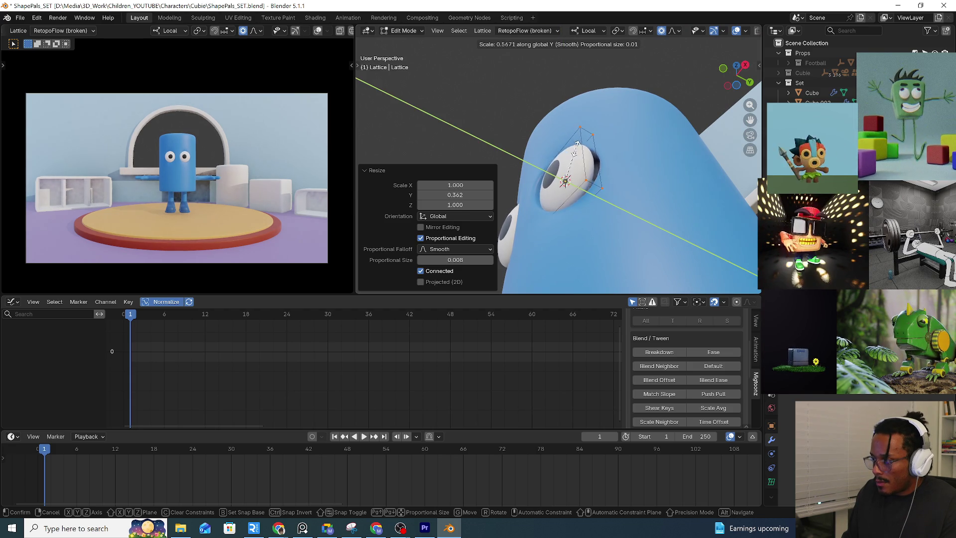
pyautogui.click(573, 159)
# In top view with X-ray on, rotate the lattice to tilt the eye against the body's curve
pyautogui.press('KP_7')
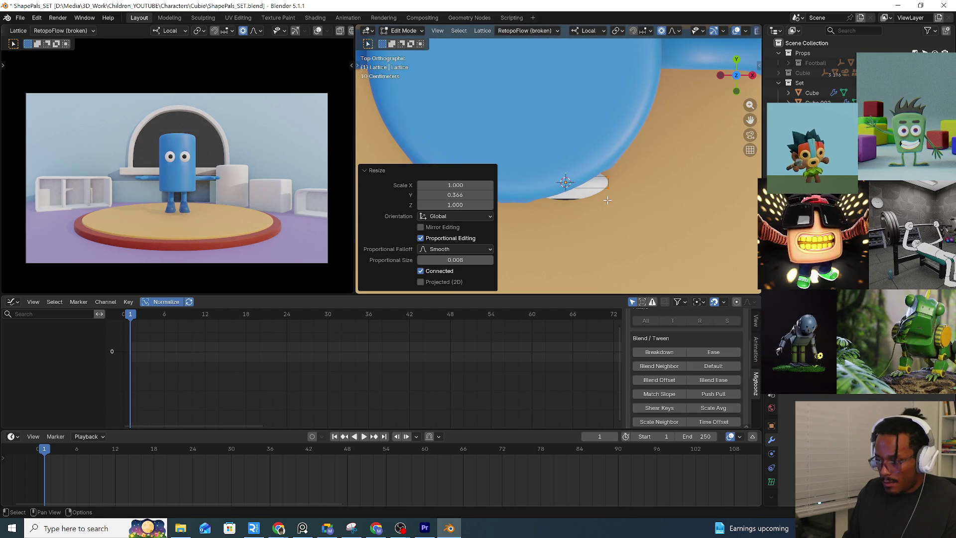
pyautogui.click(741, 31)
pyautogui.click(737, 30)
pyautogui.scroll(-3, 665, 37)
pyautogui.click(723, 30)
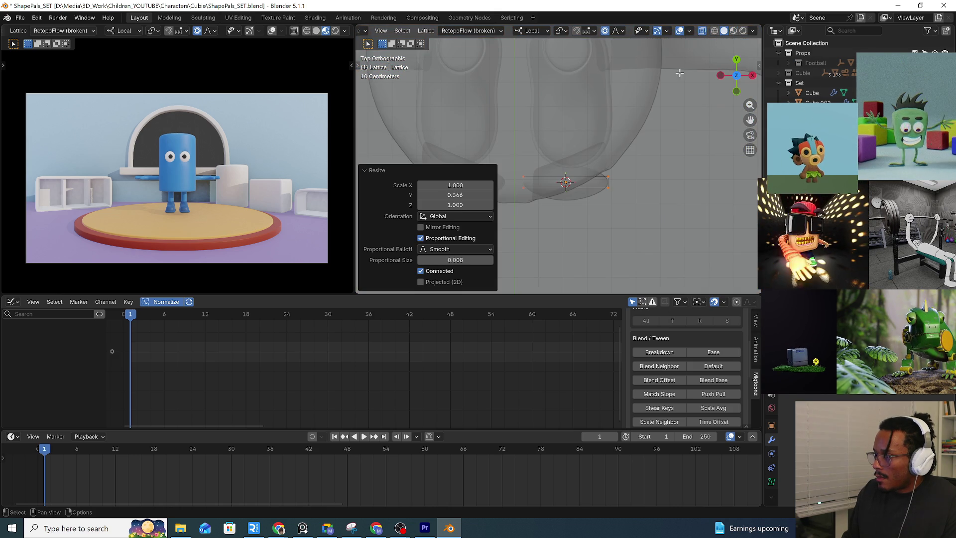
pyautogui.scroll(4, 704, 188)
pyautogui.press('r')
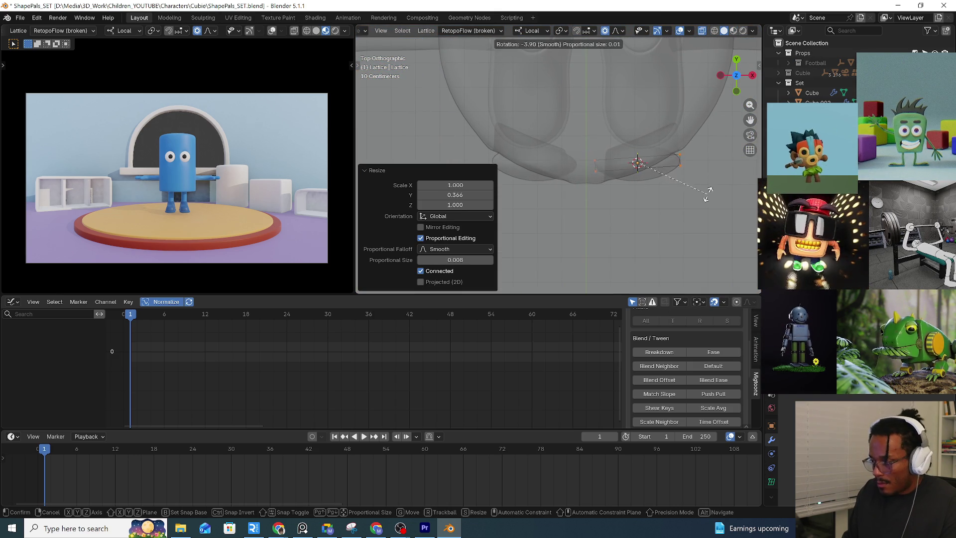
pyautogui.click(708, 164)
pyautogui.moveTo(708, 163); pyautogui.dragTo(597, 110, button='middle')
pyautogui.hotkey('alt', 'z')
# Enlarge the lattice, push it along X into the body, shrink it slightly and begin another Y scale
pyautogui.press('s')
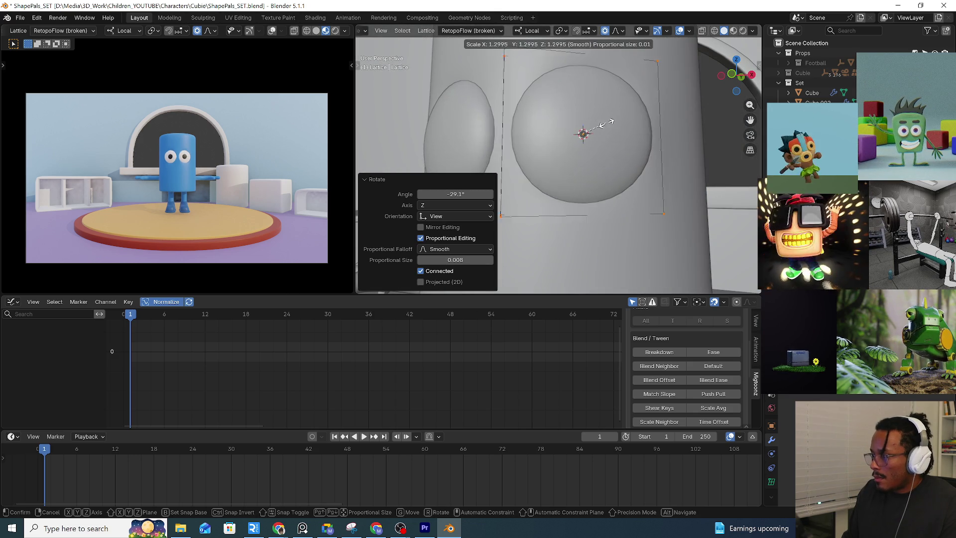
pyautogui.click(602, 124)
pyautogui.press('g')
pyautogui.press('x')
pyautogui.press('x')
pyautogui.click(605, 124)
pyautogui.moveTo(605, 125); pyautogui.dragTo(659, 160, button='middle')
pyautogui.press('s')
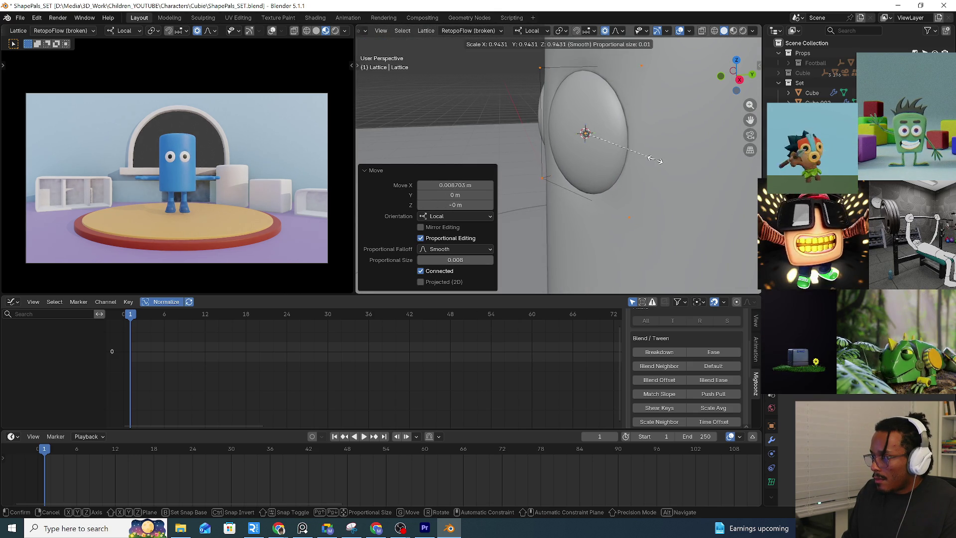
pyautogui.click(656, 158)
pyautogui.press('s')
pyautogui.press('y')
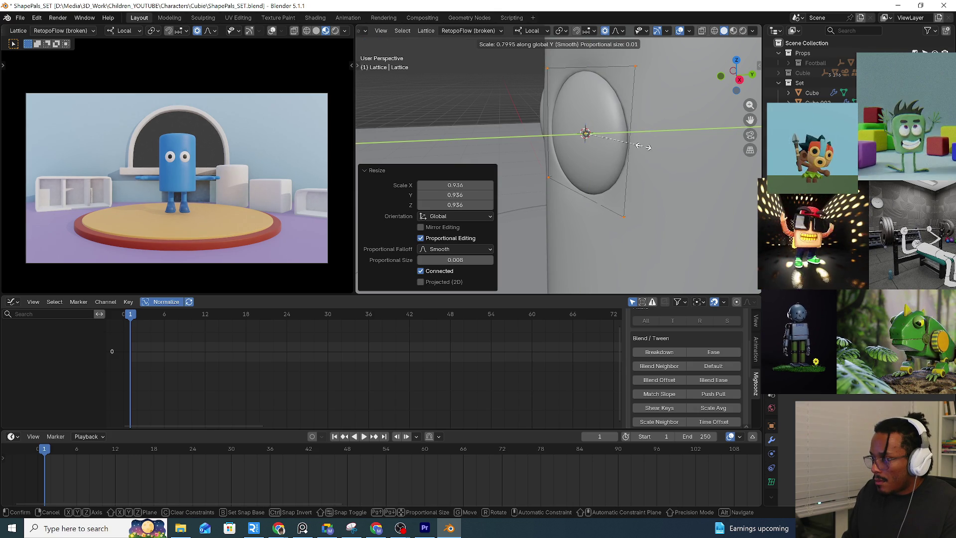
# Cancel the Y scale, undo the last two lattice edits, and re-flatten the eye along global Y
pyautogui.rightClick(644, 148)
pyautogui.moveTo(644, 148)
pyautogui.mouseDown(button='middle')
pyautogui.moveTo(659, 156)
pyautogui.moveTo(659, 85)
pyautogui.mouseUp(button='middle')
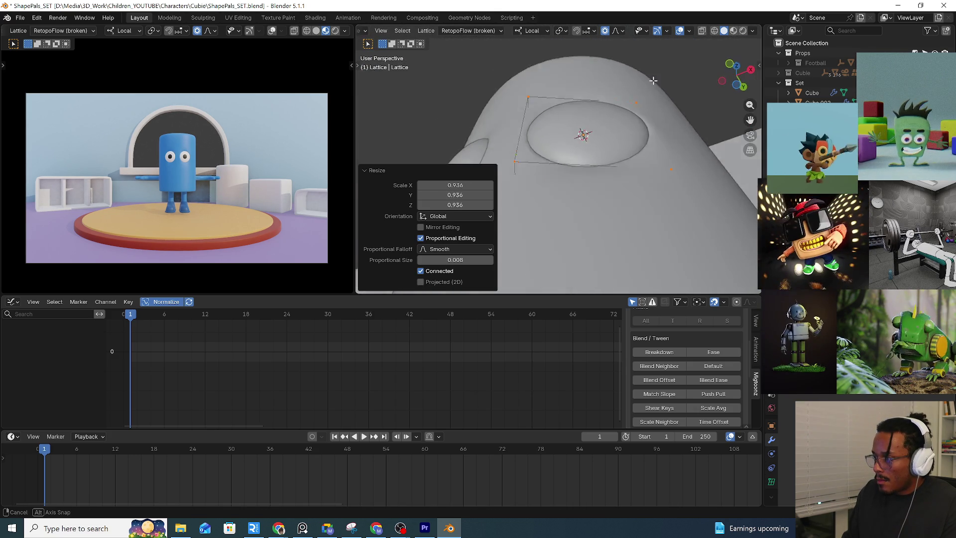
pyautogui.hotkey('ctrl', 'z')
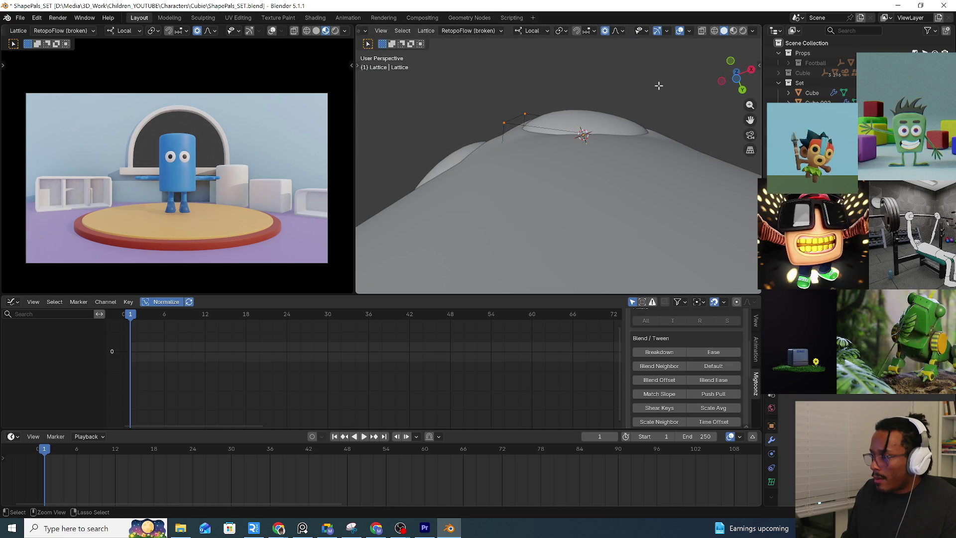
pyautogui.hotkey('ctrl', 'z')
pyautogui.press('s')
pyautogui.press('y')
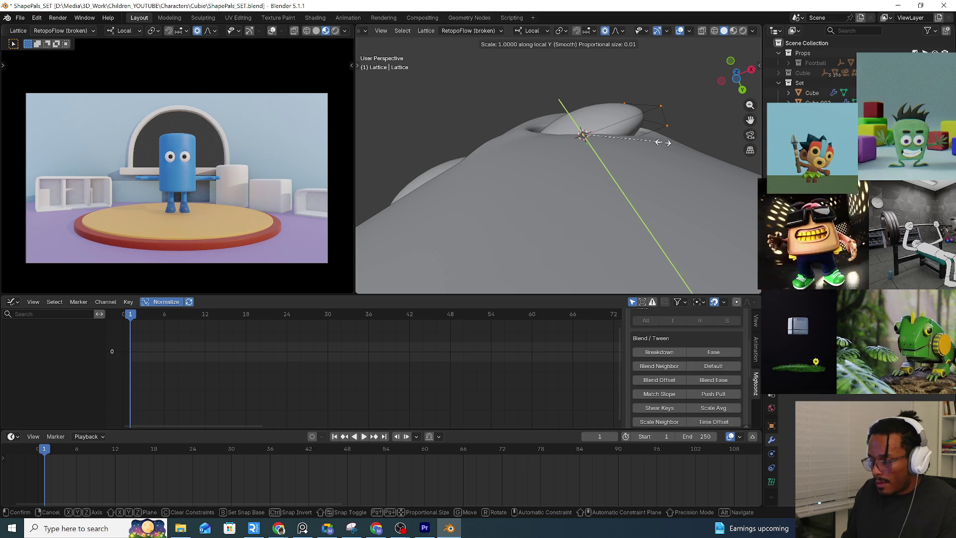
pyautogui.press('y')
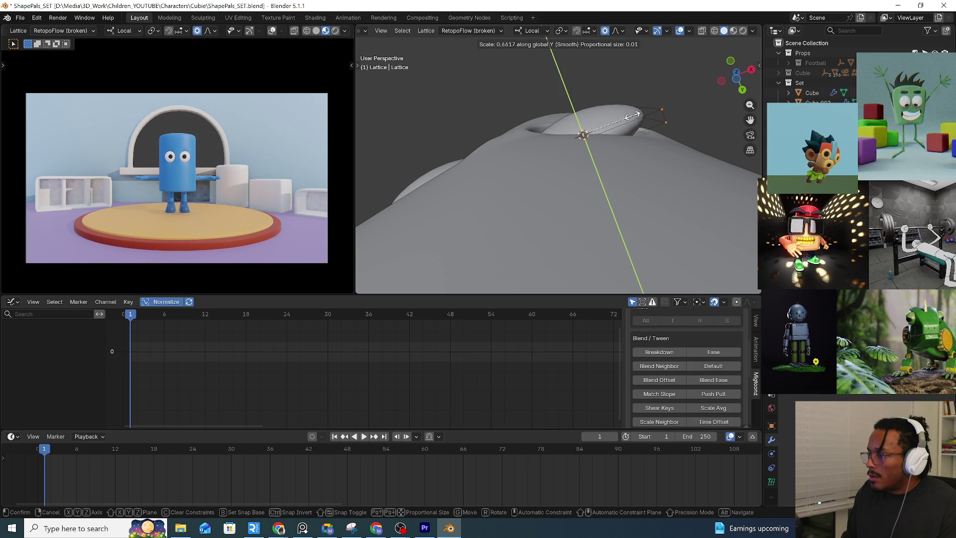
pyautogui.click(641, 136)
# From top view, rotate the lattice points twice and resize them to follow the body
pyautogui.moveTo(641, 136); pyautogui.dragTo(591, 204, button='middle')
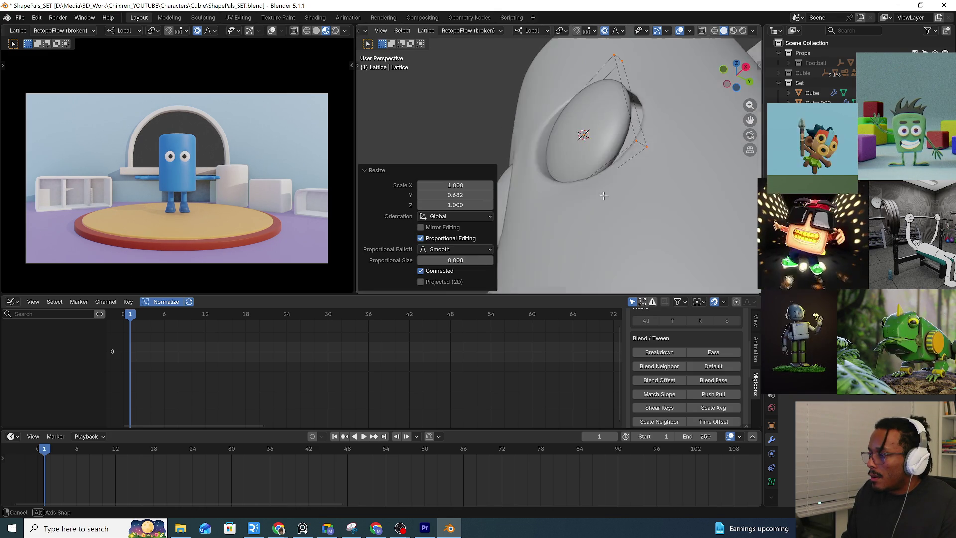
pyautogui.press('KP_7')
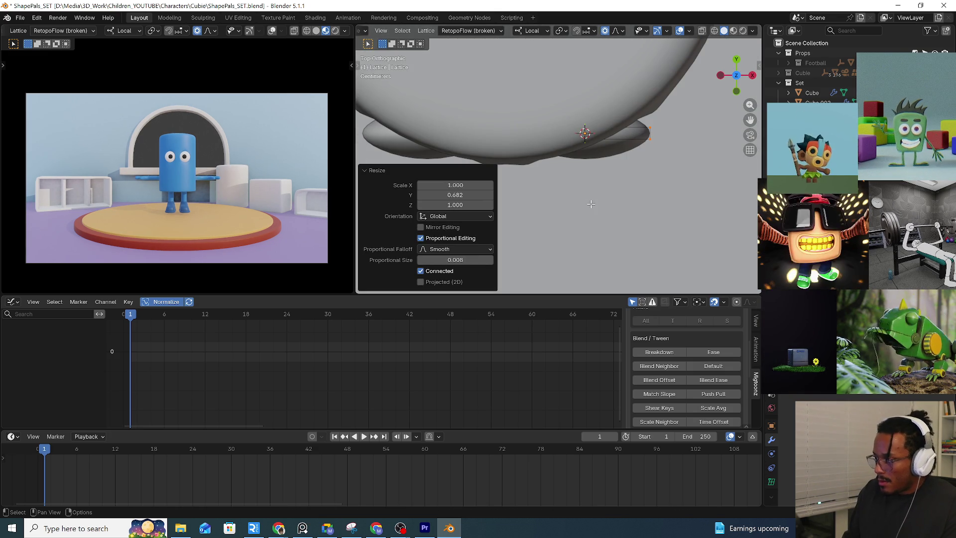
pyautogui.press('r')
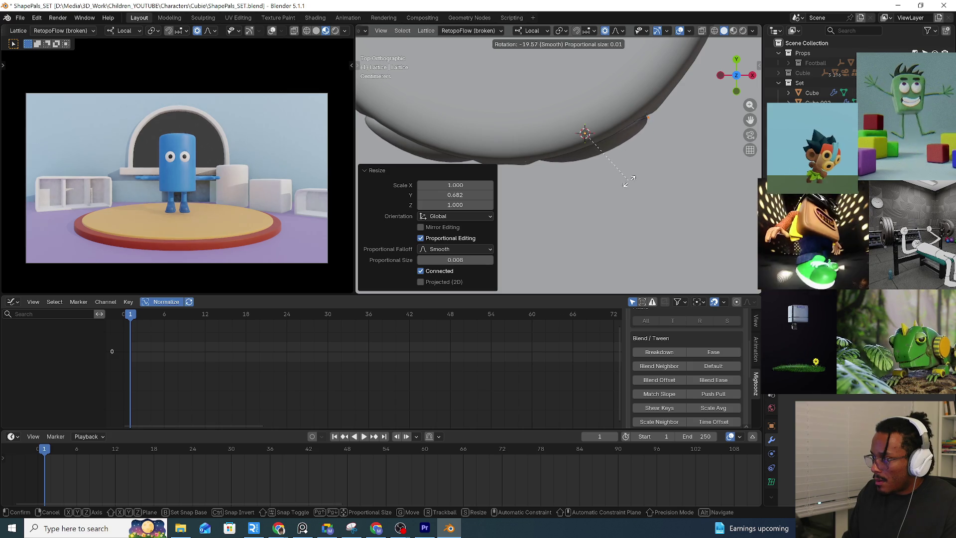
pyautogui.click(630, 176)
pyautogui.moveTo(630, 177)
pyautogui.mouseDown(button='middle')
pyautogui.moveTo(558, 124)
pyautogui.moveTo(650, 75)
pyautogui.mouseUp(button='middle')
pyautogui.press('r')
pyautogui.click(654, 78)
pyautogui.press('s')
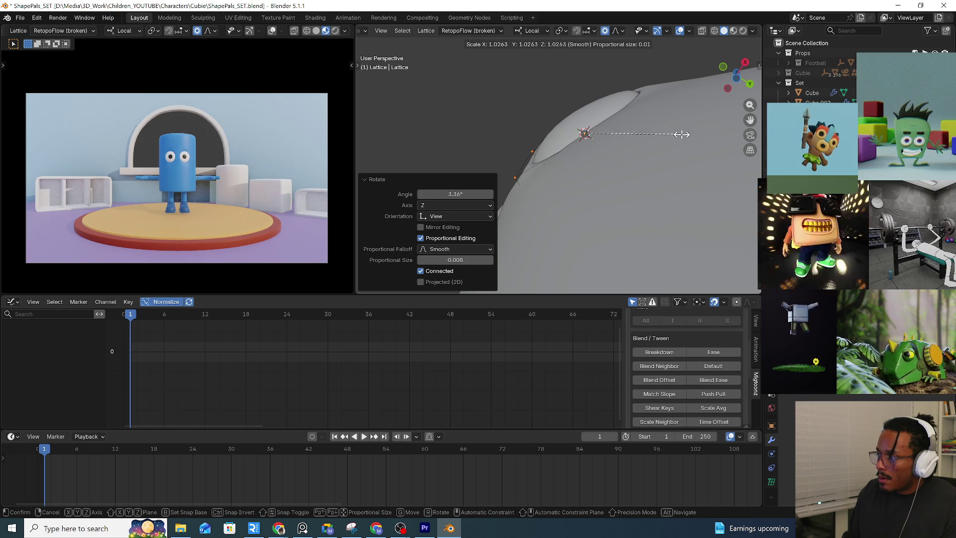
pyautogui.click(682, 134)
# Nudge the lattice points along Y, enlarge and rotate them slightly, then return to Object Mode
pyautogui.press('g')
pyautogui.press('y')
pyautogui.press('y')
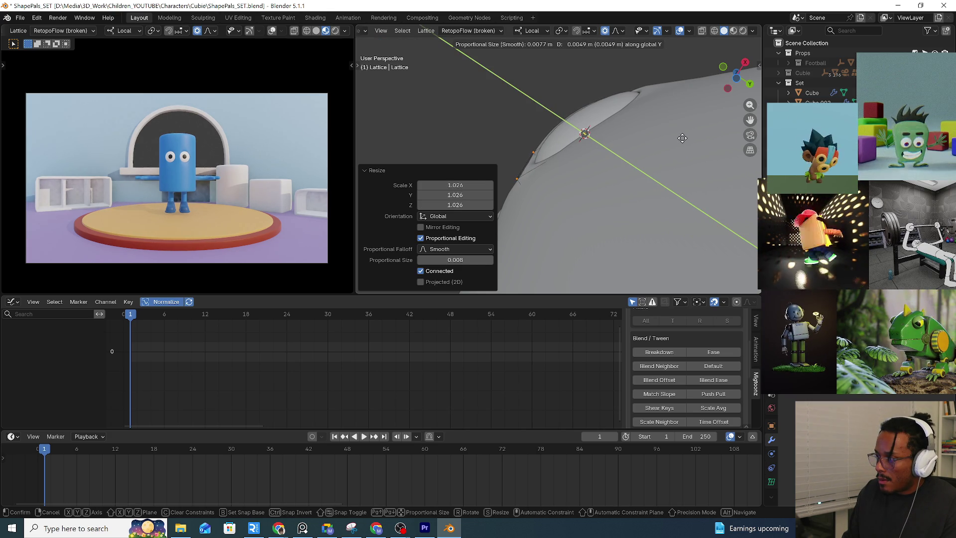
pyautogui.click(683, 138)
pyautogui.press('s')
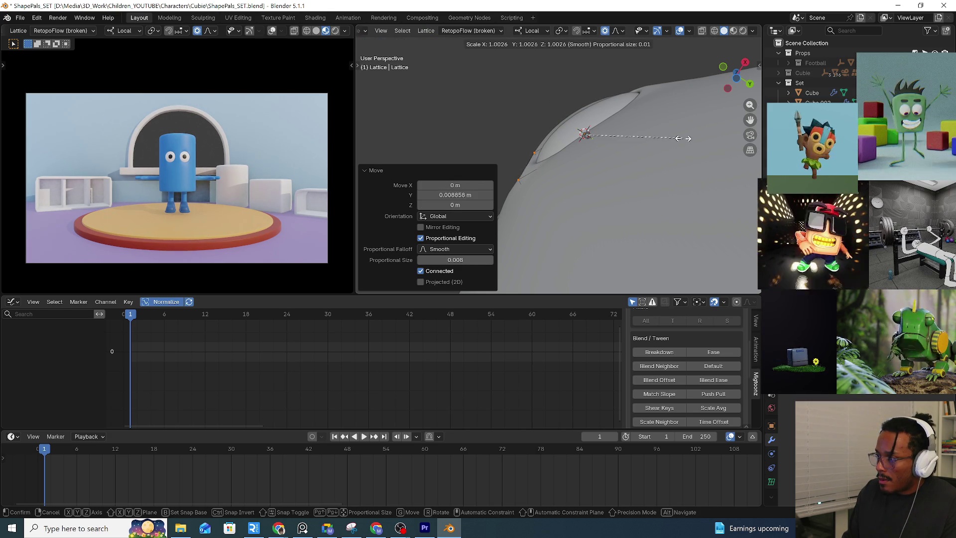
pyautogui.click(684, 139)
pyautogui.press('r')
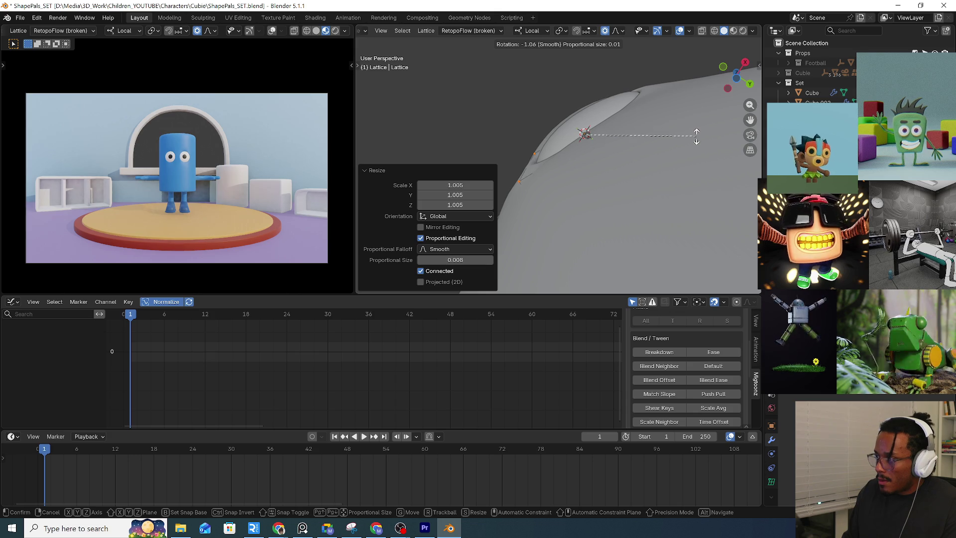
pyautogui.click(697, 136)
pyautogui.moveTo(675, 143)
pyautogui.mouseDown(button='middle')
pyautogui.moveTo(672, 185)
pyautogui.moveTo(504, 69)
pyautogui.mouseUp(button='middle')
pyautogui.scroll(-3, 672, 187)
pyautogui.scroll(-3, 672, 186)
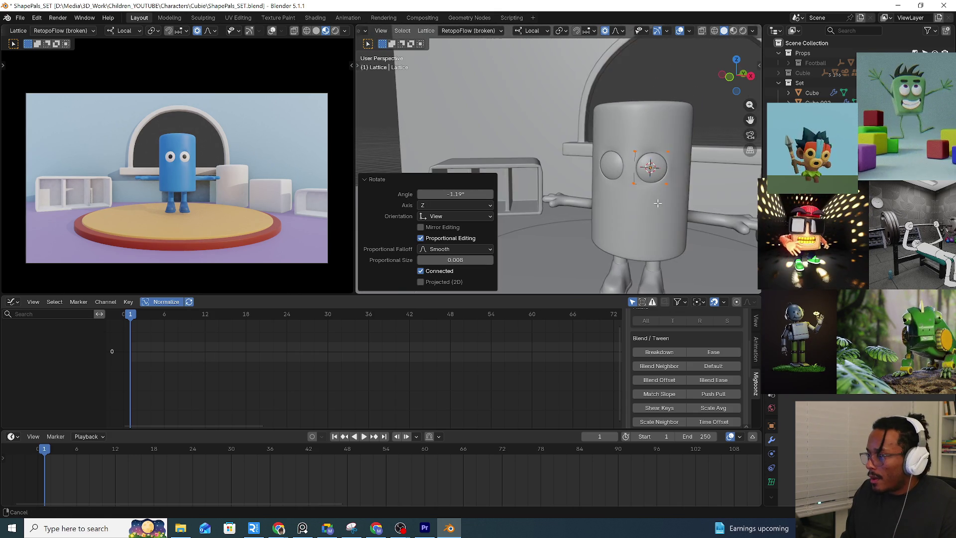
pyautogui.scroll(2, 379, 34)
pyautogui.click(403, 31)
# Orbit around the character, selecting the body cylinder and then the left arm to inspect them
pyautogui.moveTo(589, 148)
pyautogui.mouseDown(button='middle')
pyautogui.moveTo(599, 203)
pyautogui.moveTo(605, 198)
pyautogui.mouseUp(button='middle')
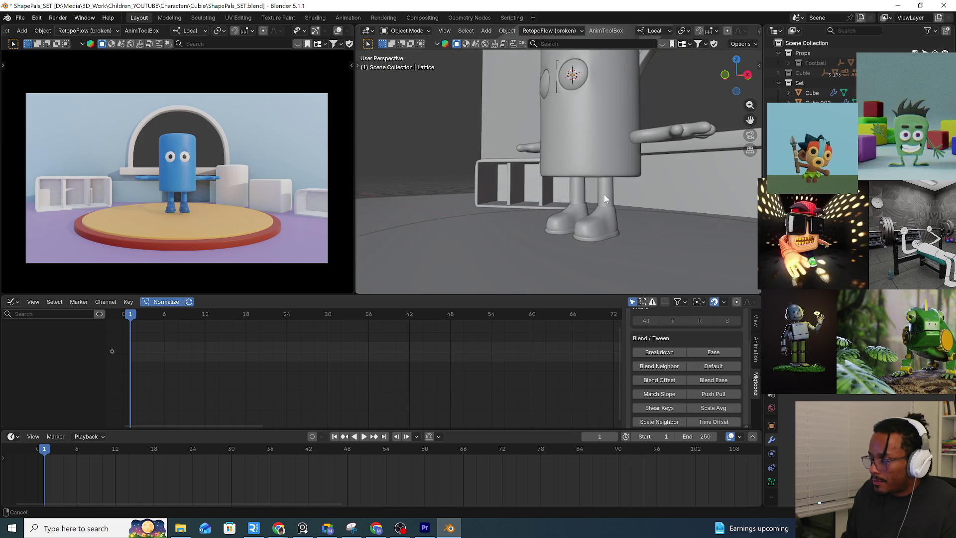
pyautogui.moveTo(605, 199)
pyautogui.mouseDown(button='middle')
pyautogui.moveTo(600, 222)
pyautogui.moveTo(556, 218)
pyautogui.moveTo(571, 163)
pyautogui.moveTo(568, 176)
pyautogui.mouseUp(button='middle')
pyautogui.click(571, 164)
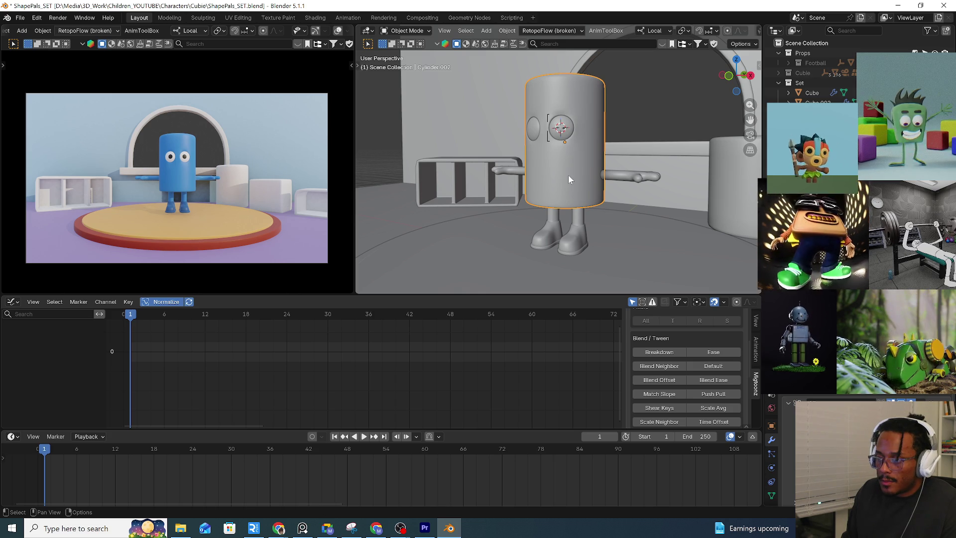
pyautogui.moveTo(568, 178)
pyautogui.mouseDown(button='middle')
pyautogui.moveTo(663, 162)
pyautogui.moveTo(640, 215)
pyautogui.moveTo(604, 213)
pyautogui.mouseUp(button='middle')
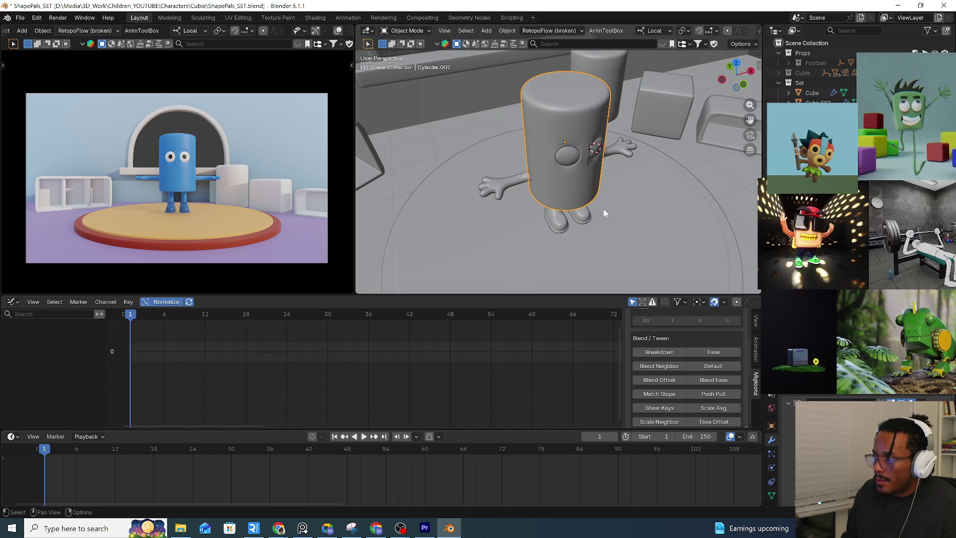
pyautogui.click(516, 190)
pyautogui.moveTo(516, 191); pyautogui.dragTo(575, 169, button='middle')
pyautogui.scroll(3, 575, 169)
pyautogui.scroll(2, 537, 144)
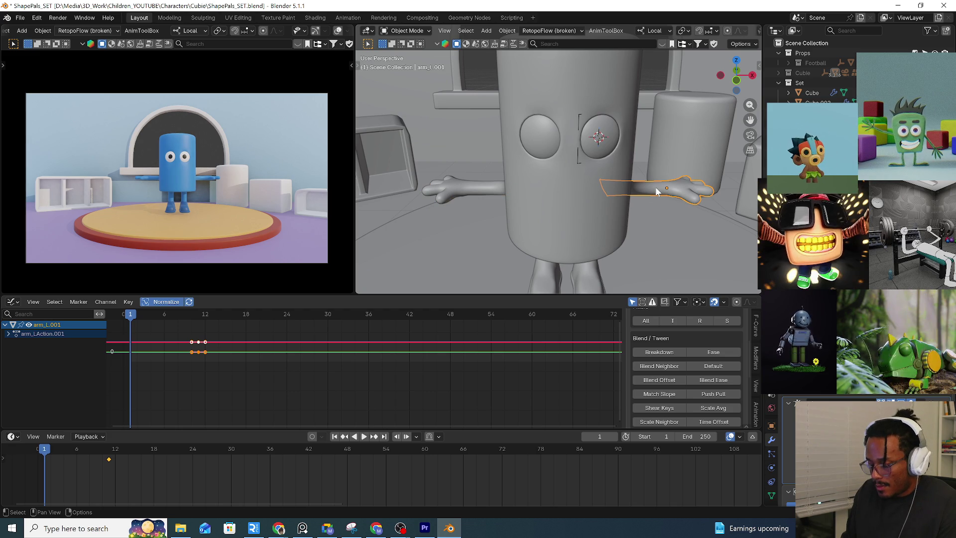
pyautogui.press('g')
pyautogui.press('y')
pyautogui.press('x')
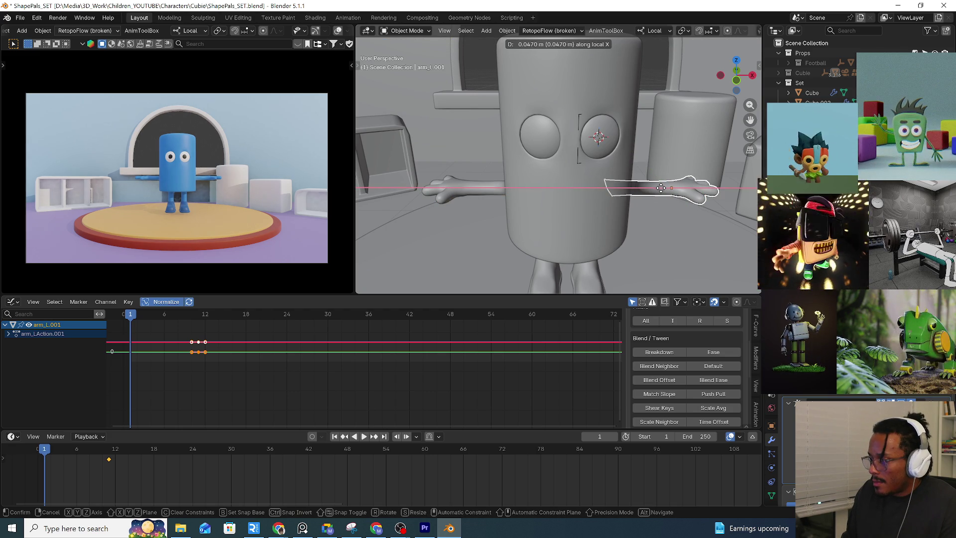
pyautogui.rightClick(664, 189)
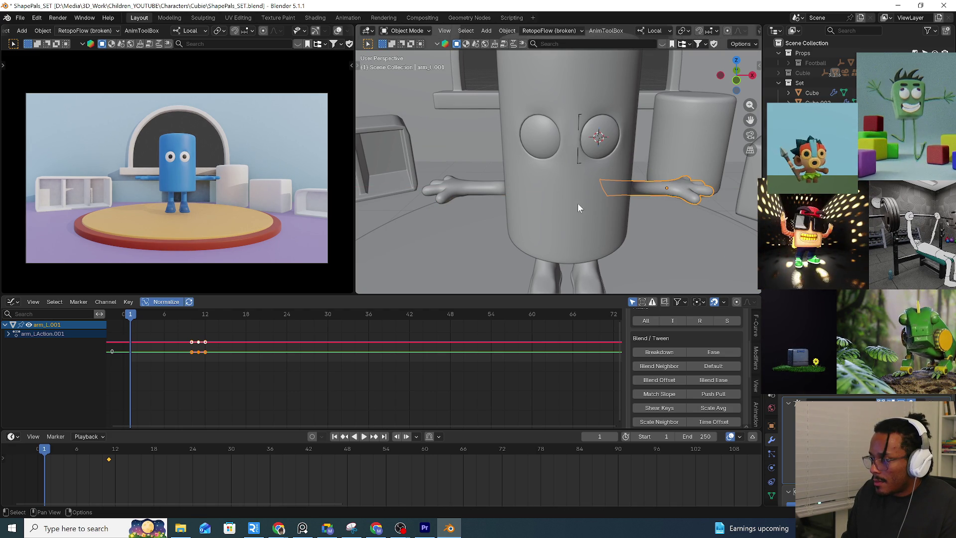
pyautogui.press('g')
pyautogui.press('y')
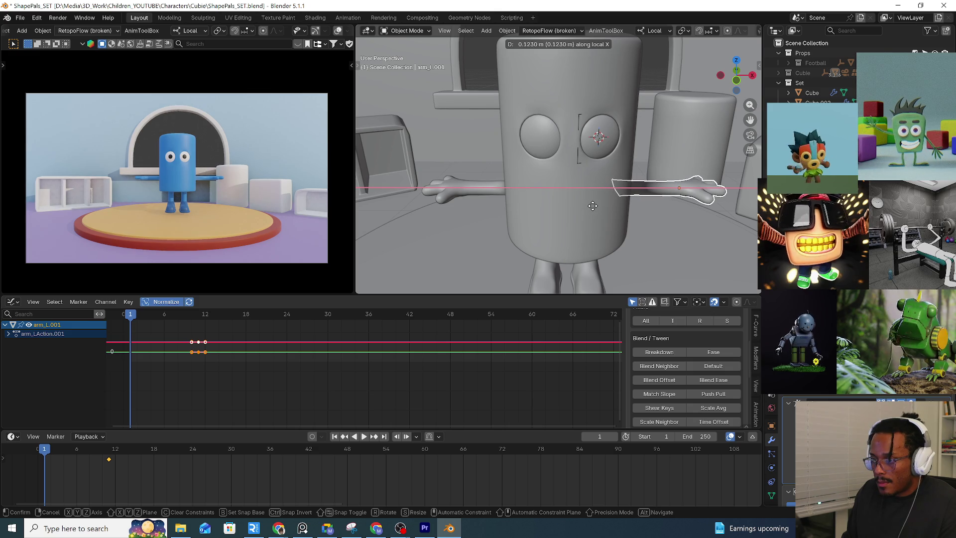
pyautogui.click(593, 205)
pyautogui.click(487, 187)
pyautogui.press('Delete')
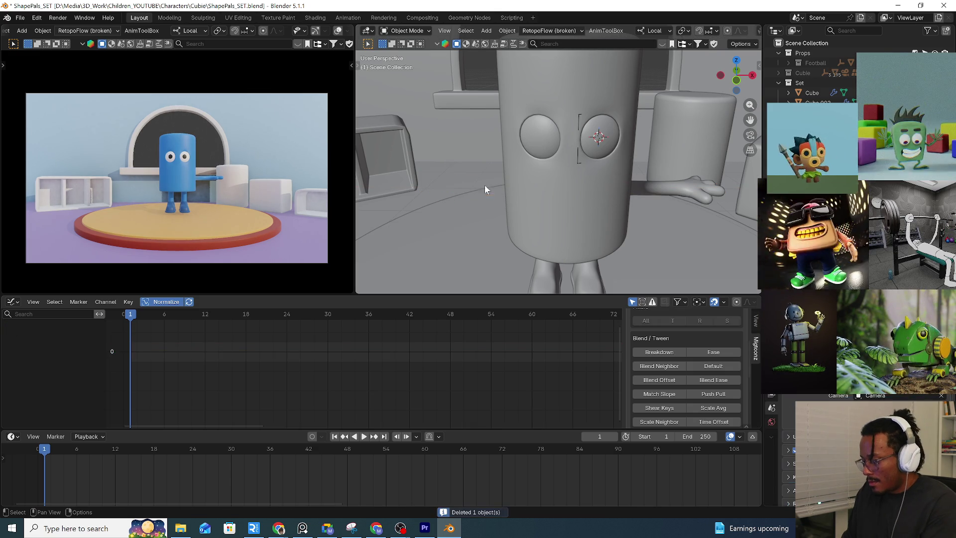
pyautogui.click(676, 190)
pyautogui.press('q')
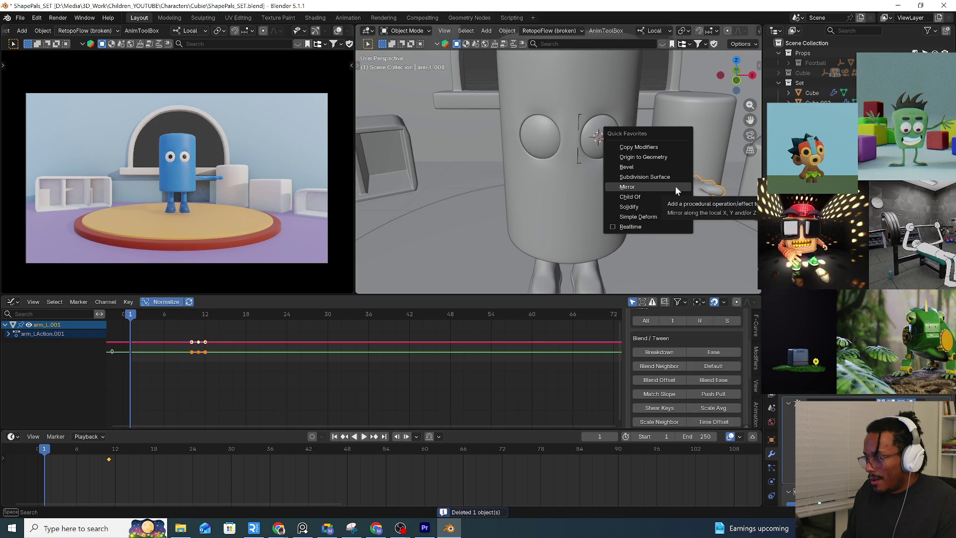
pyautogui.click(676, 188)
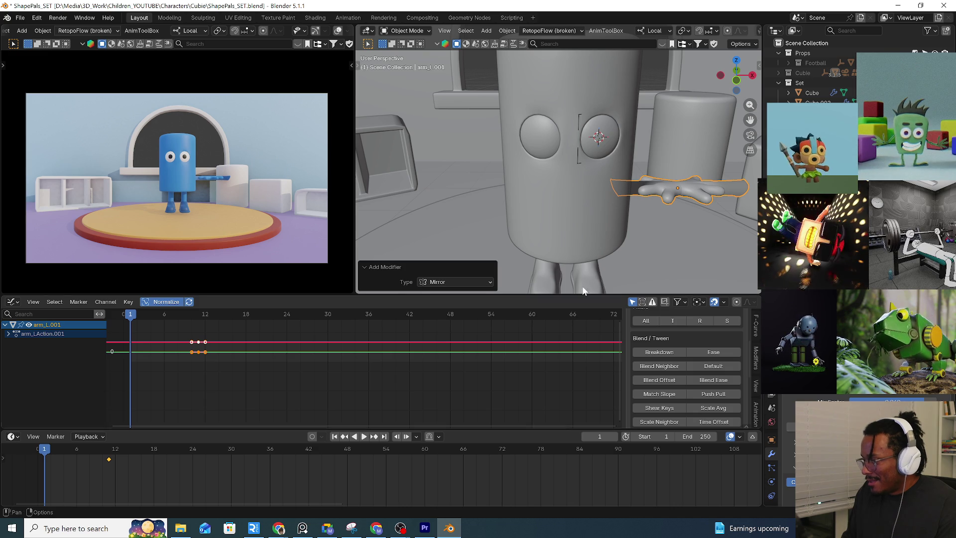
pyautogui.hotkey('ctrl', 'z')
pyautogui.hotkey('ctrl', 'z')
pyautogui.hotkey('ctrl', 'z')
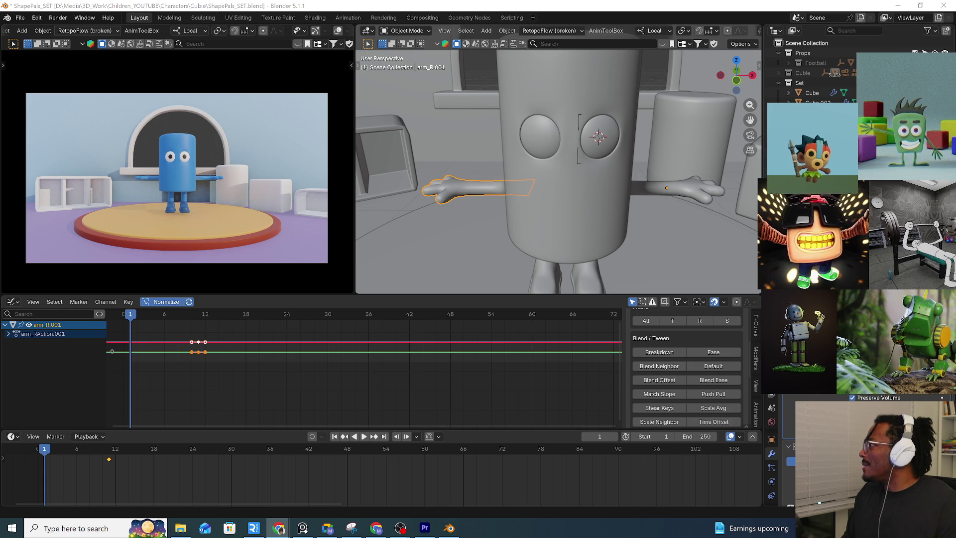
pyautogui.moveTo(456, 212); pyautogui.dragTo(523, 187, button='middle')
pyautogui.click(573, 165)
pyautogui.moveTo(572, 165); pyautogui.dragTo(579, 191, button='middle')
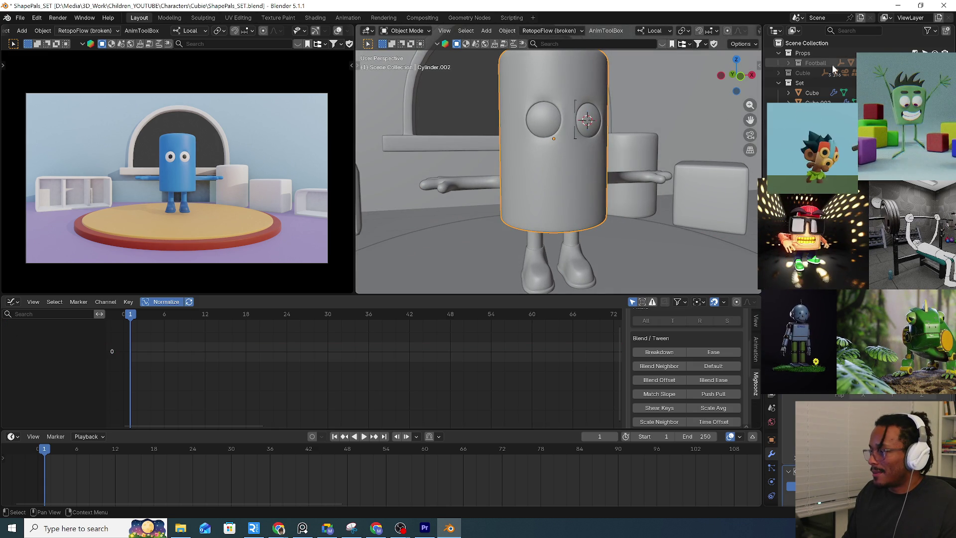
pyautogui.scroll(-5, 623, 205)
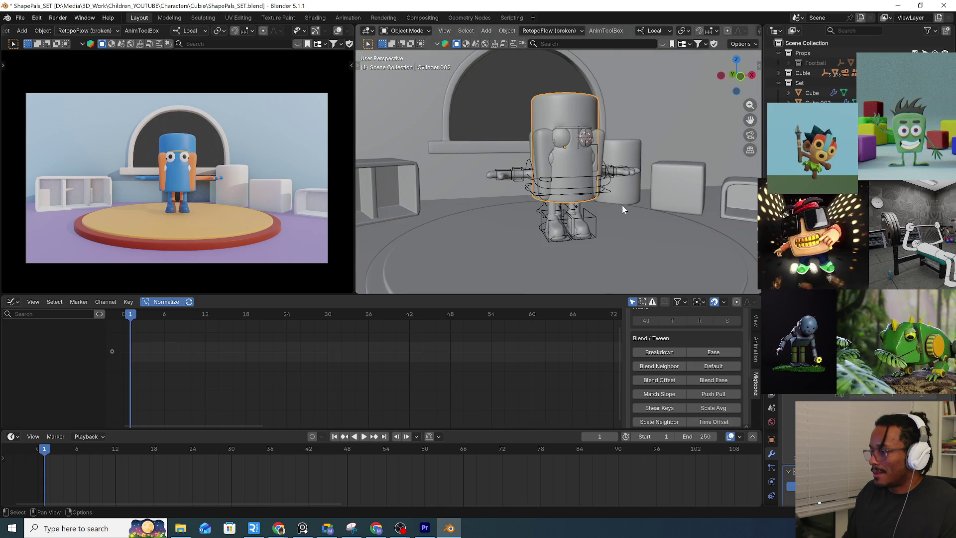
pyautogui.moveTo(602, 172); pyautogui.dragTo(597, 204, button='middle')
pyautogui.click(587, 238)
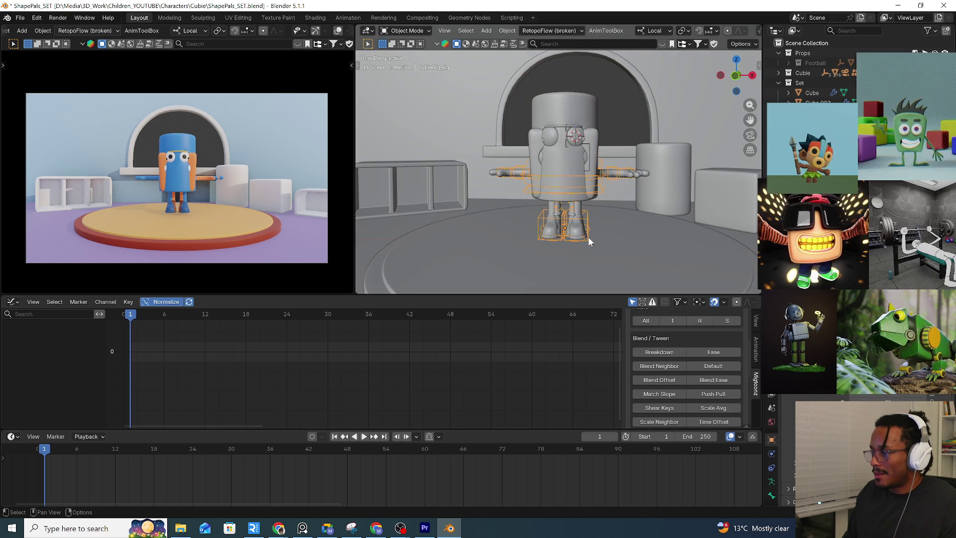
pyautogui.moveTo(587, 240); pyautogui.dragTo(556, 242, button='middle')
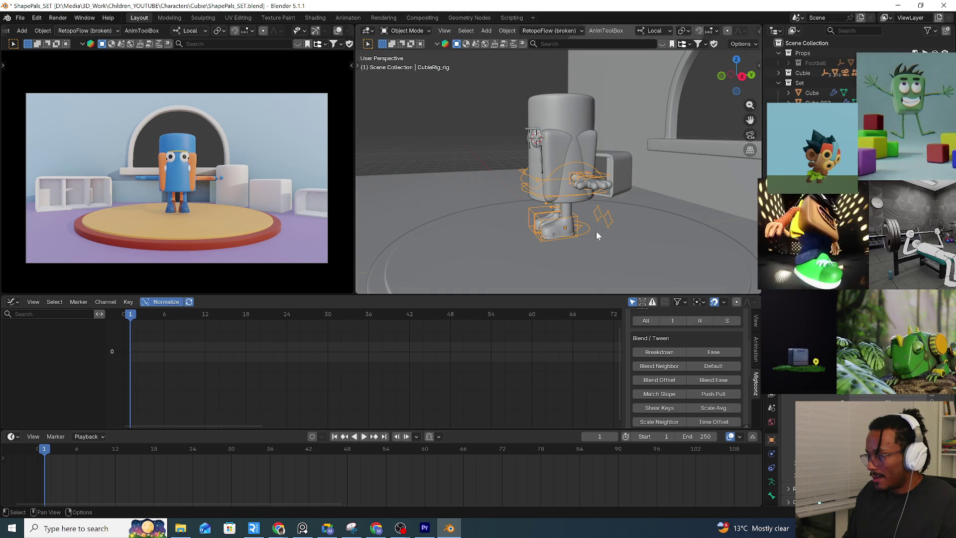
pyautogui.moveTo(584, 232); pyautogui.dragTo(609, 235, button='middle')
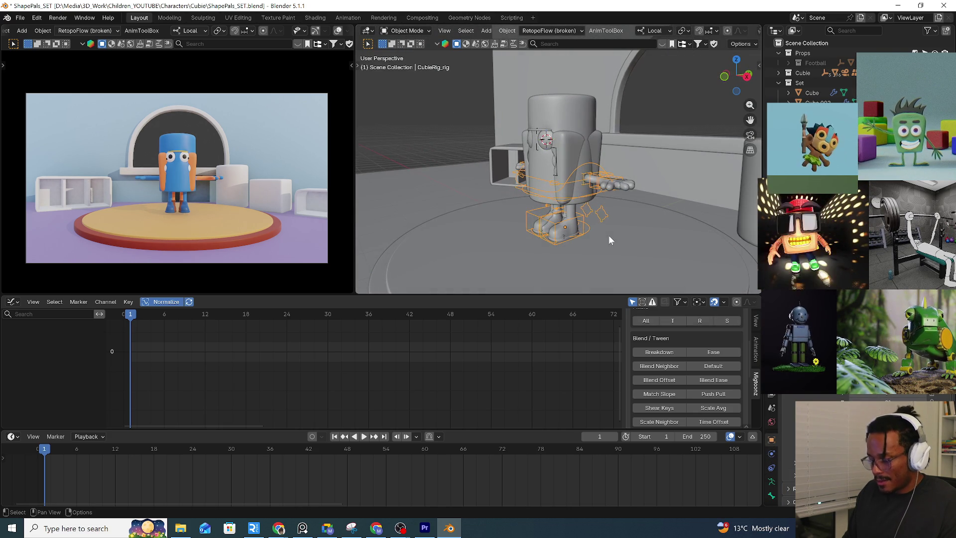
pyautogui.press('g')
pyautogui.press('y')
pyautogui.press('x')
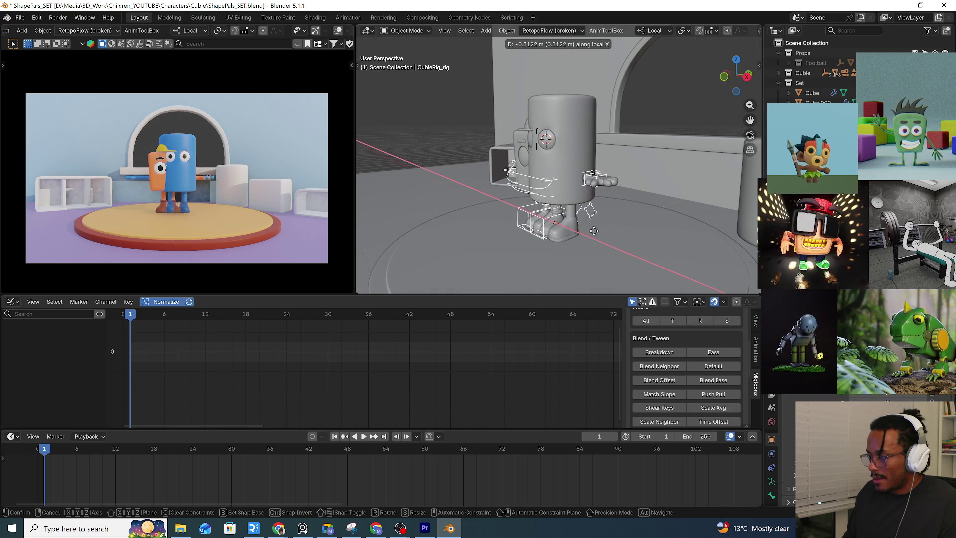
pyautogui.press('Escape')
pyautogui.press('r')
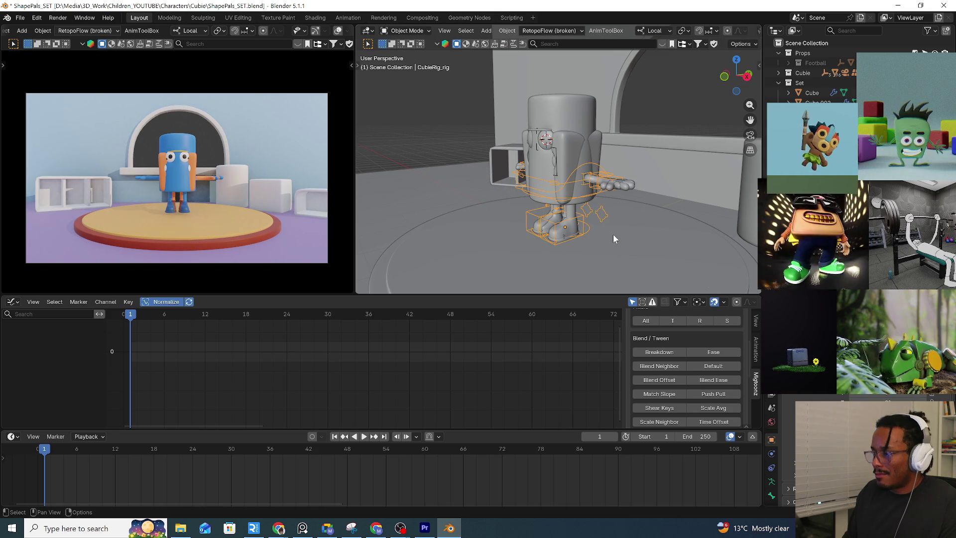
pyautogui.press('Escape')
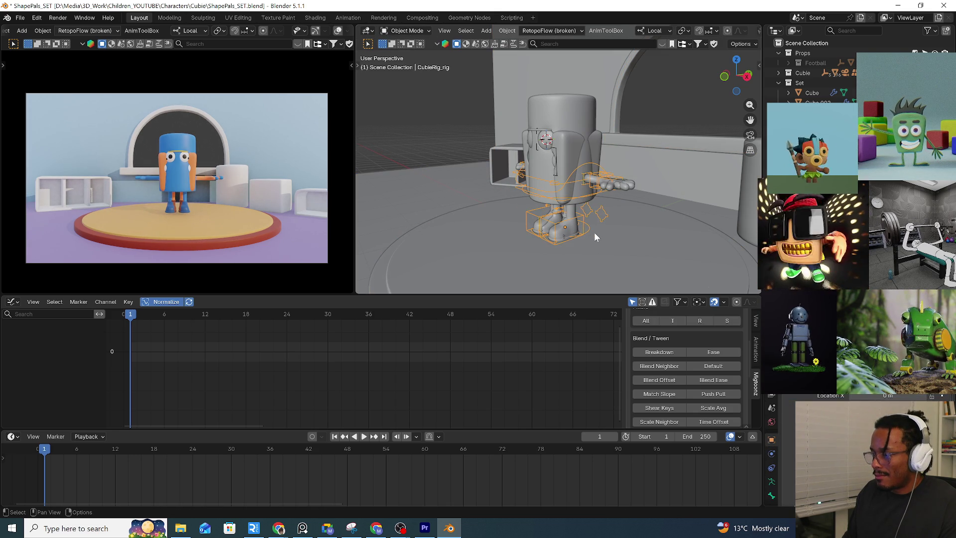
pyautogui.press('g')
pyautogui.press('y')
pyautogui.press('x')
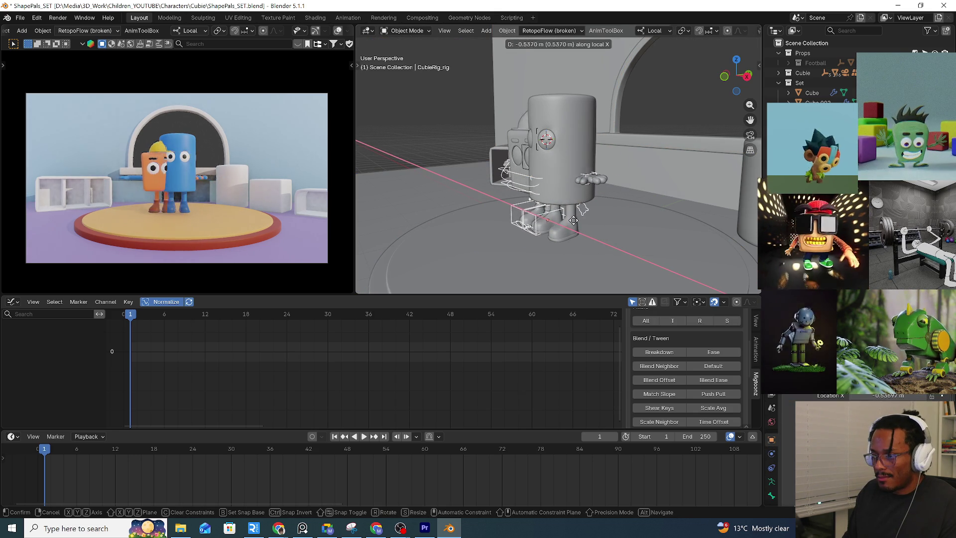
pyautogui.press('Escape')
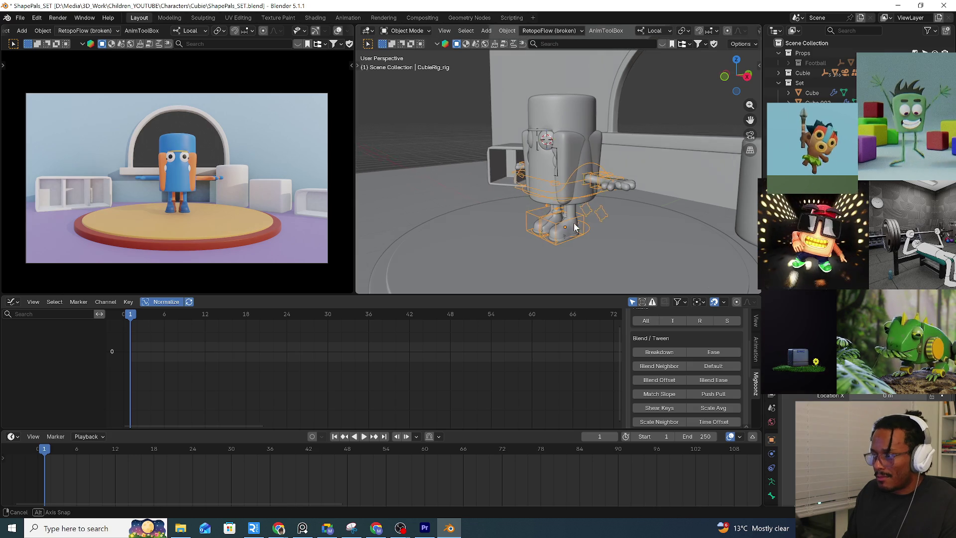
pyautogui.moveTo(536, 206); pyautogui.dragTo(596, 230, button='middle')
pyautogui.click(646, 183)
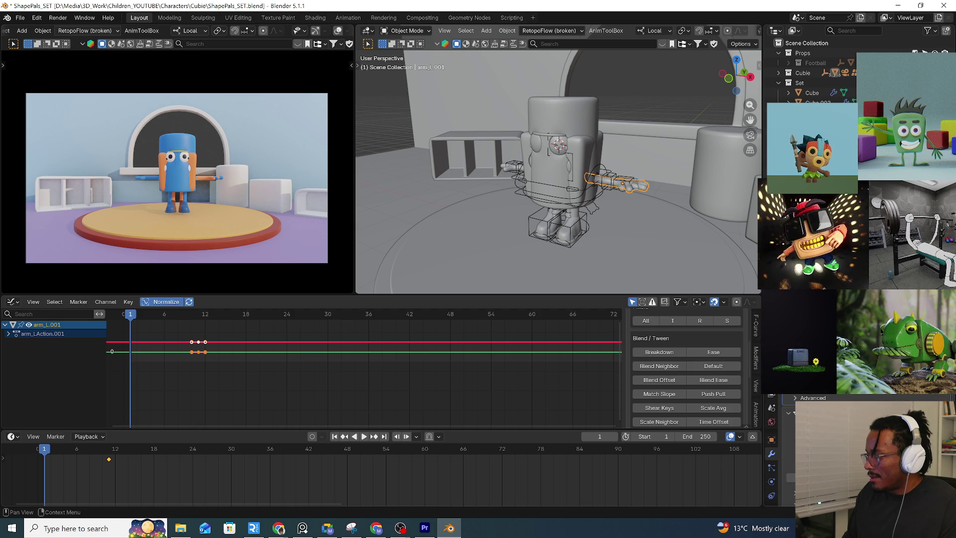
# Select the other arm and view its physics and active bone properties
pyautogui.click(523, 167)
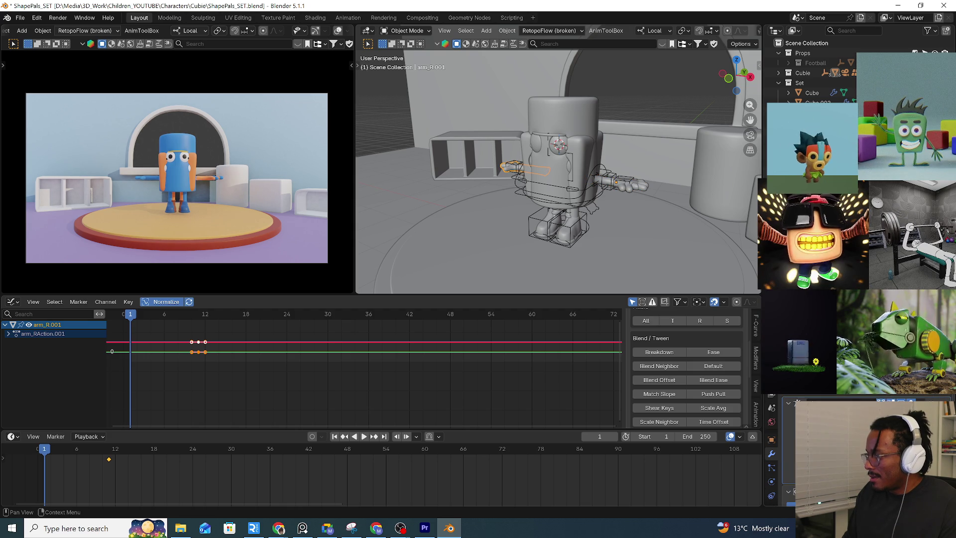
pyautogui.click(772, 482)
pyautogui.scroll(-2, 772, 479)
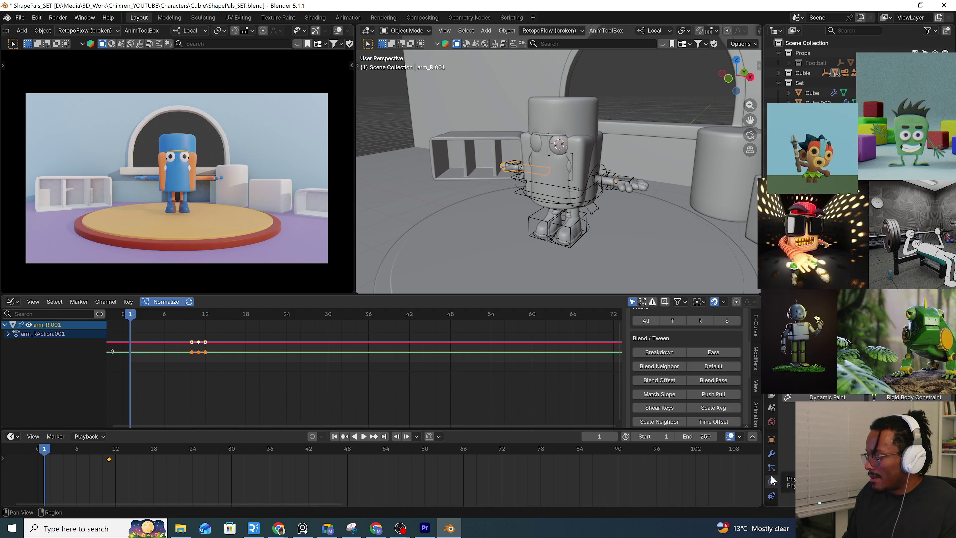
pyautogui.click(772, 436)
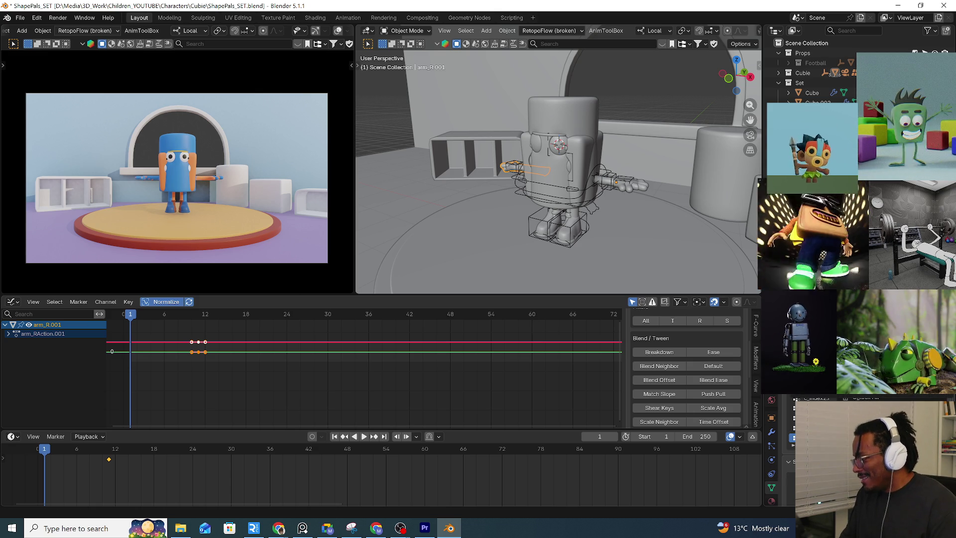
pyautogui.hotkey('ctrl', 'z')
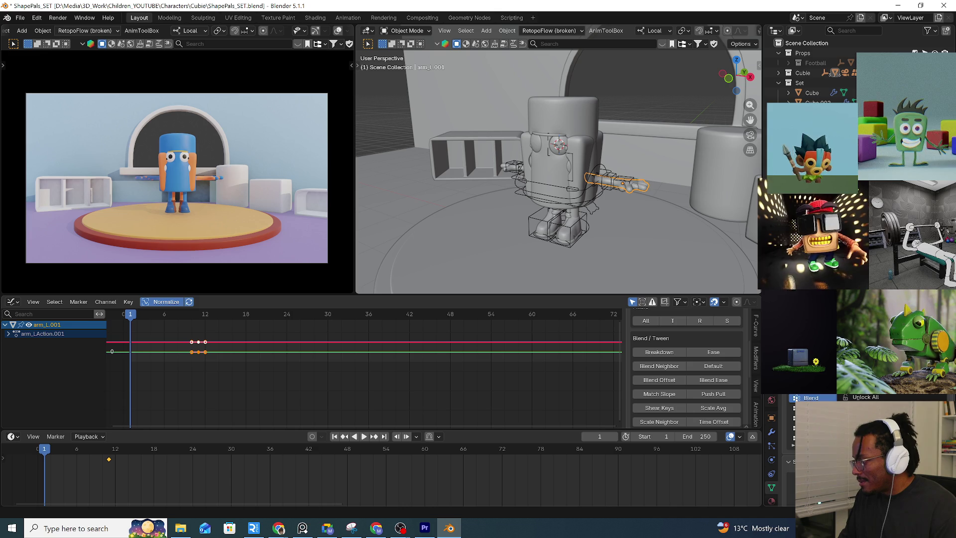
# Select the whole Cubie rig, test-move it along global X and cancel the move
pyautogui.click(591, 226)
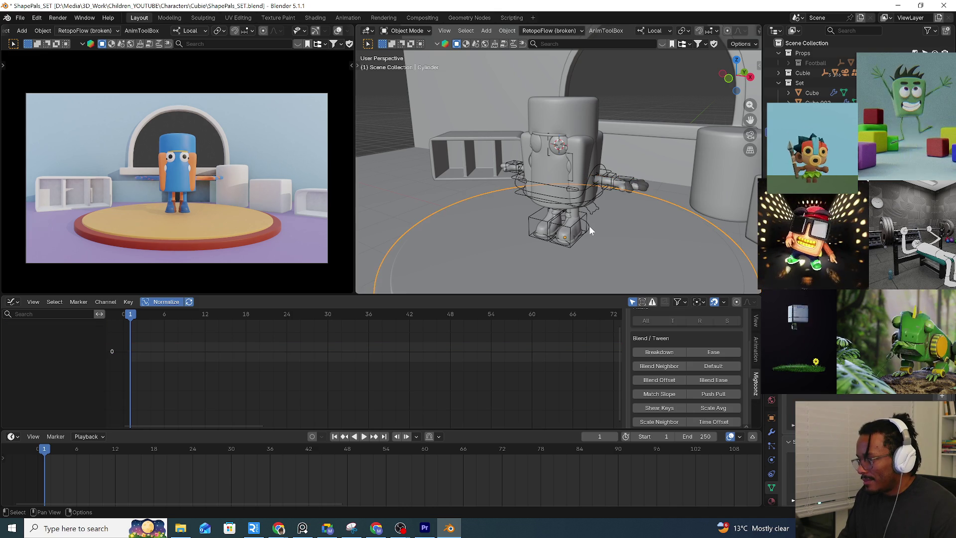
pyautogui.press('g')
pyautogui.press('y')
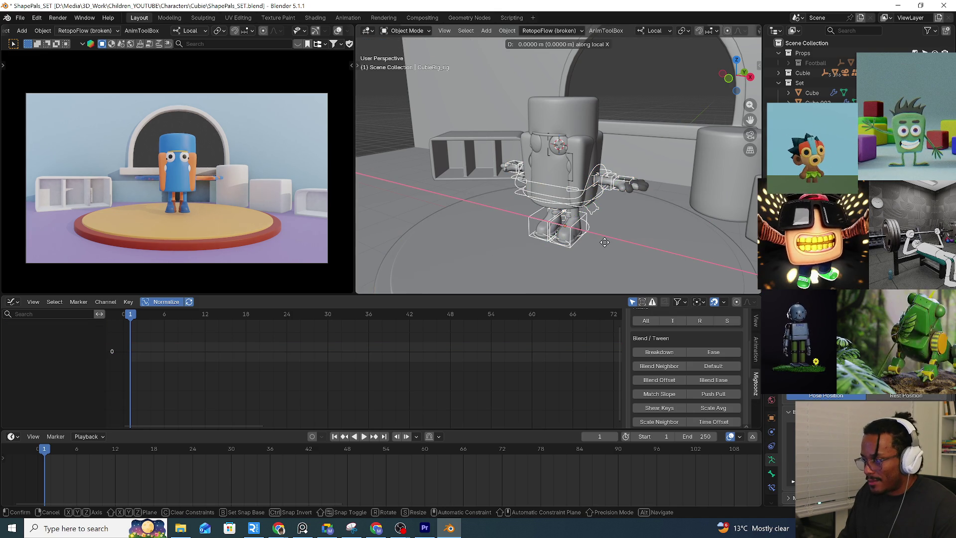
pyautogui.press('x')
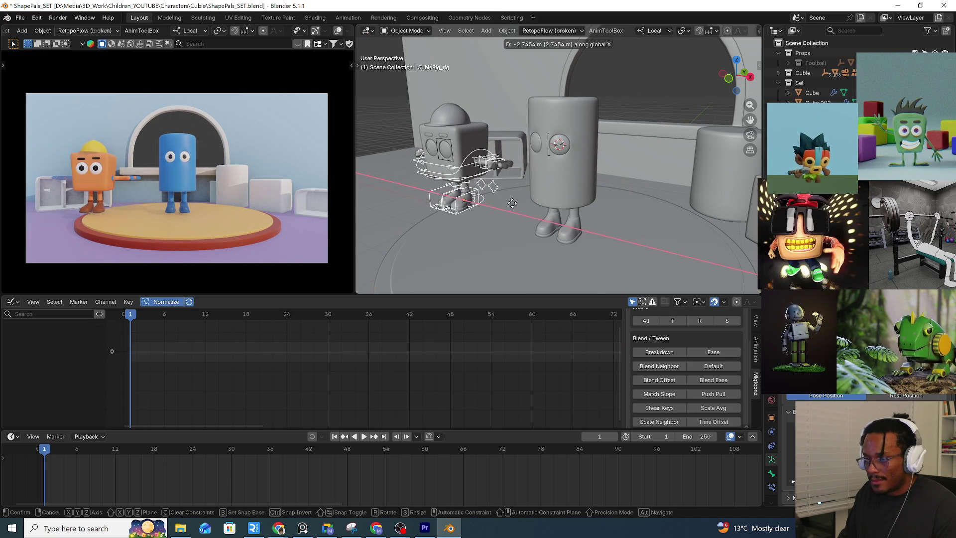
pyautogui.press('Escape')
# Save the file, then select arm_R.001 and show its transform values in the N sidebar
pyautogui.click(635, 186)
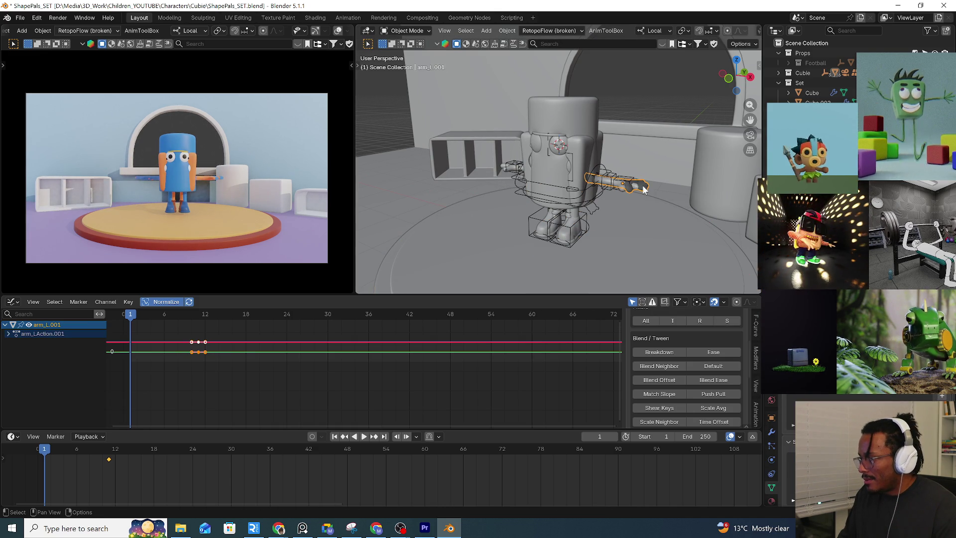
pyautogui.hotkey('ctrl', 's')
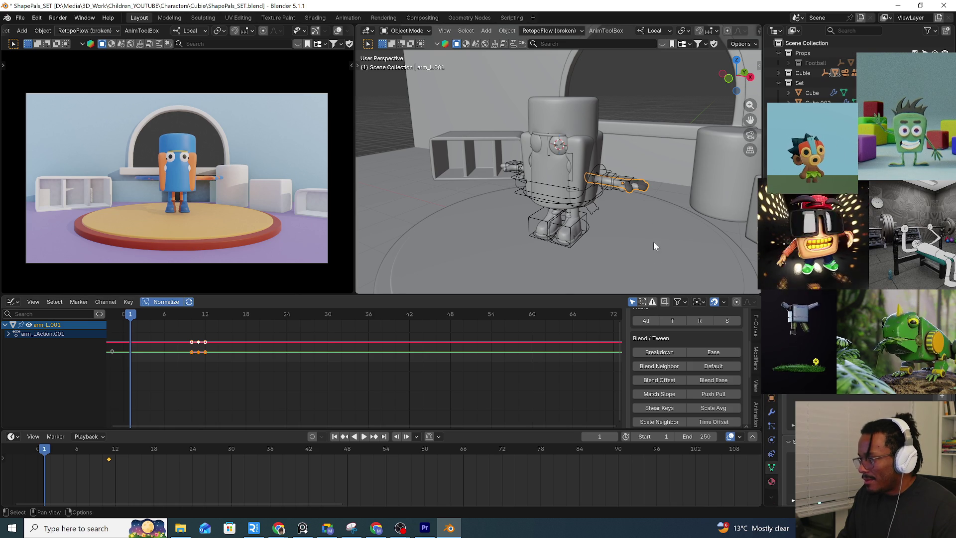
pyautogui.moveTo(545, 170); pyautogui.dragTo(461, 227, button='middle')
pyautogui.click(494, 203)
pyautogui.press('n')
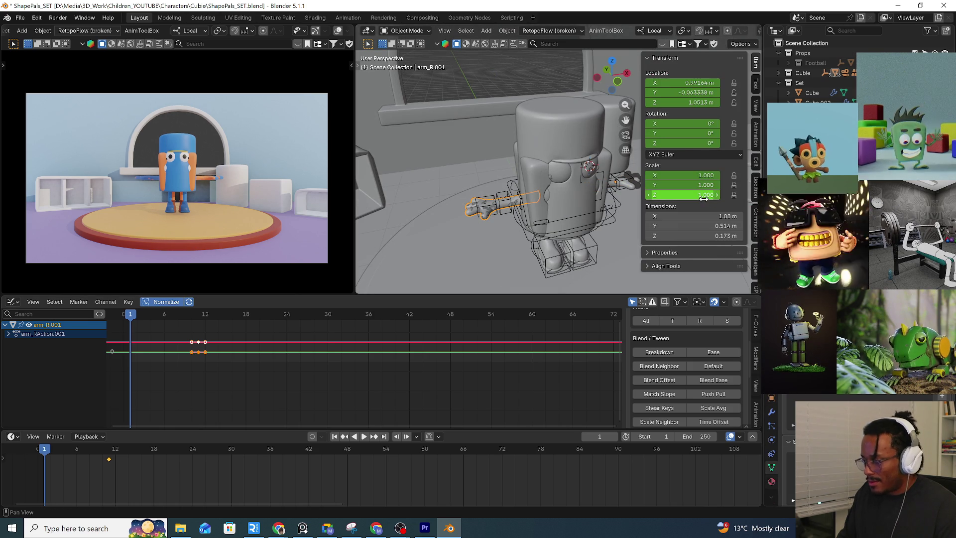
pyautogui.scroll(-5, 756, 172)
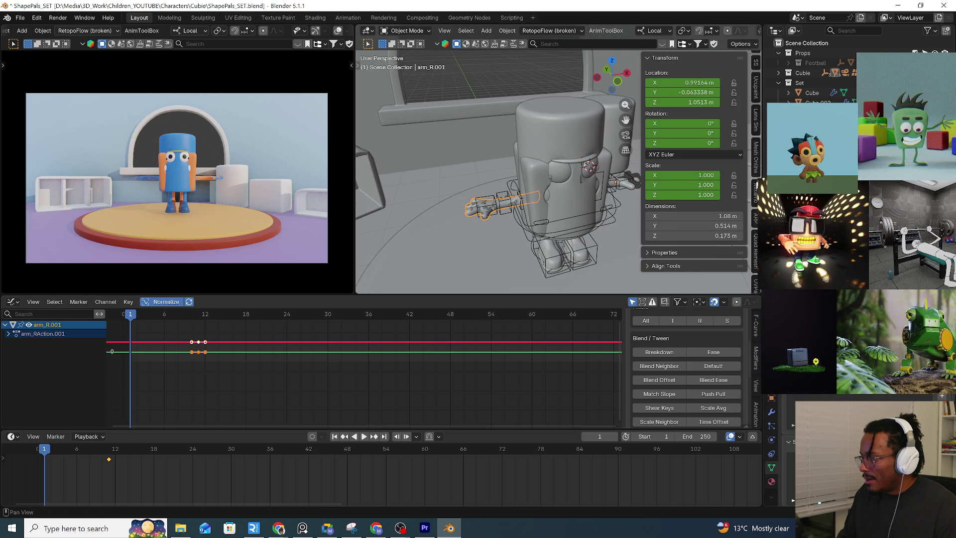
pyautogui.scroll(-5, 754, 237)
pyautogui.scroll(2, 756, 224)
pyautogui.scroll(2, 756, 187)
# In the ARP sidebar's Skin tab, unbind the Cubie mesh from its rig
pyautogui.click(756, 150)
pyautogui.click(689, 73)
pyautogui.scroll(-3, 692, 149)
pyautogui.click(709, 230)
pyautogui.click(609, 226)
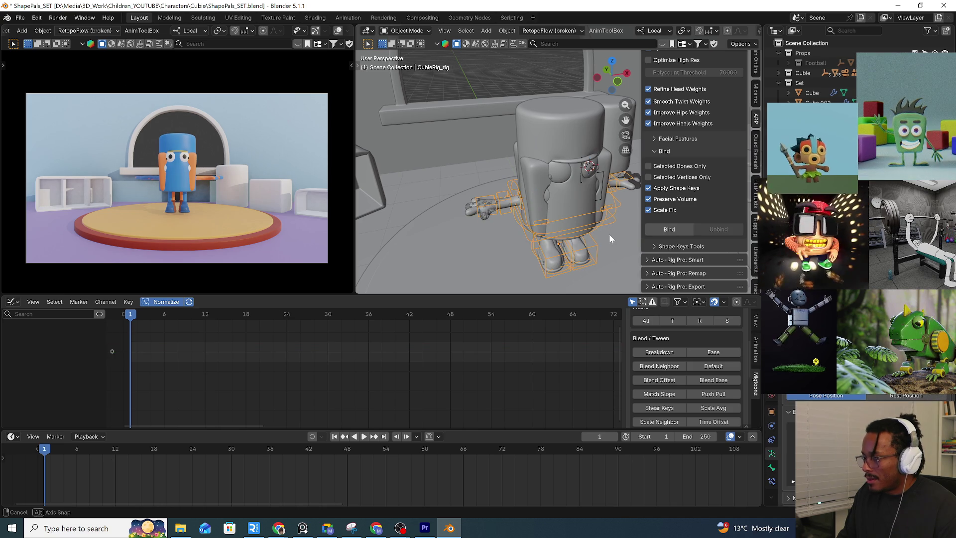
# Move the rig along local X and confirm, then select the arm_L.001 control
pyautogui.press('g')
pyautogui.press('x')
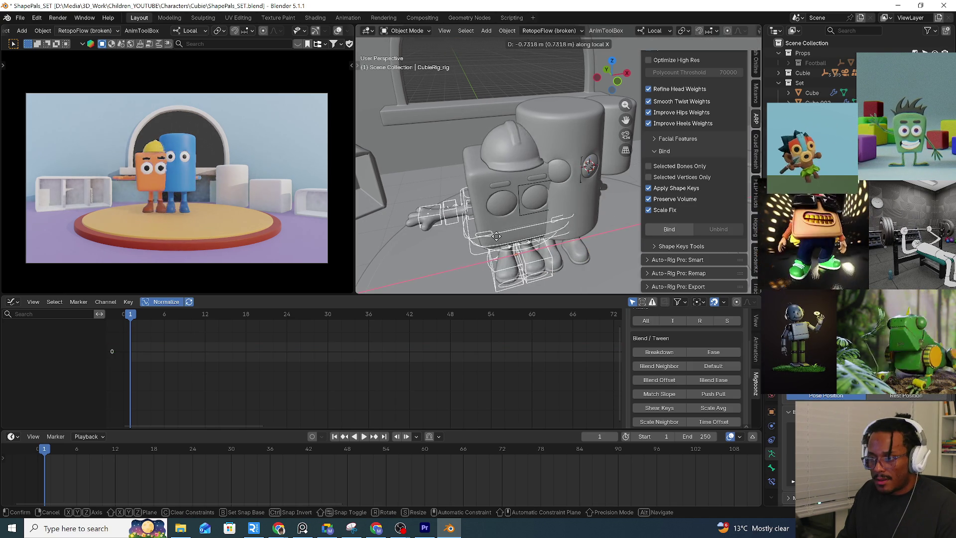
pyautogui.moveTo(507, 241); pyautogui.dragTo(601, 191, button='middle')
pyautogui.click(536, 231)
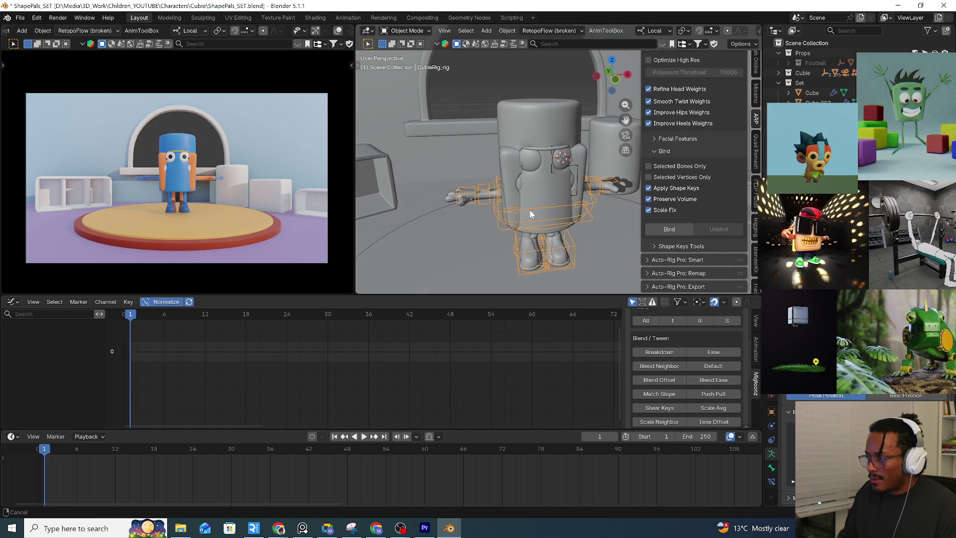
pyautogui.click(607, 188)
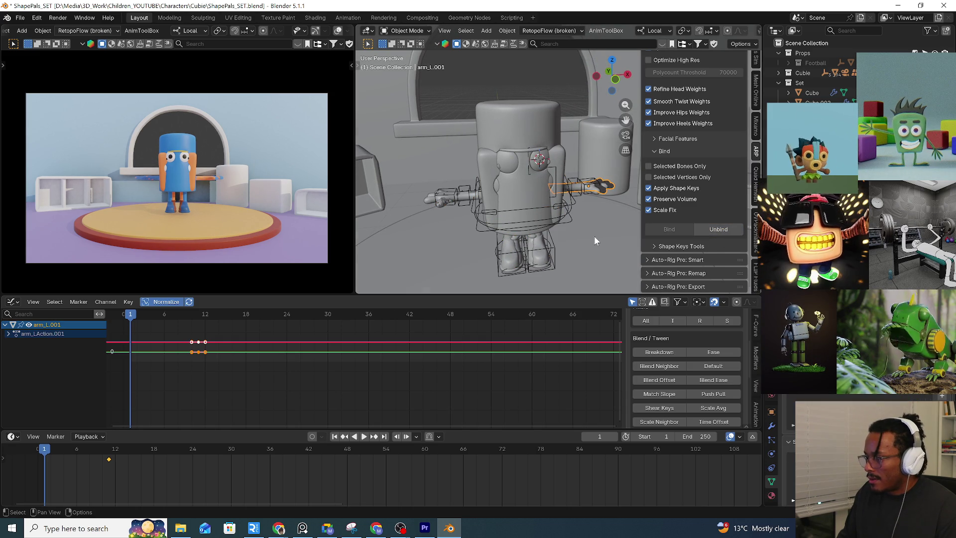
# Reselect CubieRig_rig, cancel one move, then shift it about -3.3956 m along local X to the side
pyautogui.click(573, 220)
pyautogui.press('g')
pyautogui.press('x')
pyautogui.press('x')
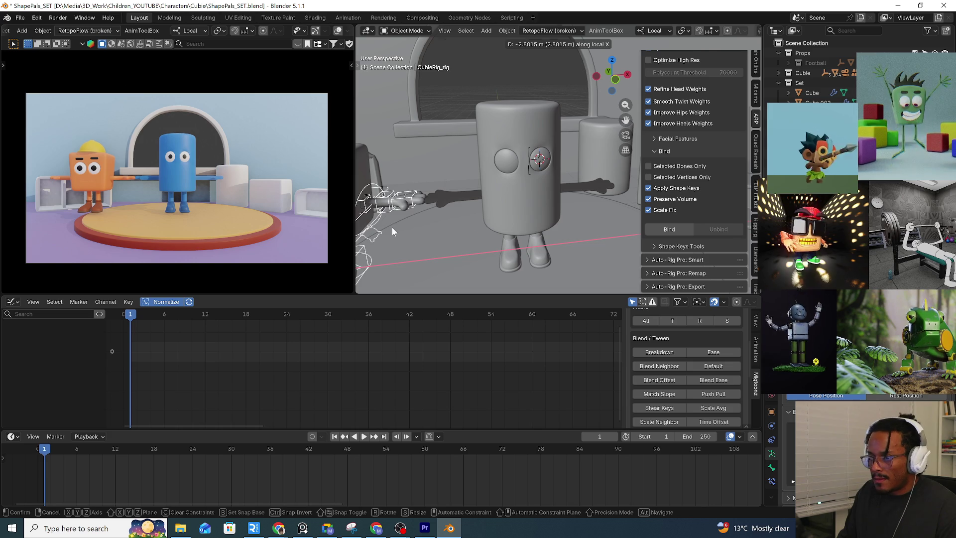
pyautogui.press('Escape')
pyautogui.moveTo(558, 256)
pyautogui.mouseDown(button='middle')
pyautogui.moveTo(494, 246)
pyautogui.moveTo(545, 254)
pyautogui.mouseUp(button='middle')
pyautogui.scroll(-3, 545, 250)
pyautogui.press('g')
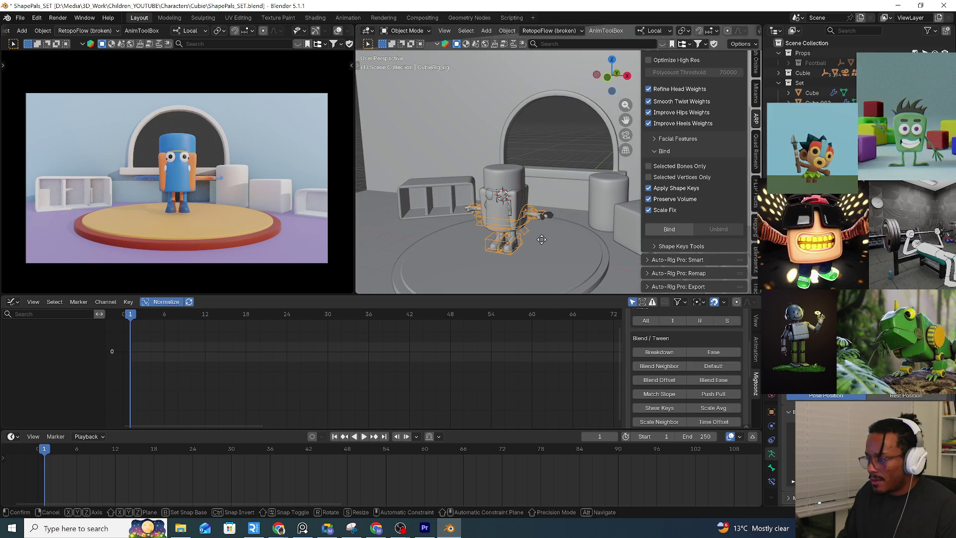
pyautogui.press('x')
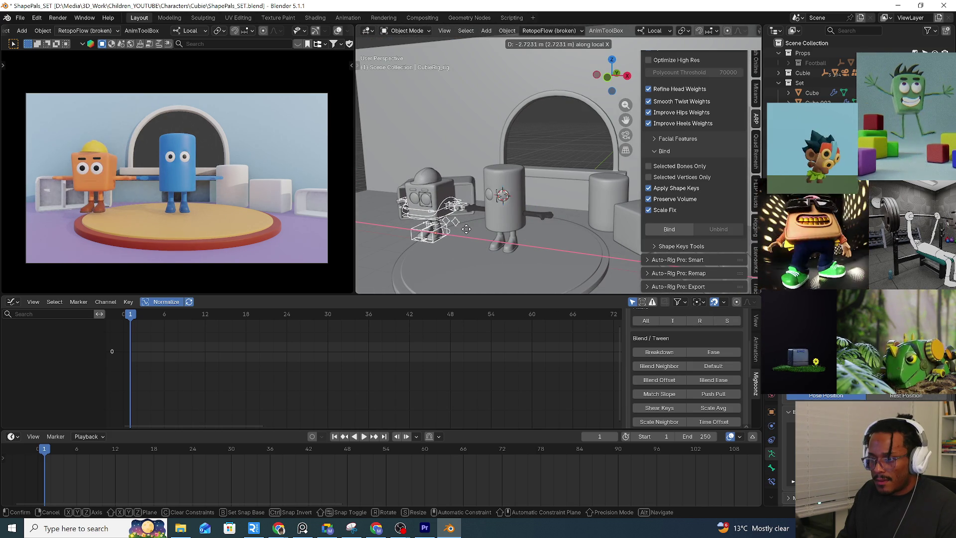
pyautogui.click(452, 226)
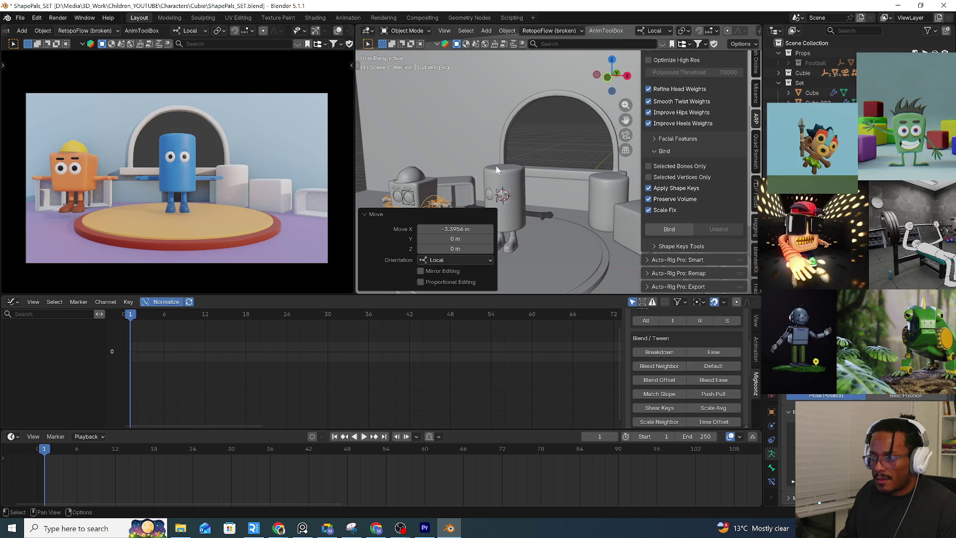
pyautogui.scroll(3, 563, 201)
pyautogui.scroll(2, 550, 205)
# Select the cylinder character's arm and then its body in the centre of the stage
pyautogui.click(553, 207)
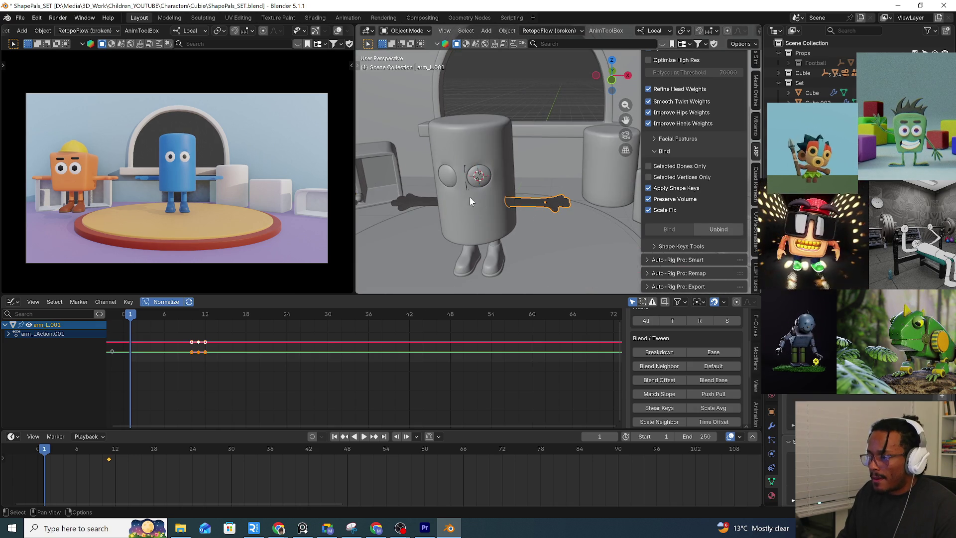
pyautogui.moveTo(470, 200); pyautogui.dragTo(493, 187, button='middle')
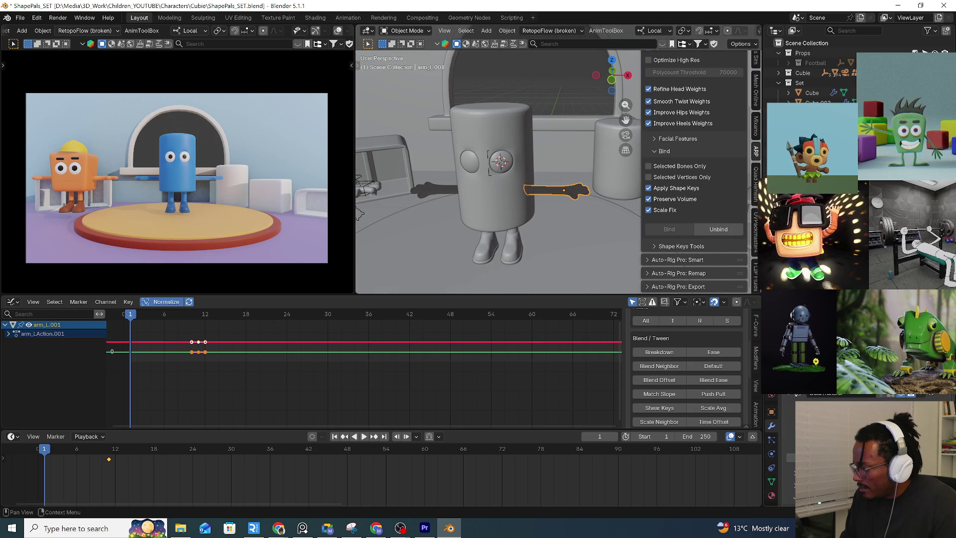
pyautogui.click(496, 219)
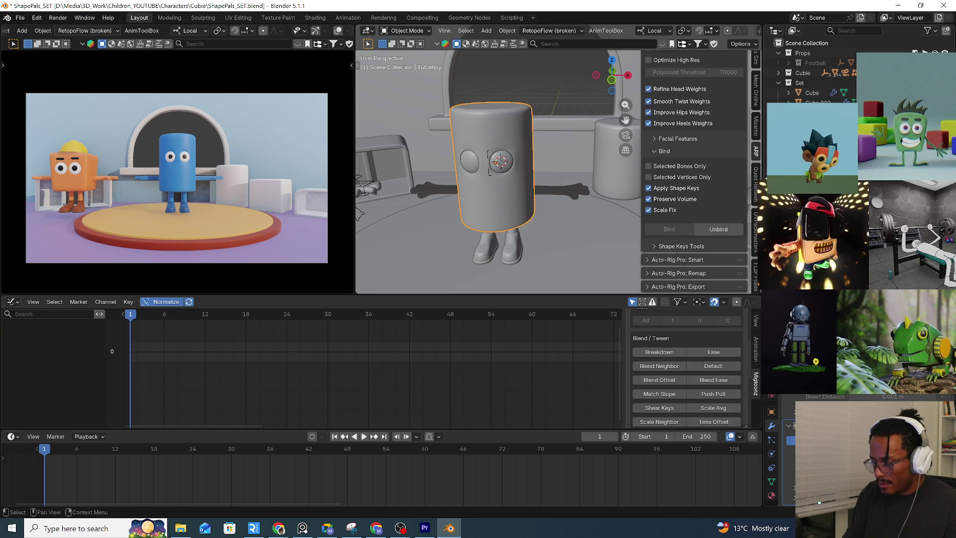
# Undo to switch the selection back to the cylinder character's arm
pyautogui.hotkey('ctrl', 'z')
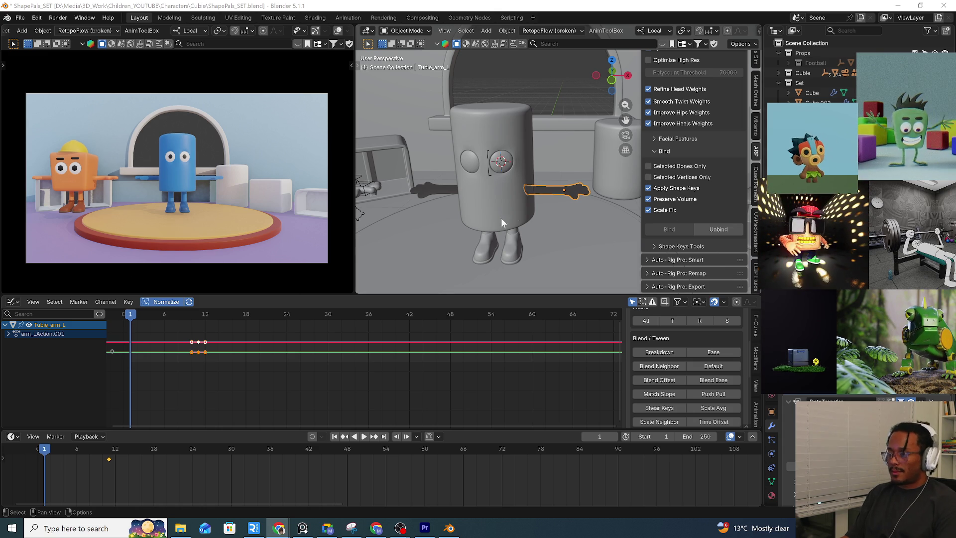
pyautogui.moveTo(512, 213); pyautogui.dragTo(522, 202, button='middle')
pyautogui.moveTo(439, 197); pyautogui.dragTo(472, 196, button='middle')
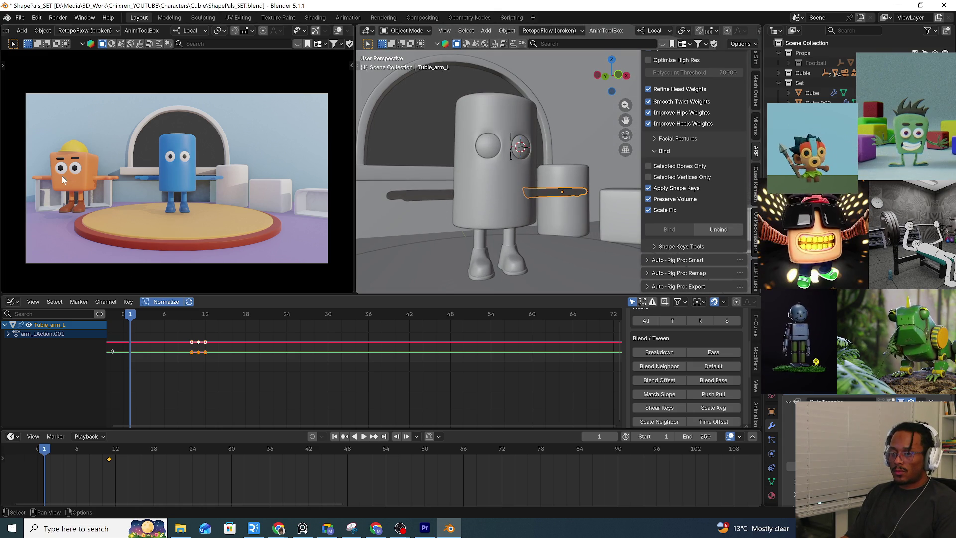
pyautogui.keyDown('shift'); pyautogui.moveTo(477, 200); pyautogui.dragTo(463, 207, button='middle'); pyautogui.keyUp('shift')
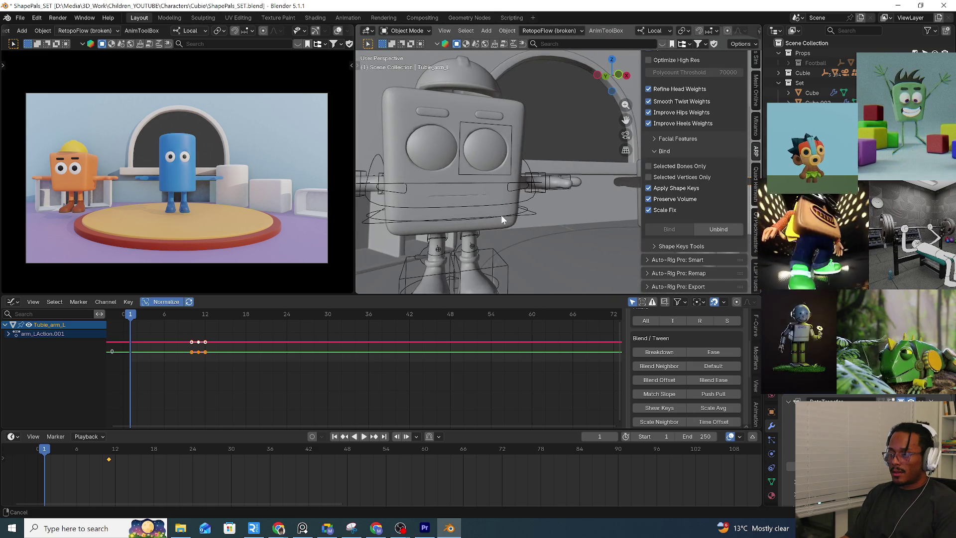
pyautogui.scroll(3, 463, 206)
pyautogui.click(452, 202)
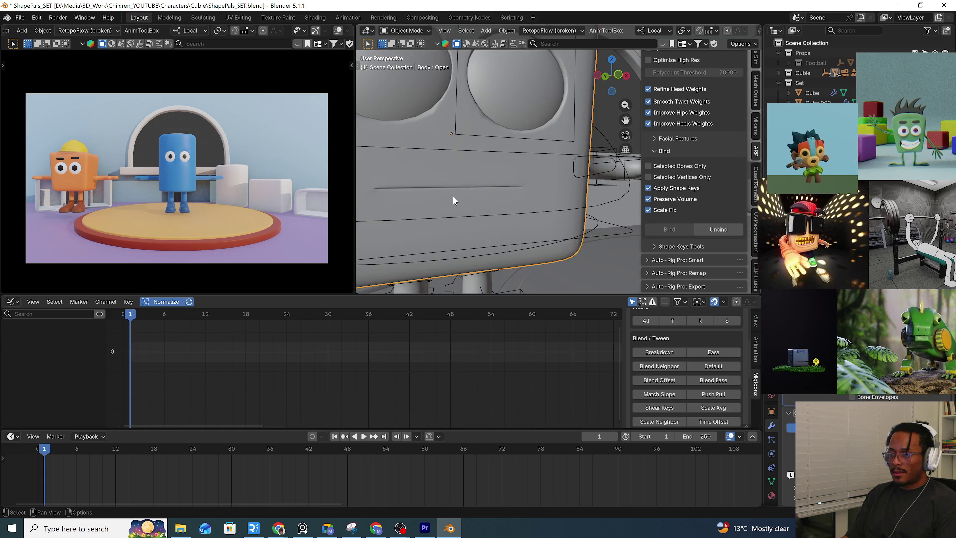
pyautogui.scroll(-4, 452, 198)
pyautogui.scroll(-4, 452, 199)
pyautogui.moveTo(451, 199)
pyautogui.mouseDown(button='middle')
pyautogui.moveTo(567, 214)
pyautogui.moveTo(450, 215)
pyautogui.mouseUp(button='middle')
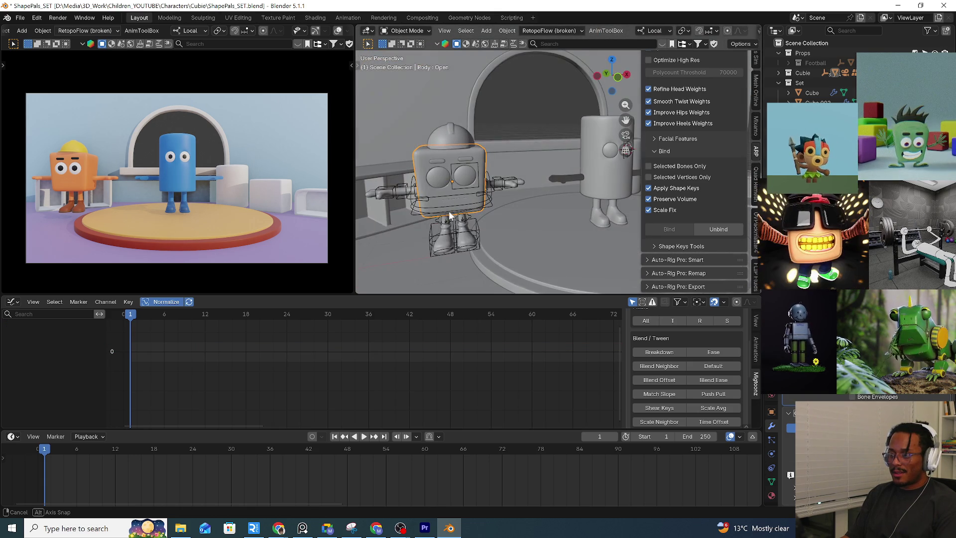
# Delete the Cubie collection from the Outliner, then undo to bring it back
pyautogui.rightClick(792, 72)
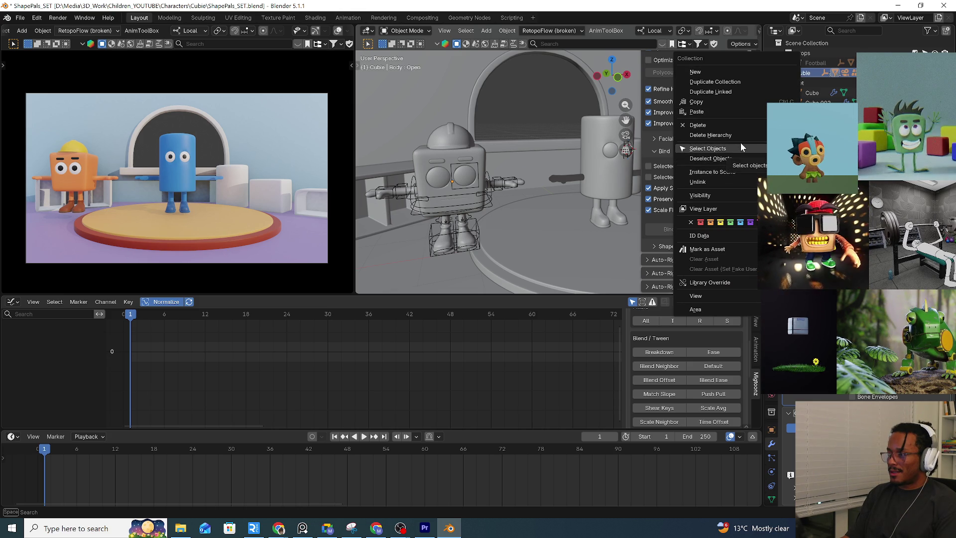
pyautogui.click(723, 135)
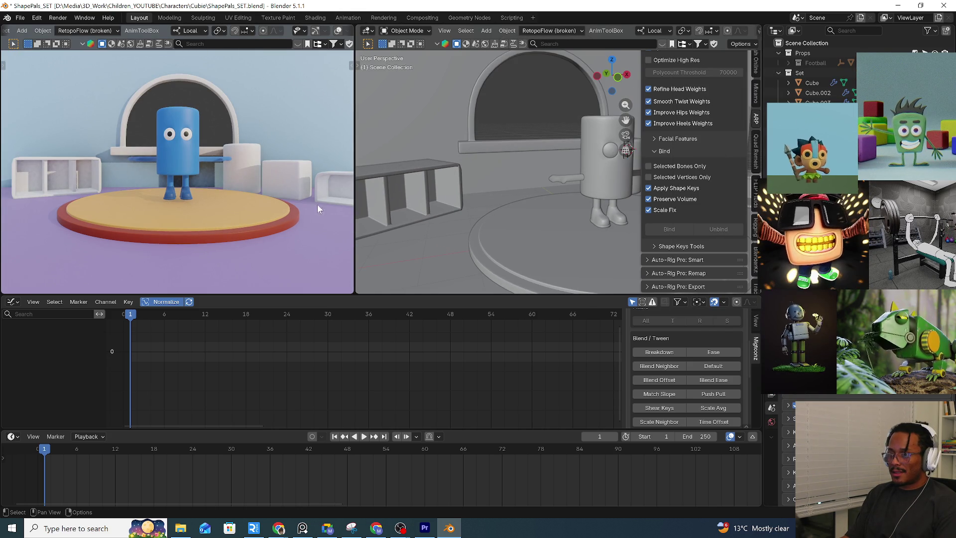
pyautogui.hotkey('ctrl', 'z')
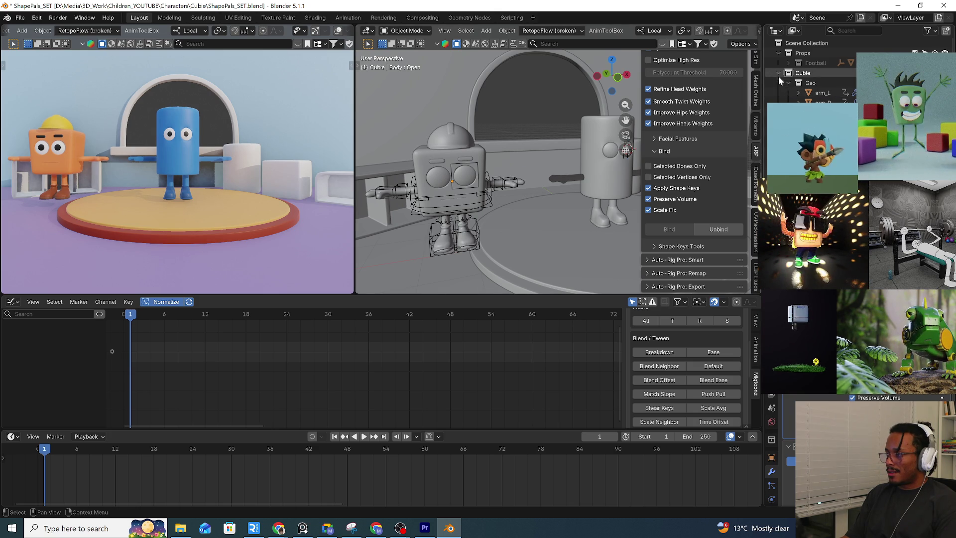
# Move the camera into the Scene Collection, delete the Cubie collection hierarchy, and view through the camera
pyautogui.click(815, 112)
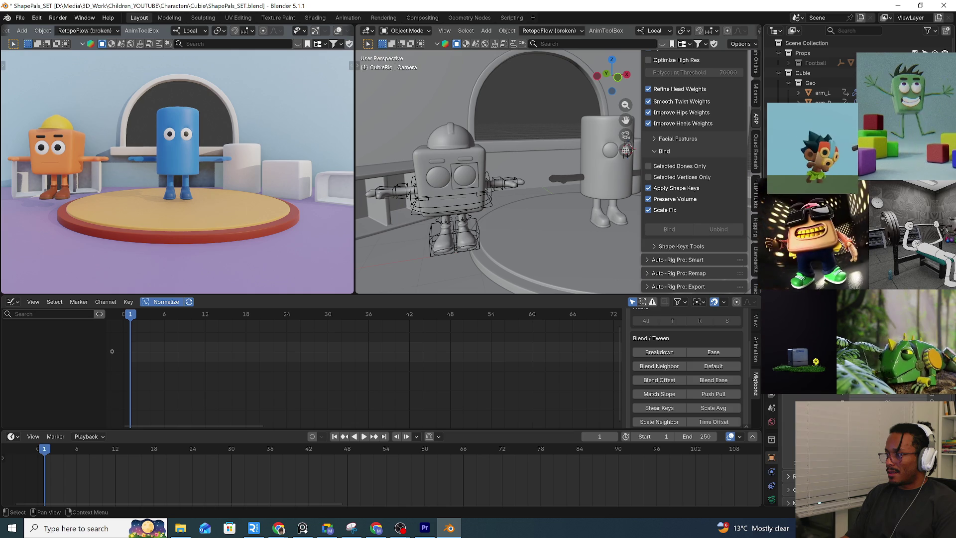
pyautogui.moveTo(815, 112)
pyautogui.mouseDown()
pyautogui.moveTo(820, 47)
pyautogui.moveTo(801, 74)
pyautogui.mouseUp()
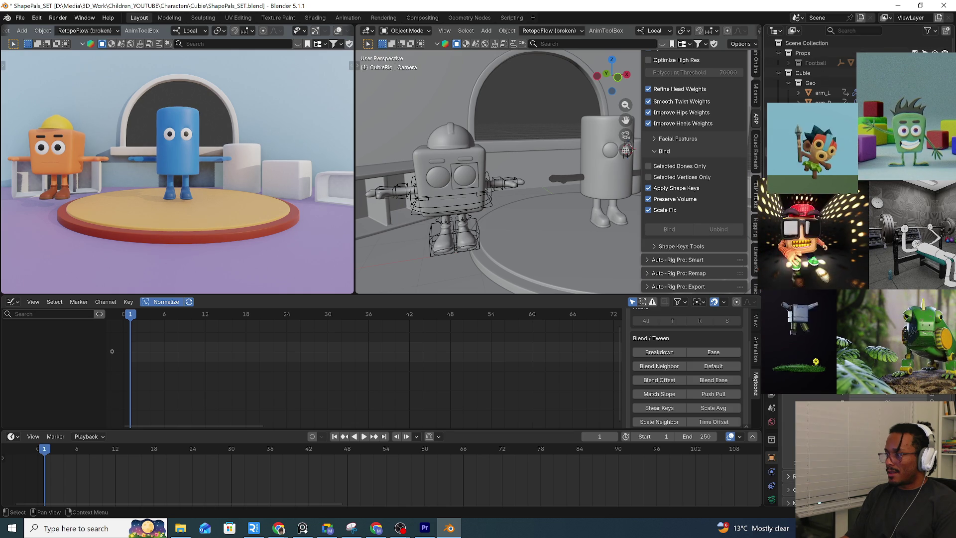
pyautogui.rightClick(800, 74)
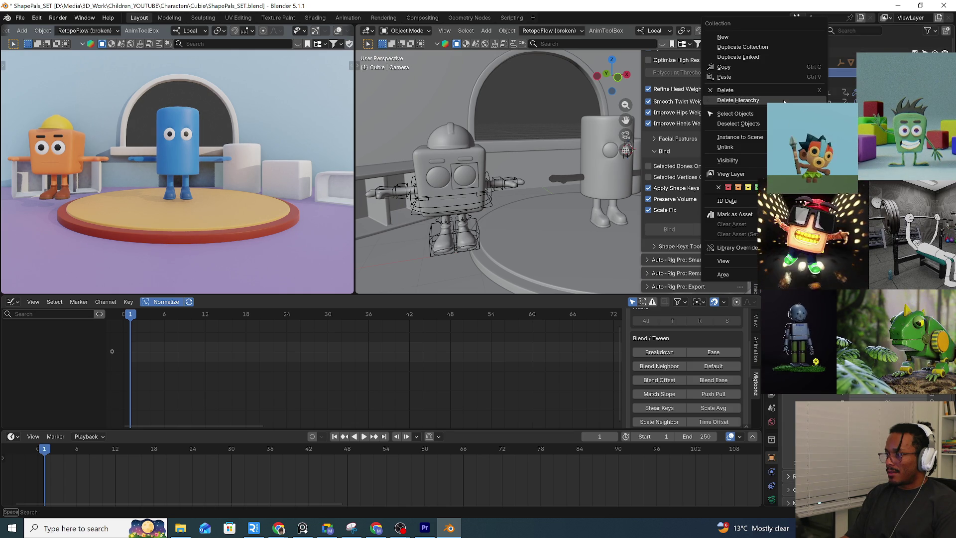
pyautogui.click(740, 96)
pyautogui.press('KP_0')
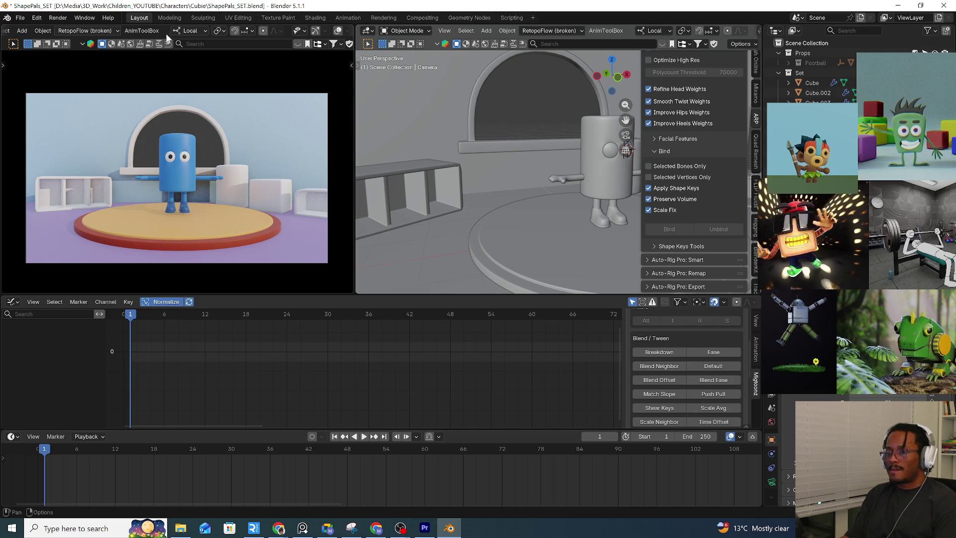
pyautogui.rightClick(463, 532)
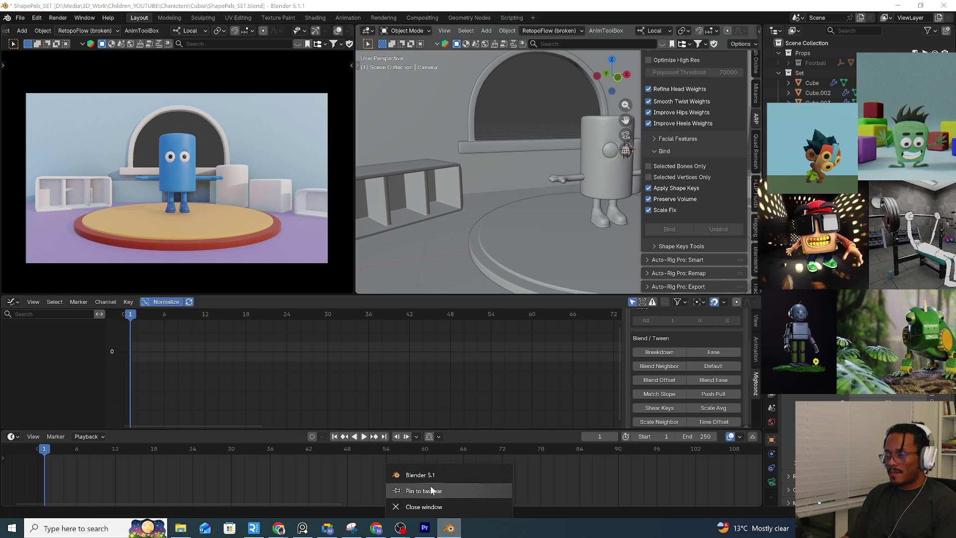
# Launch a second Blender 5.1 instance from the taskbar, showing the startup splash
pyautogui.click(432, 475)
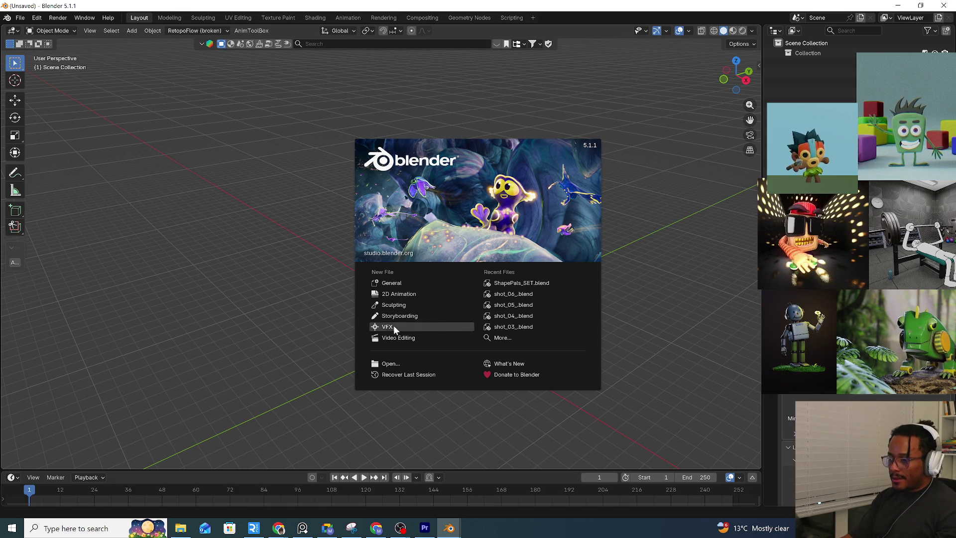
# Dismiss the splash and load Cubie_RIG4.blend via File > Open
pyautogui.click(23, 18)
pyautogui.click(36, 35)
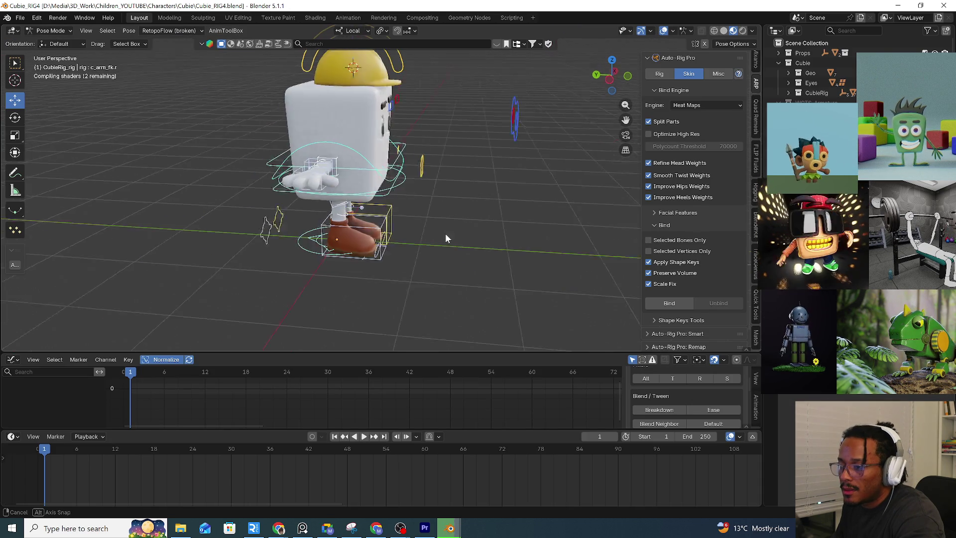
# Test-rotate the left arm controller, peek at the rig's bones in Edit Mode, then return to Object Mode
pyautogui.moveTo(419, 236)
pyautogui.mouseDown(button='middle')
pyautogui.moveTo(443, 199)
pyautogui.moveTo(451, 257)
pyautogui.mouseUp(button='middle')
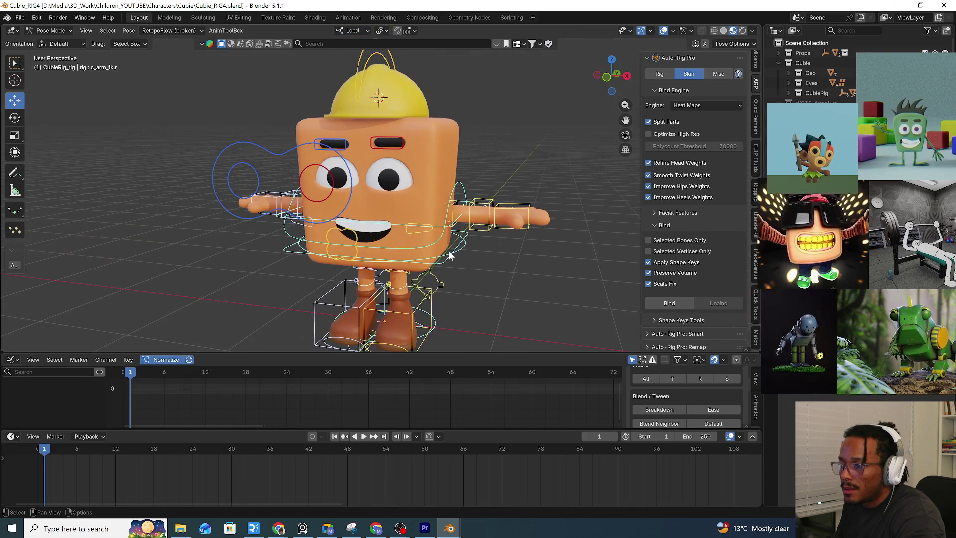
pyautogui.press('r')
pyautogui.moveTo(450, 257); pyautogui.dragTo(479, 254, button='middle')
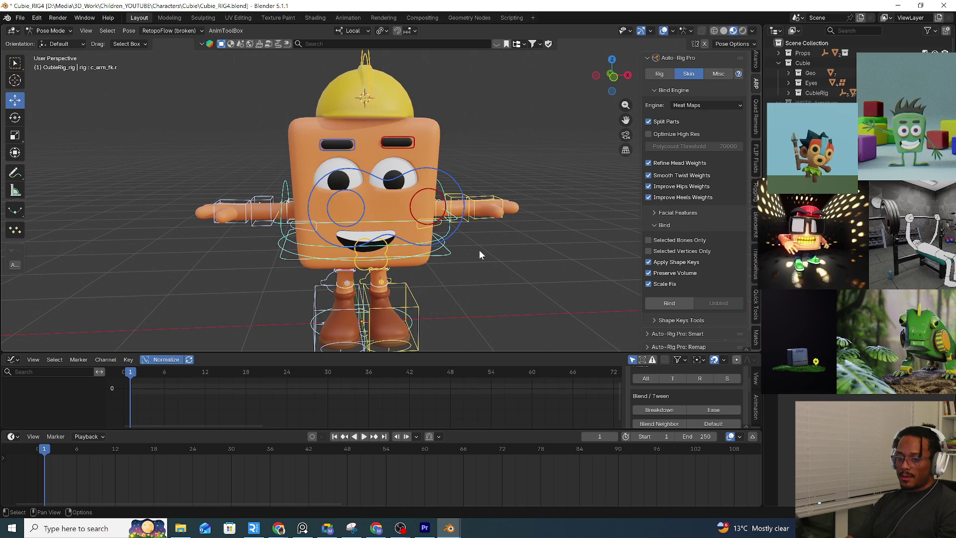
pyautogui.press('Tab')
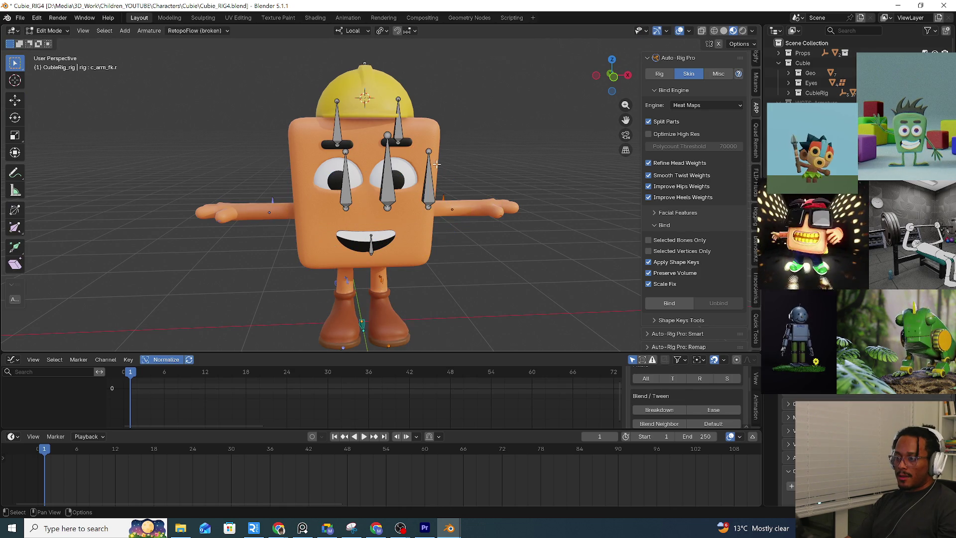
pyautogui.press('Tab')
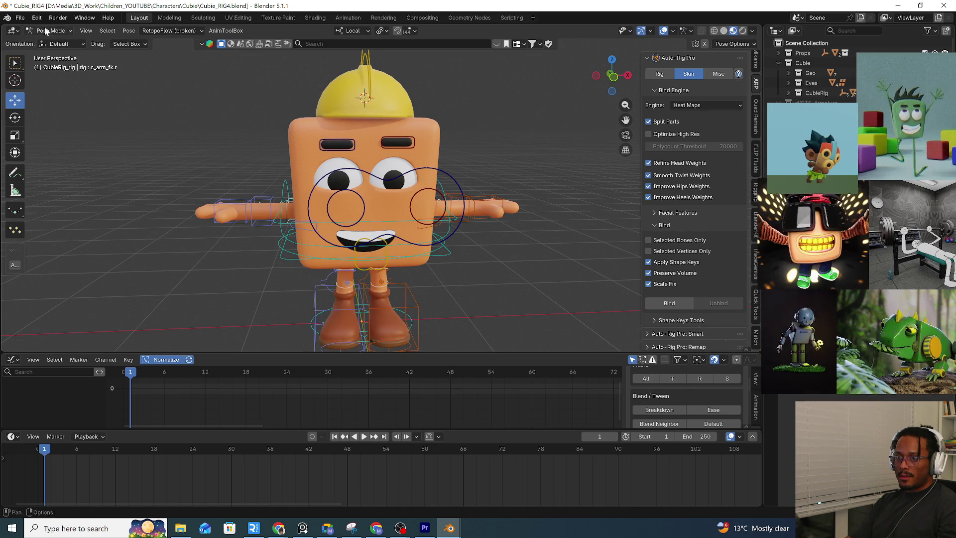
pyautogui.click(49, 30)
pyautogui.click(439, 137)
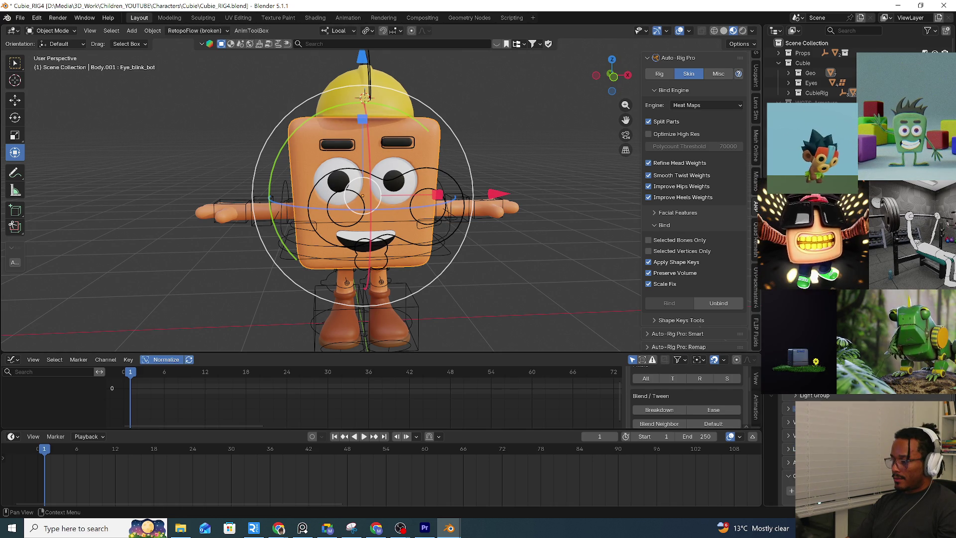
# Select the CubieRig armature in the viewport and recentre the character in view
pyautogui.moveTo(525, 206); pyautogui.dragTo(441, 169, button='middle')
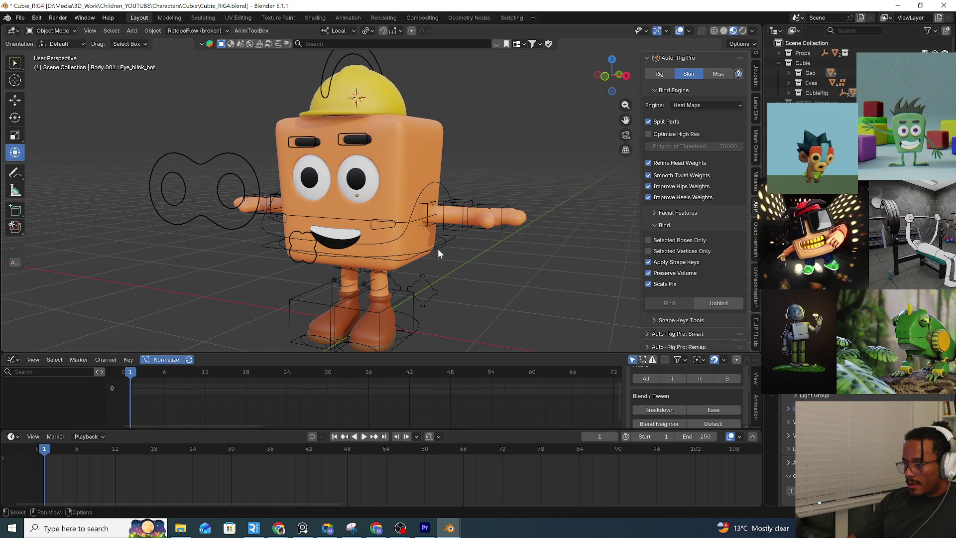
pyautogui.keyDown('shift'); pyautogui.click(455, 237); pyautogui.keyUp('shift')
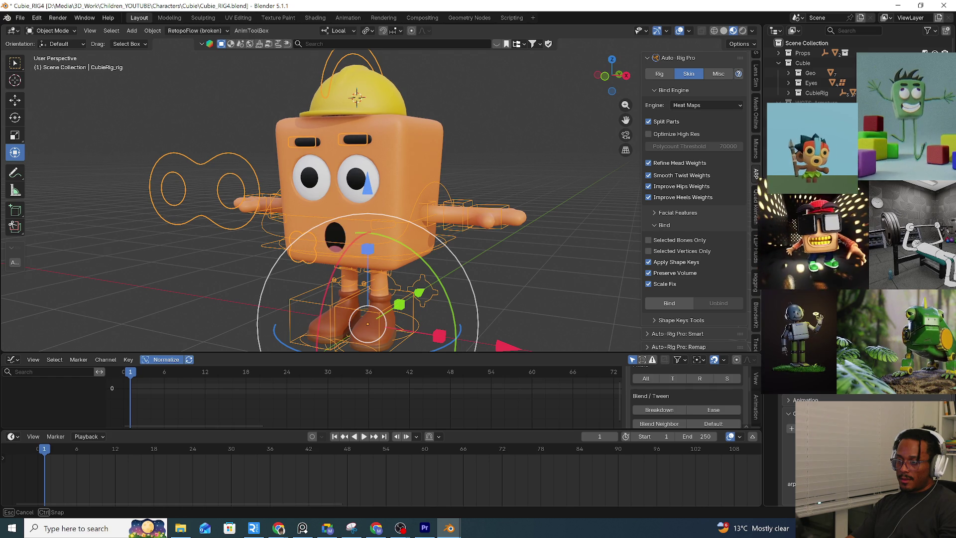
pyautogui.moveTo(450, 231)
pyautogui.mouseDown(button='middle')
pyautogui.moveTo(417, 236)
pyautogui.moveTo(450, 270)
pyautogui.moveTo(448, 249)
pyautogui.mouseUp(button='middle')
pyautogui.scroll(-3, 417, 236)
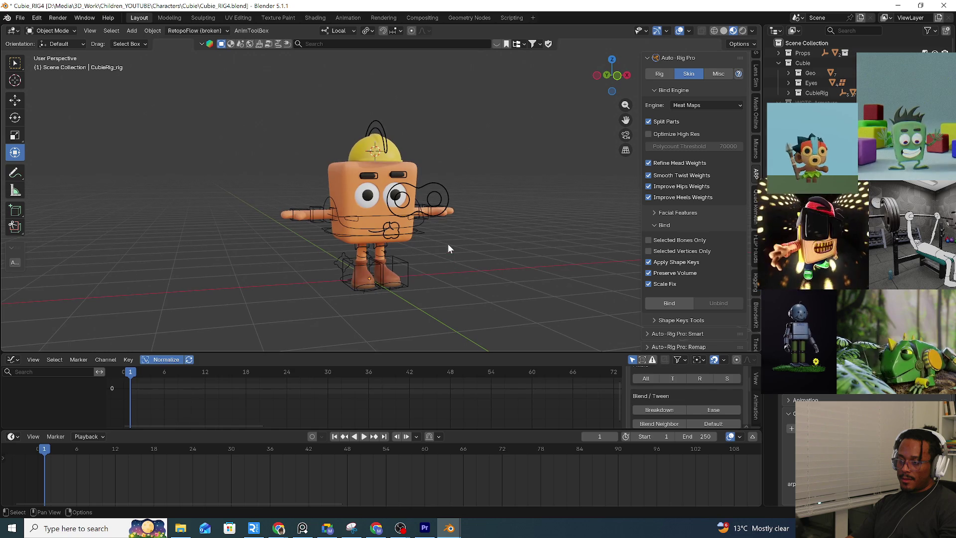
pyautogui.keyDown('shift'); pyautogui.moveTo(280, 182); pyautogui.dragTo(254, 200, button='middle'); pyautogui.keyUp('shift')
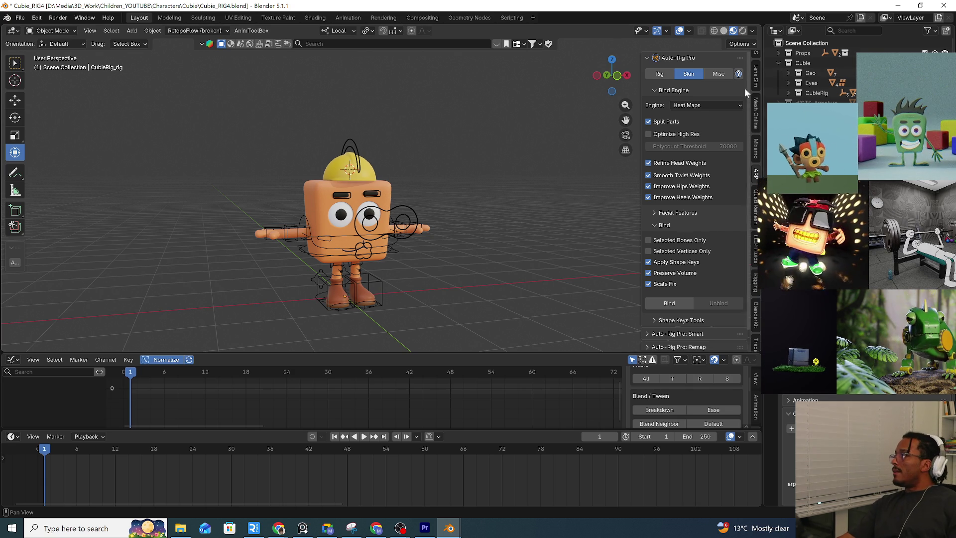
# Collapse Cubie, select the WGTS widget collections in the Outliner, and undo a stray object deletion
pyautogui.click(778, 63)
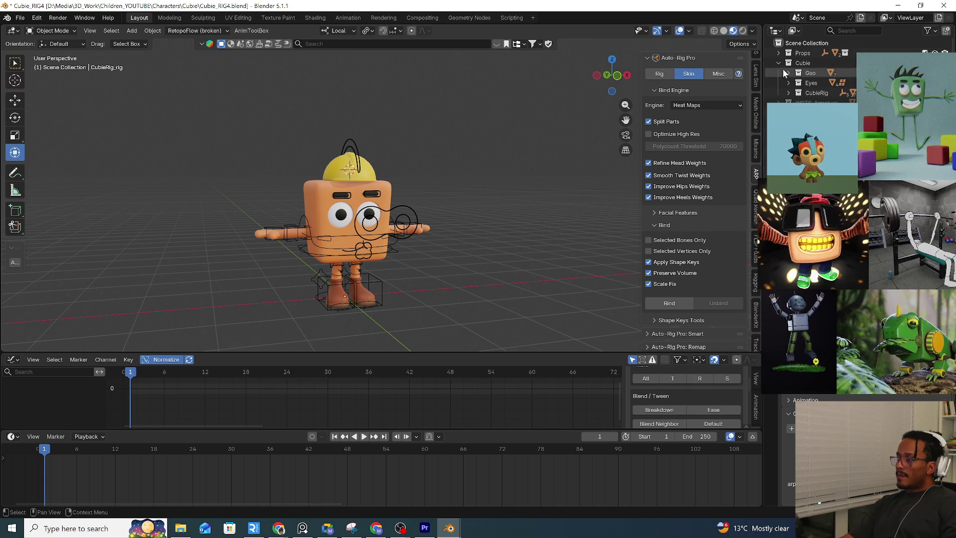
pyautogui.click(779, 92)
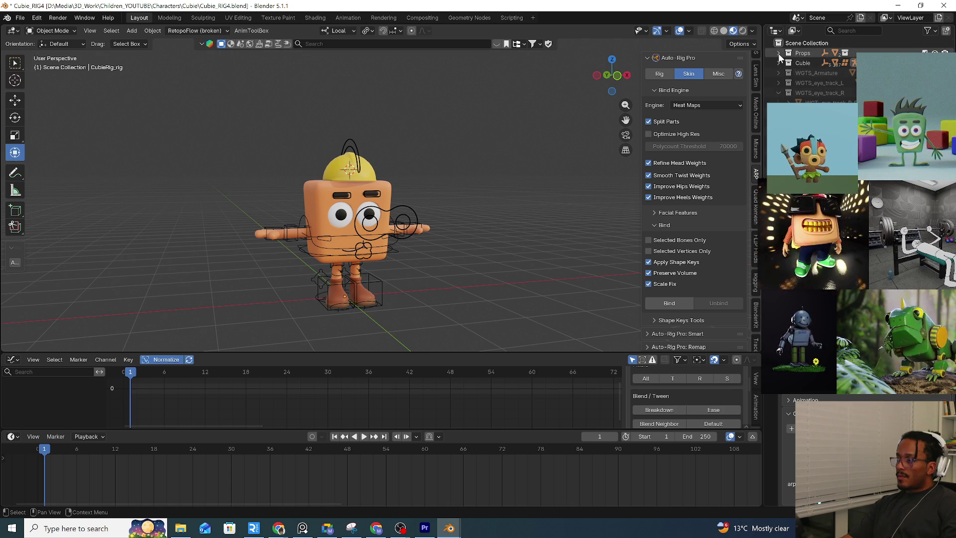
pyautogui.click(803, 73)
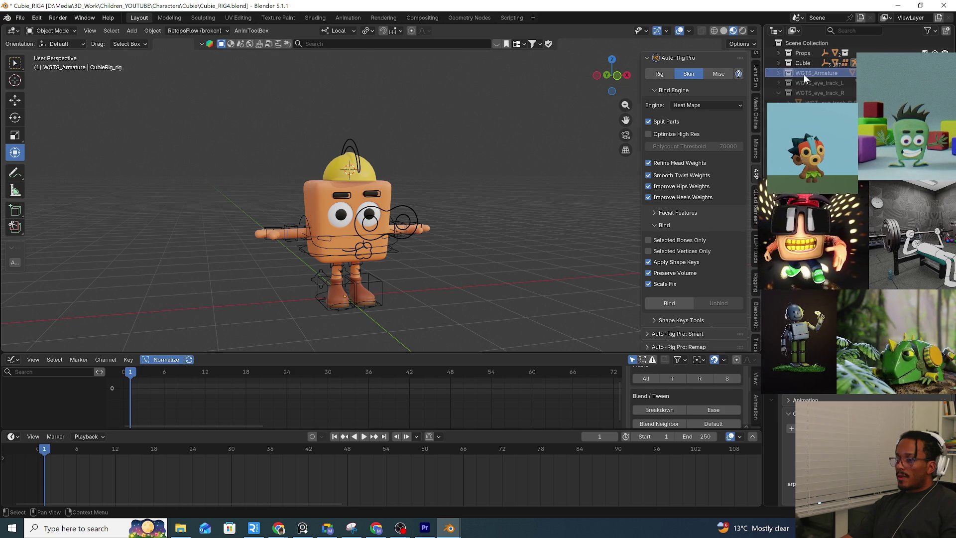
pyautogui.click(669, 303)
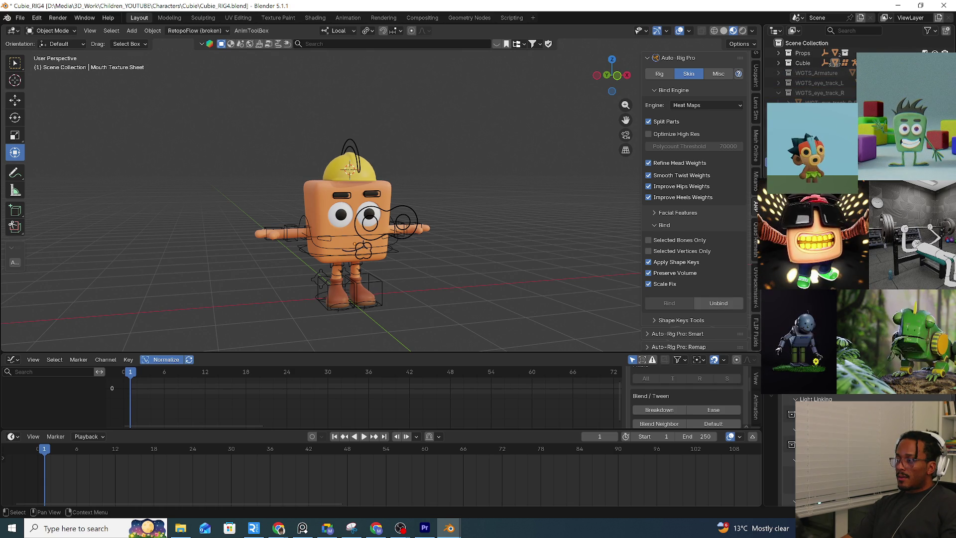
pyautogui.click(349, 168)
pyautogui.press('Delete')
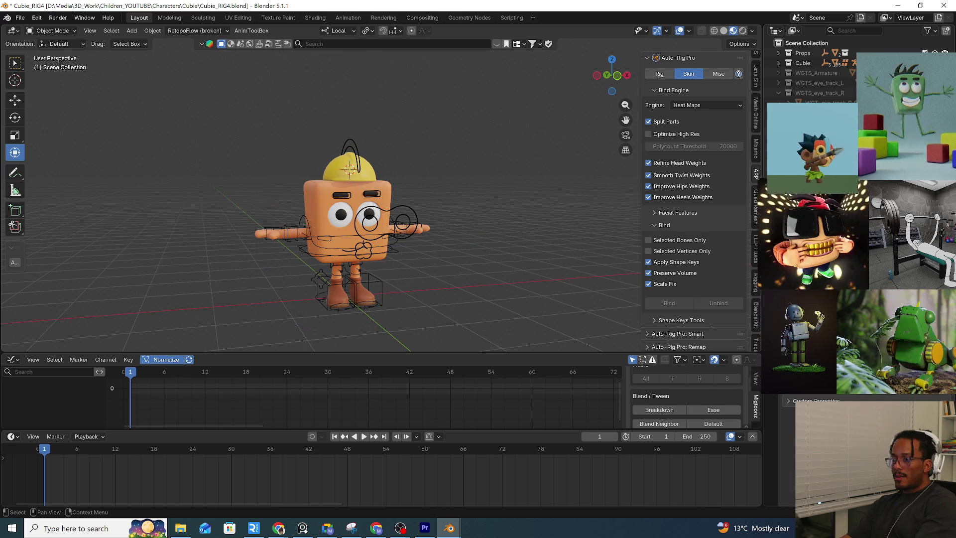
pyautogui.hotkey('ctrl', 'z')
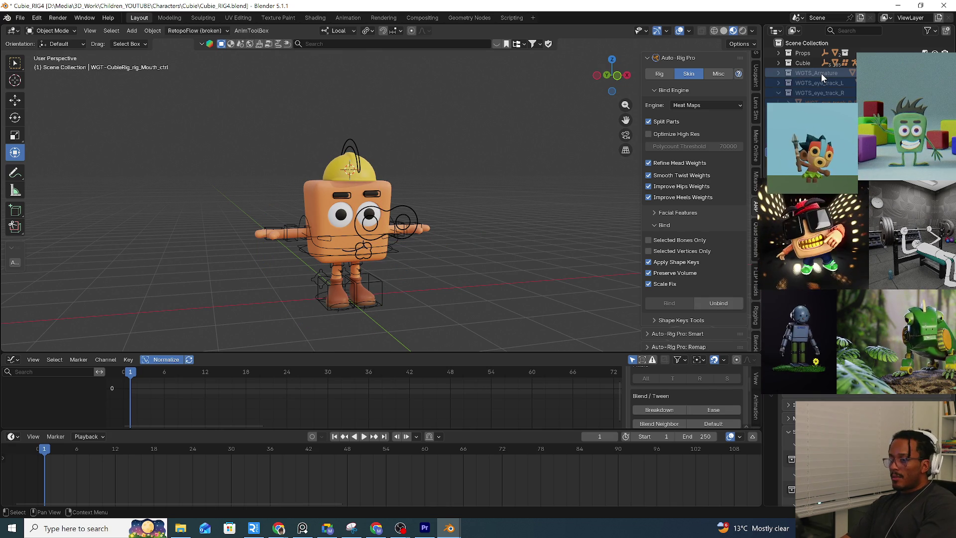
# Save an incremental Cubie_RIG5 copy, then Delete Hierarchy on the WGTS collections
pyautogui.click(20, 18)
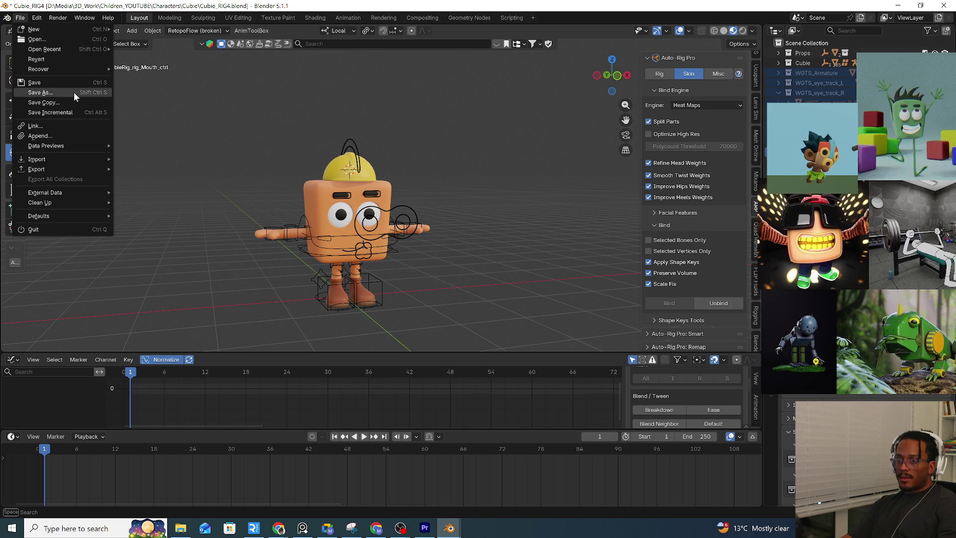
pyautogui.click(47, 113)
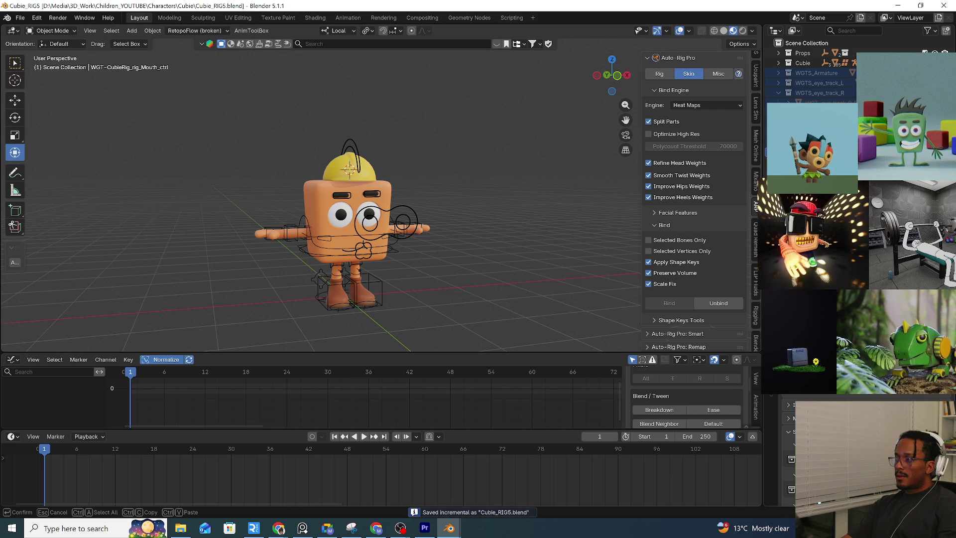
pyautogui.rightClick(822, 74)
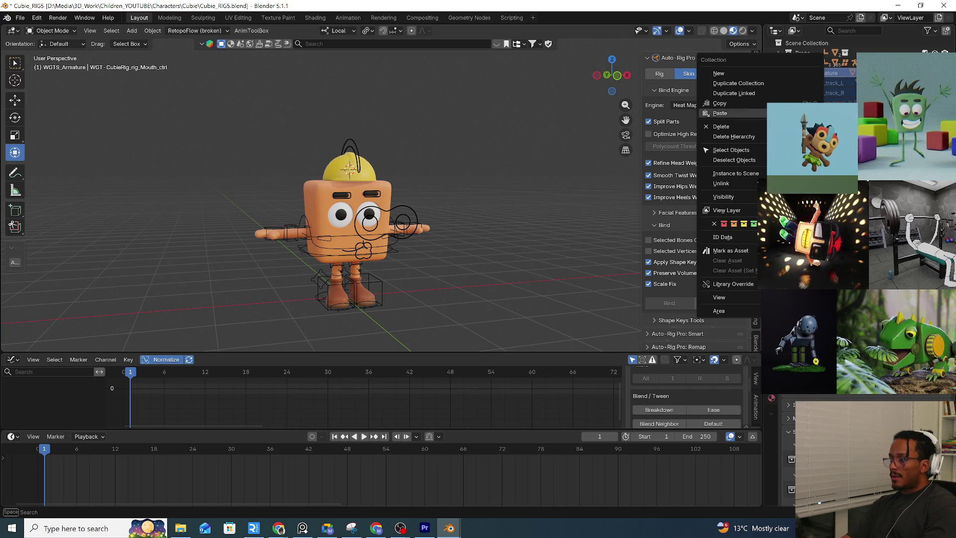
pyautogui.click(396, 250)
# Put the rig into Pose Mode and begin dragging the root controls
pyautogui.hotkey('ctrl', 'Tab')
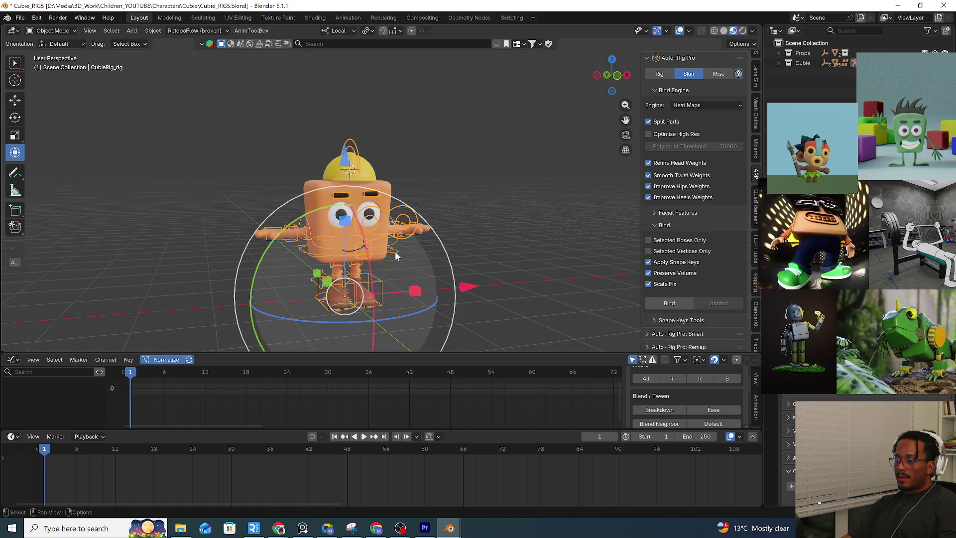
pyautogui.click(410, 322)
pyautogui.press('g')
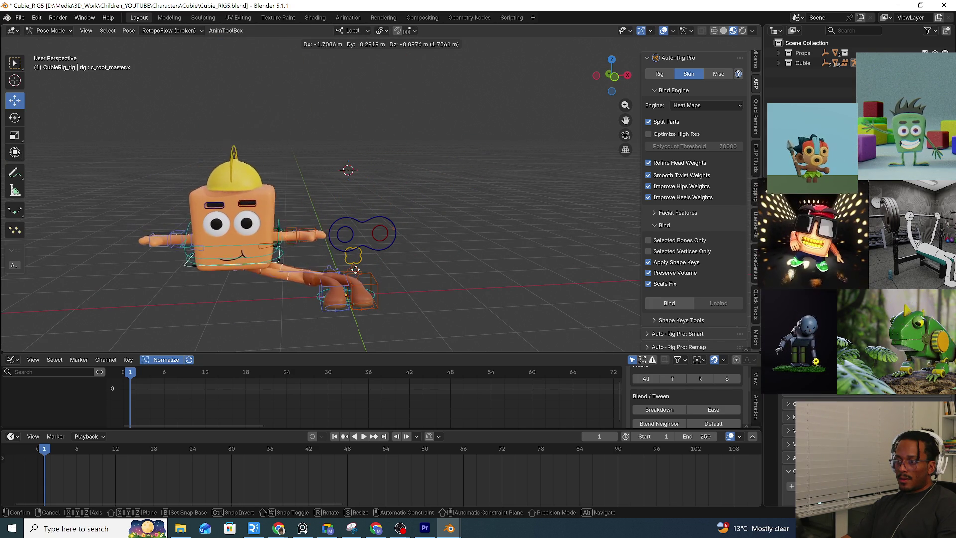
# Test-move the mouth and eye controllers, cancelling each move back to rest
pyautogui.press('Escape')
pyautogui.click(384, 260)
pyautogui.press('g')
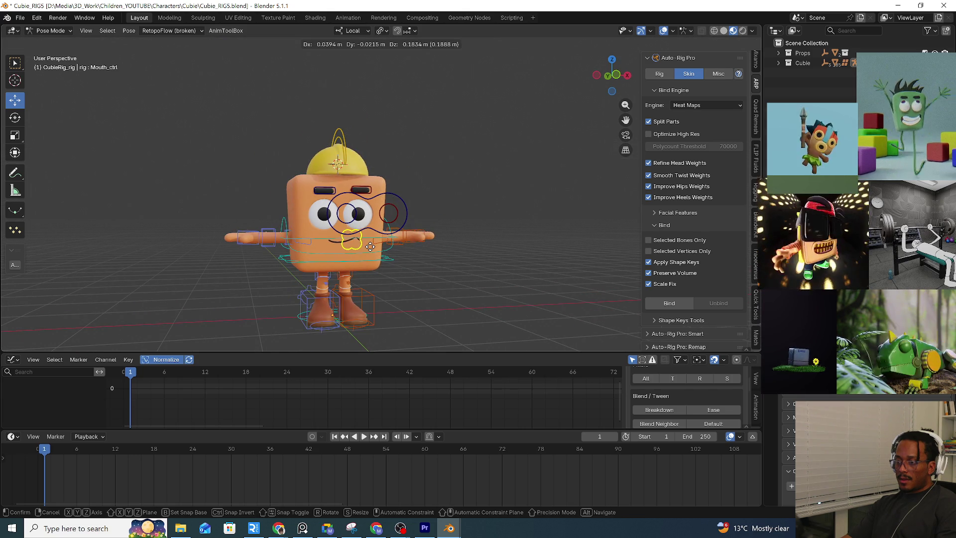
pyautogui.press('Escape')
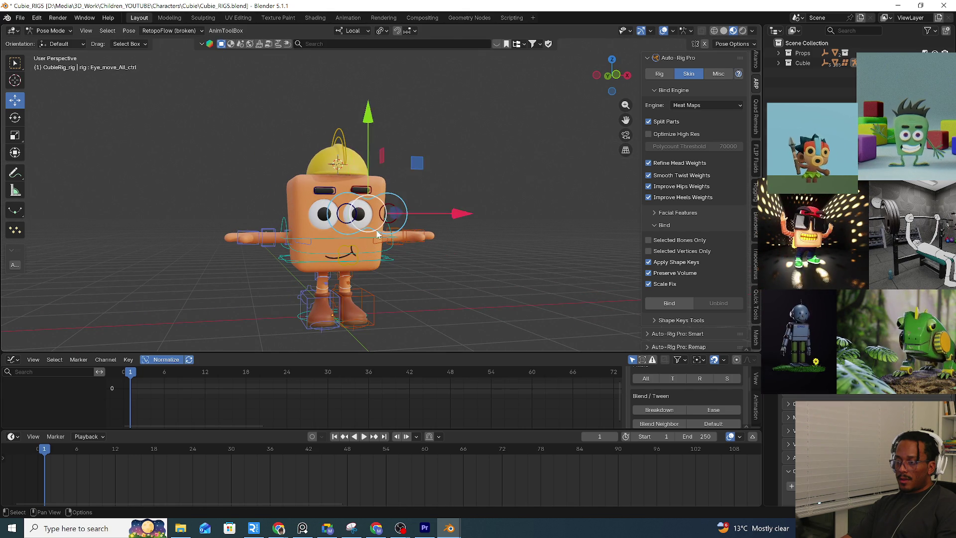
pyautogui.click(385, 217)
pyautogui.press('g')
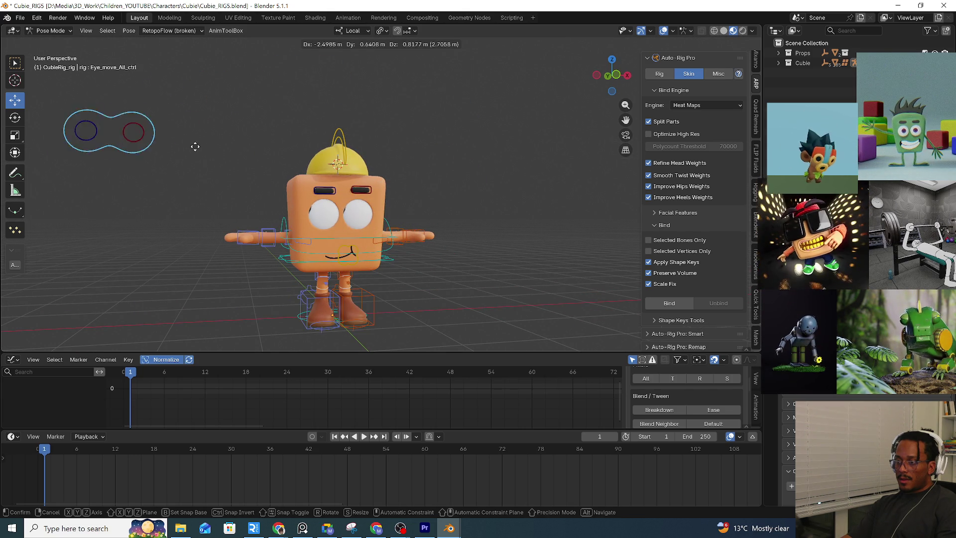
pyautogui.press('Escape')
pyautogui.press('g')
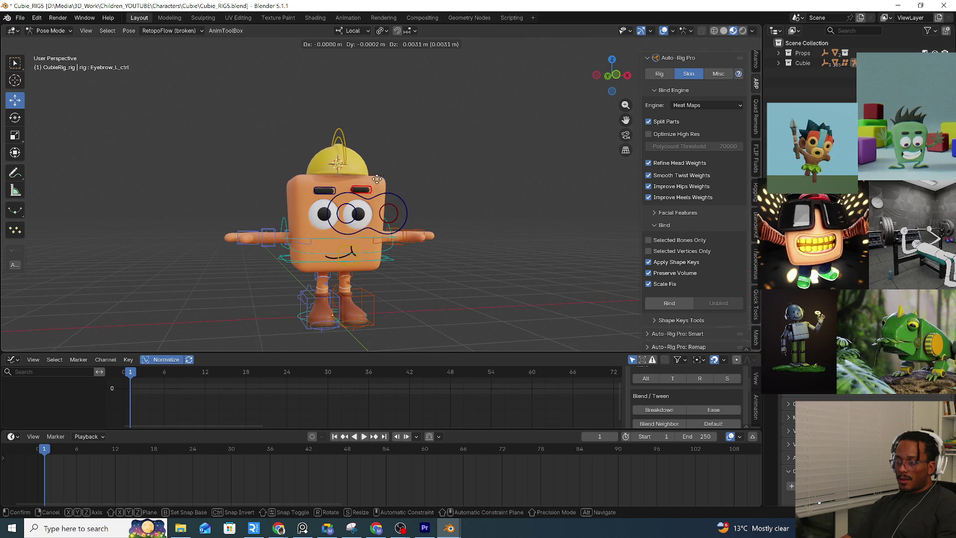
pyautogui.press('Escape')
# Lift the helmet control upward, then test-move the root master and put it back
pyautogui.click(343, 137)
pyautogui.press('g')
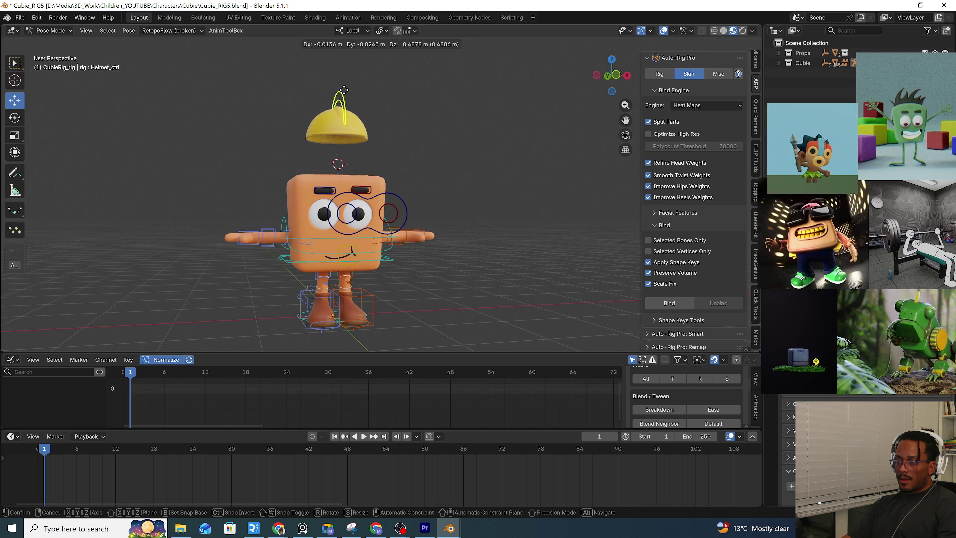
pyautogui.click(341, 67)
pyautogui.moveTo(339, 67)
pyautogui.mouseDown(button='middle')
pyautogui.moveTo(483, 161)
pyautogui.moveTo(337, 234)
pyautogui.mouseUp(button='middle')
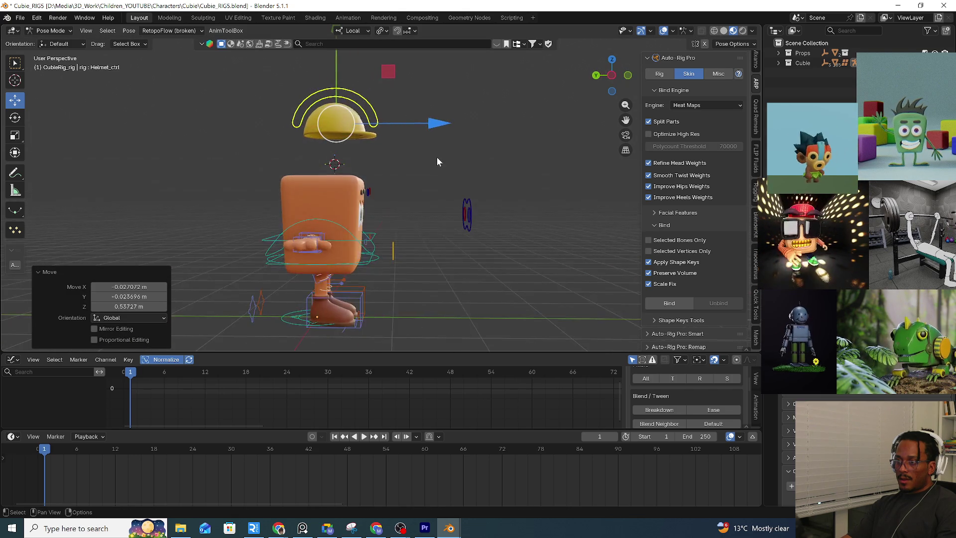
pyautogui.click(393, 262)
pyautogui.press('g')
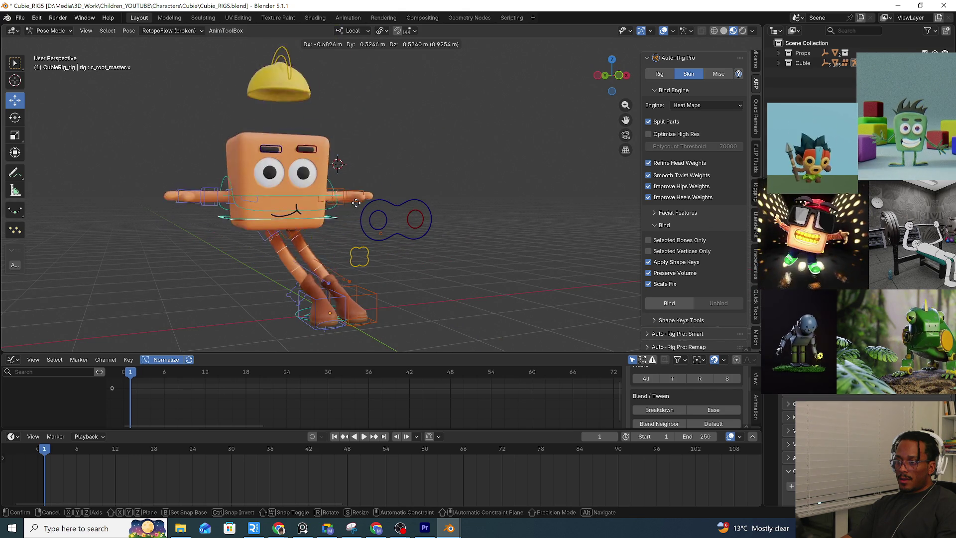
pyautogui.press('Escape')
pyautogui.moveTo(425, 264)
pyautogui.mouseDown(button='middle')
pyautogui.moveTo(374, 288)
pyautogui.moveTo(395, 261)
pyautogui.mouseUp(button='middle')
# Move the left foot IK control around to check the legs, undoing back to rest each time
pyautogui.click(368, 306)
pyautogui.press('g')
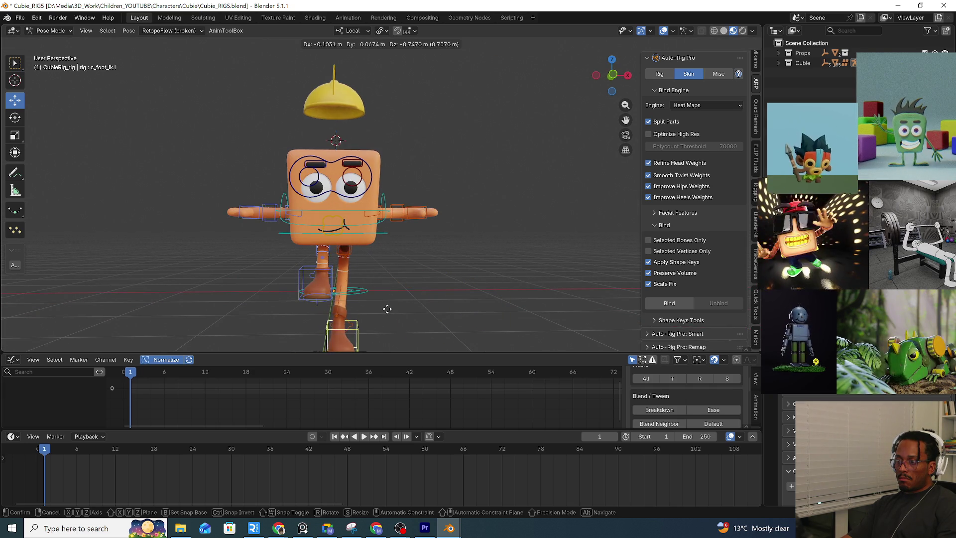
pyautogui.click(388, 309)
pyautogui.moveTo(407, 297)
pyautogui.mouseDown(button='middle')
pyautogui.moveTo(310, 225)
pyautogui.moveTo(421, 215)
pyautogui.moveTo(271, 224)
pyautogui.mouseUp(button='middle')
pyautogui.scroll(5, 320, 242)
pyautogui.scroll(-5, 272, 223)
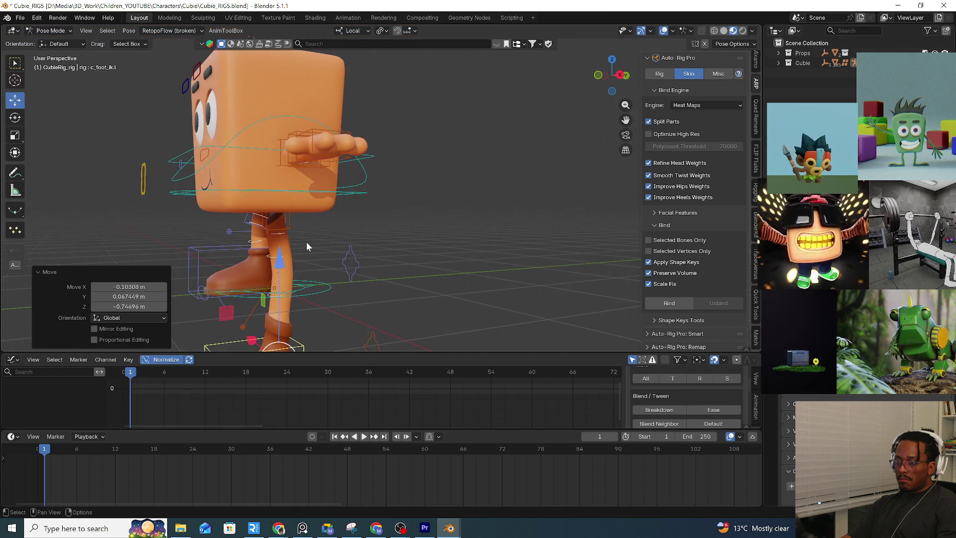
pyautogui.hotkey('ctrl', 'z')
pyautogui.scroll(-2, 306, 242)
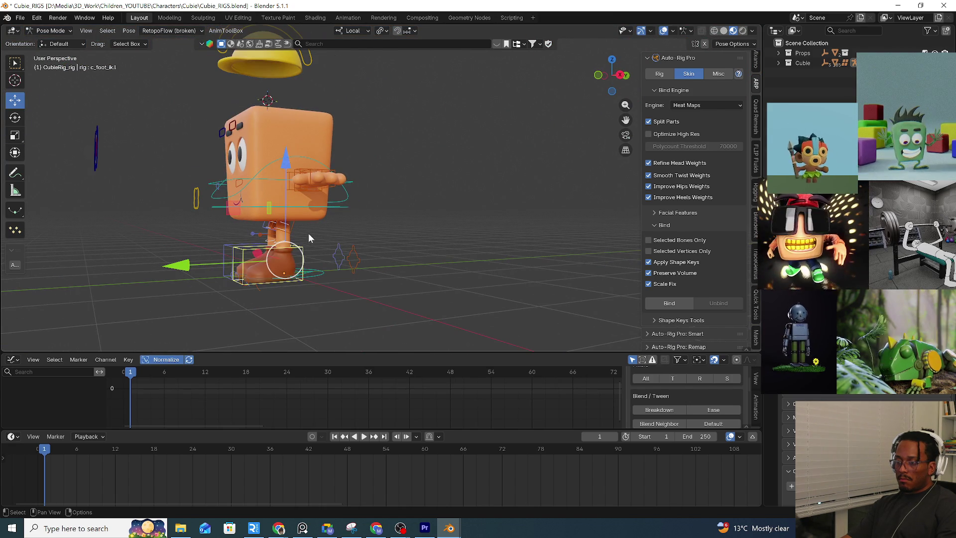
pyautogui.press('g')
pyautogui.click(328, 273)
pyautogui.moveTo(328, 272)
pyautogui.mouseDown(button='middle')
pyautogui.moveTo(304, 275)
pyautogui.moveTo(342, 272)
pyautogui.mouseUp(button='middle')
pyautogui.hotkey('ctrl', 'z')
pyautogui.moveTo(374, 247); pyautogui.dragTo(330, 224, button='middle')
# Test-rotate the root master, then stretch the spine master upward and tilt the head
pyautogui.click(336, 213)
pyautogui.press('r')
pyautogui.press('Escape')
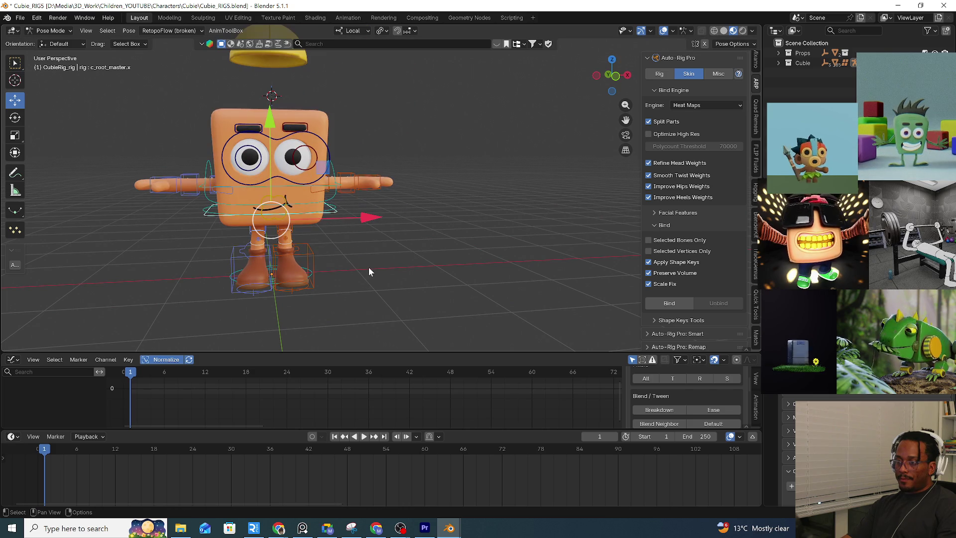
pyautogui.click(328, 194)
pyautogui.press('g')
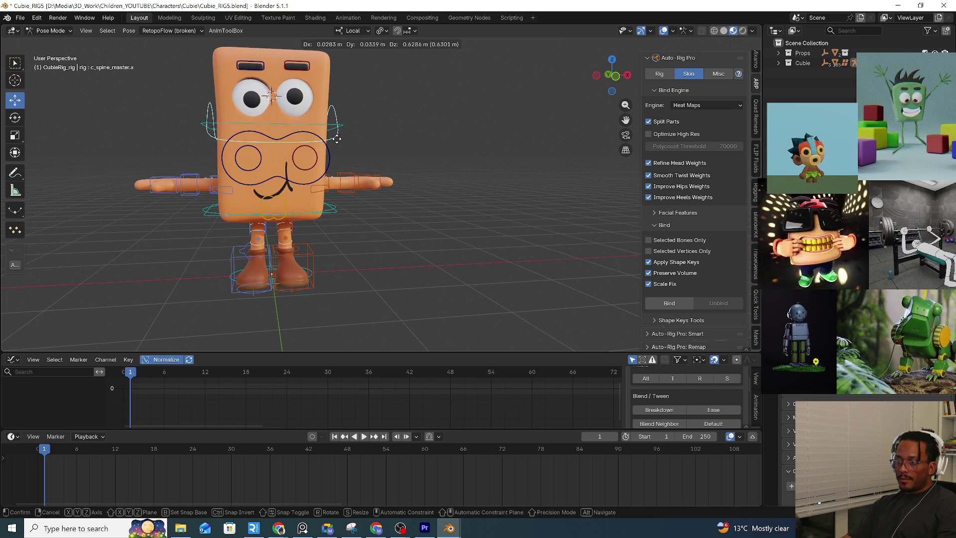
pyautogui.click(336, 131)
pyautogui.press('r')
pyautogui.press('Escape')
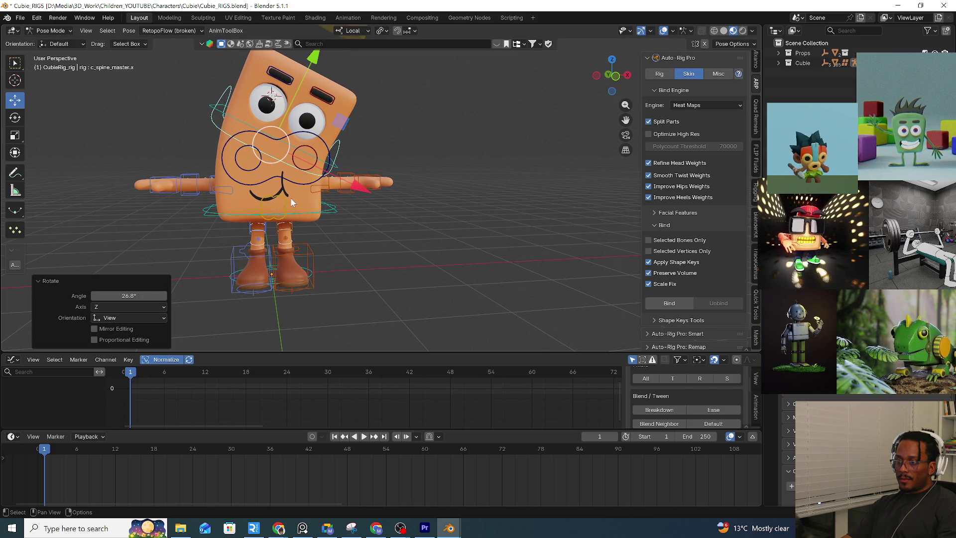
# Shift the mouth control to reshape the smile and rotate the left hand FK control
pyautogui.click(271, 201)
pyautogui.press('g')
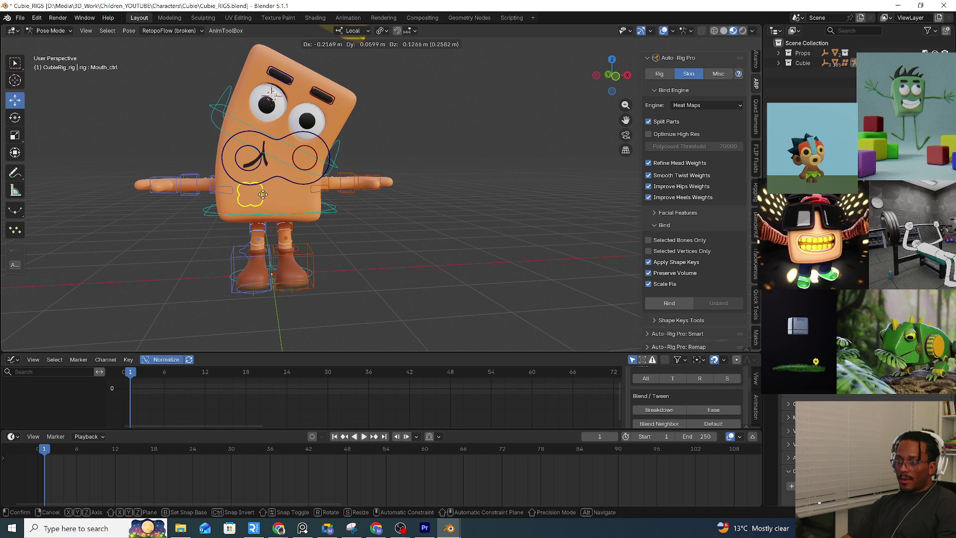
pyautogui.click(283, 196)
pyautogui.moveTo(416, 202); pyautogui.dragTo(336, 207, button='middle')
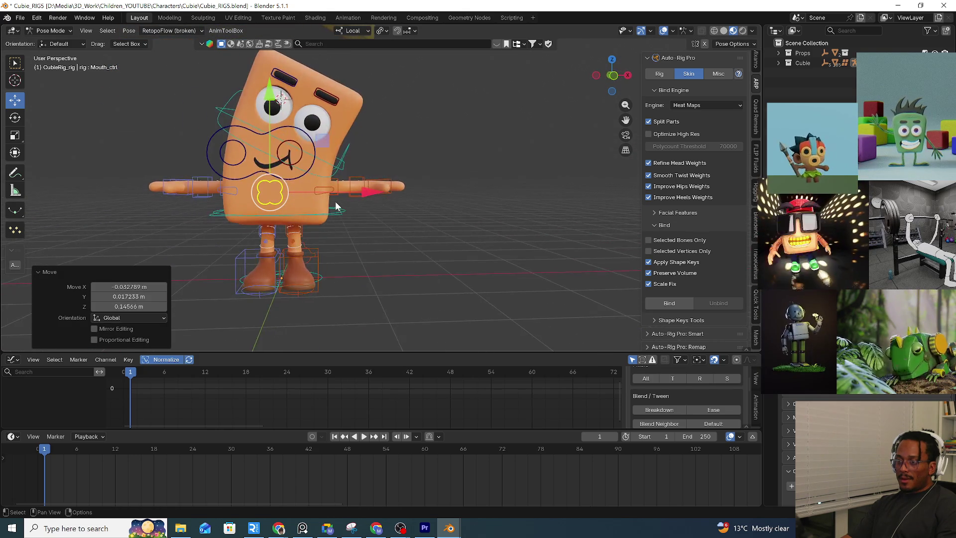
pyautogui.click(345, 195)
pyautogui.moveTo(346, 196)
pyautogui.mouseDown(button='middle')
pyautogui.moveTo(412, 212)
pyautogui.moveTo(446, 175)
pyautogui.mouseUp(button='middle')
pyautogui.click(382, 185)
pyautogui.press('r')
pyautogui.click(454, 221)
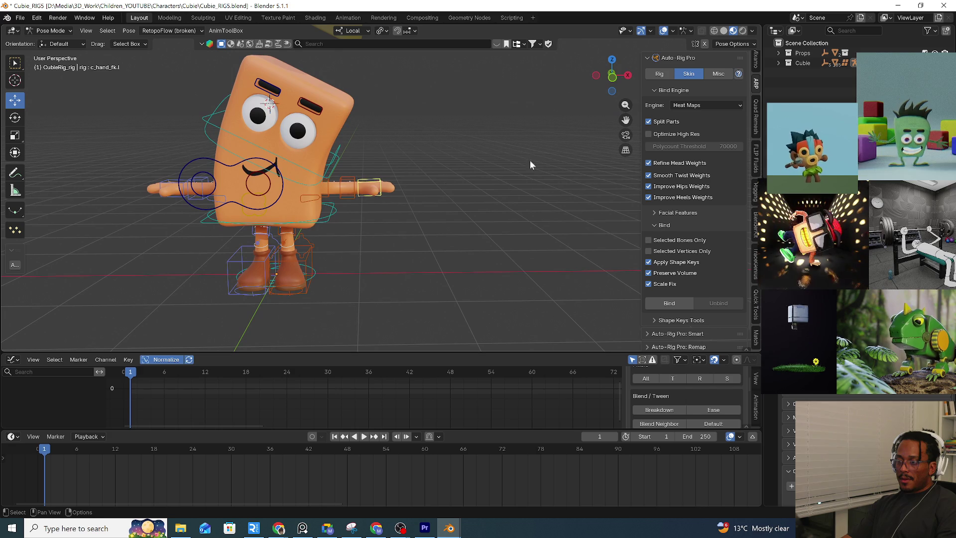
pyautogui.scroll(5, 756, 94)
pyautogui.scroll(5, 757, 91)
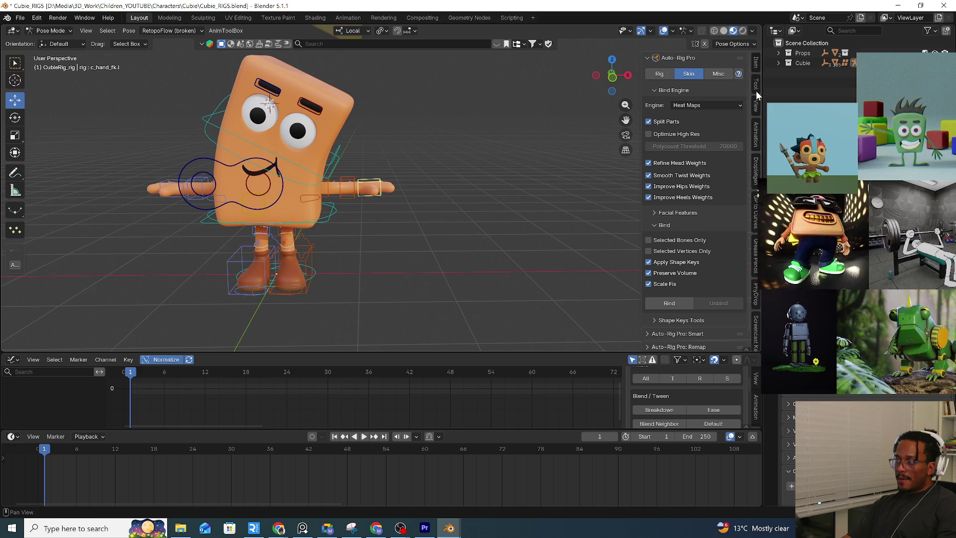
# Set the left arm's IK-FK Switch to 0 in the Tool tab and stretch the IK hand far out to the right
pyautogui.click(756, 65)
pyautogui.click(756, 81)
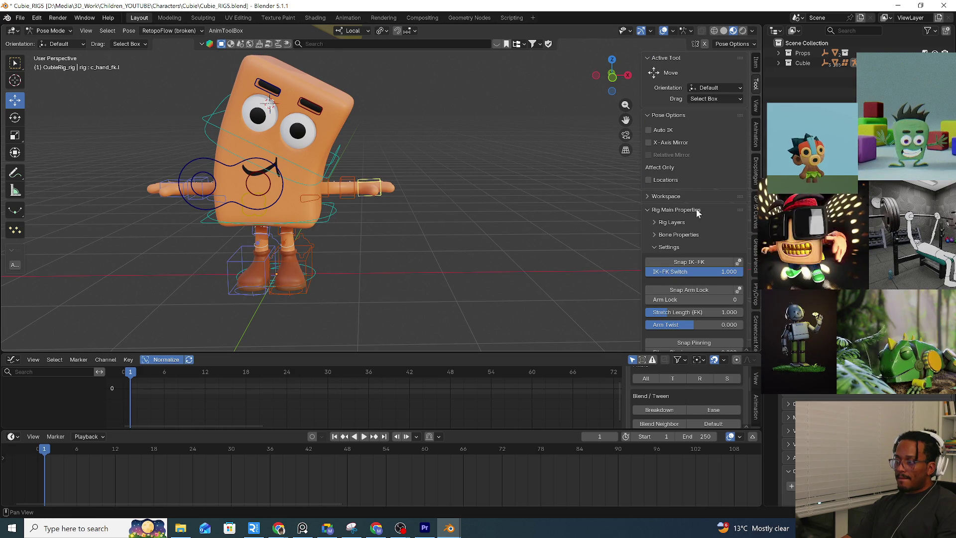
pyautogui.click(664, 263)
pyautogui.press('g')
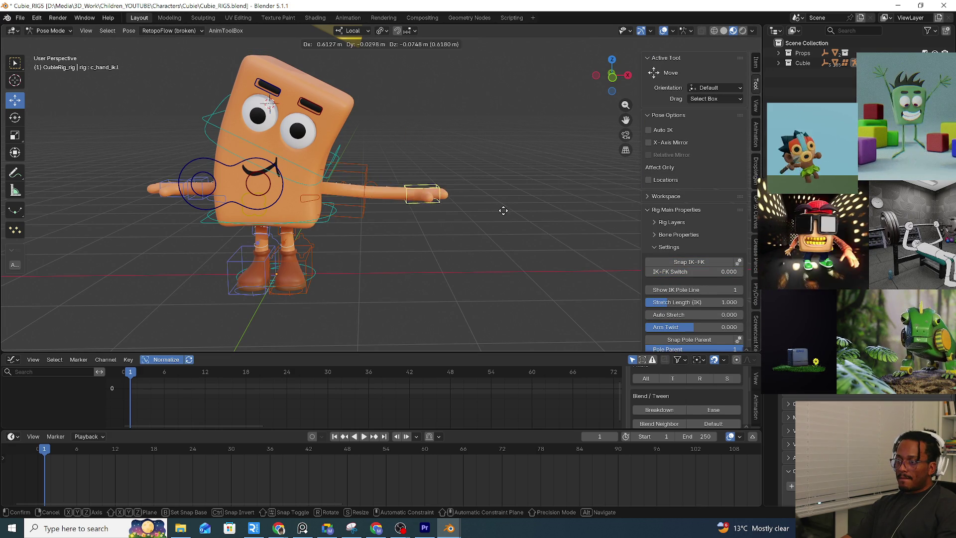
pyautogui.click(608, 213)
pyautogui.moveTo(609, 213)
pyautogui.mouseDown(button='middle')
pyautogui.moveTo(449, 219)
pyautogui.moveTo(481, 203)
pyautogui.mouseUp(button='middle')
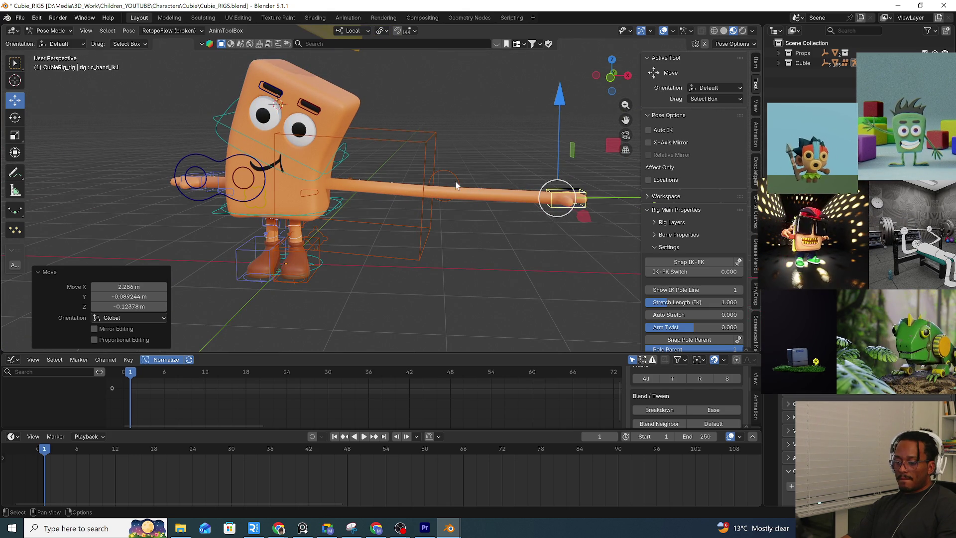
# Bend the upper arm and forearm bend controls so the arm forms a wavy curve
pyautogui.click(395, 197)
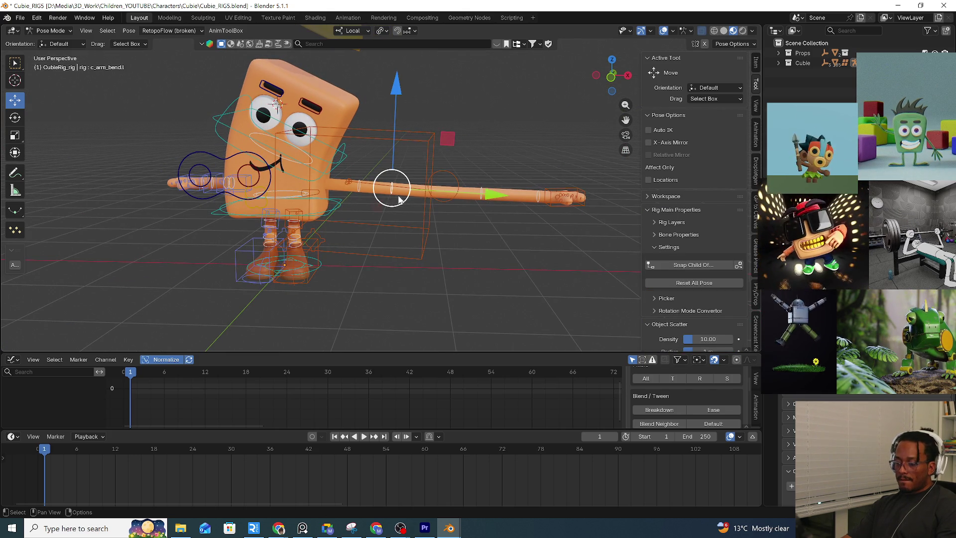
pyautogui.press('g')
pyautogui.click(379, 231)
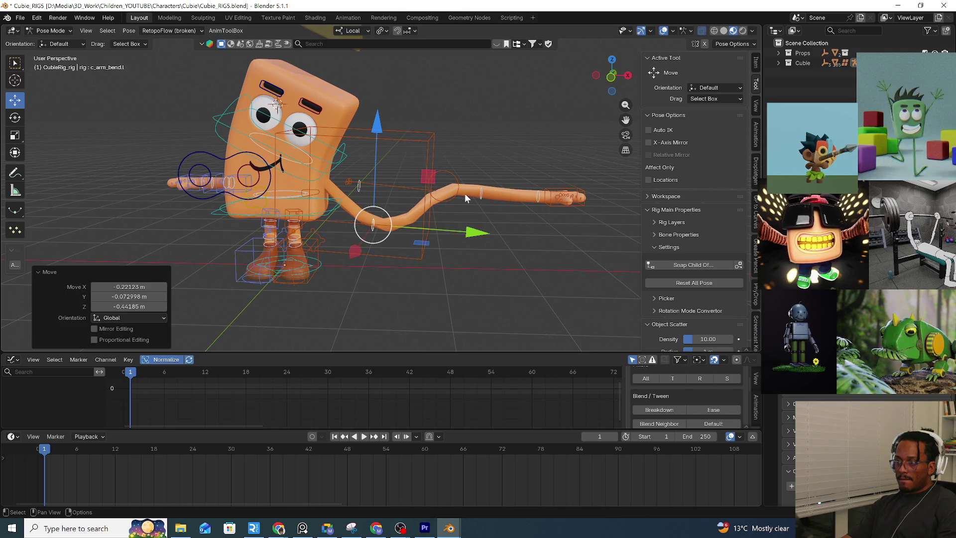
pyautogui.click(482, 198)
pyautogui.press('g')
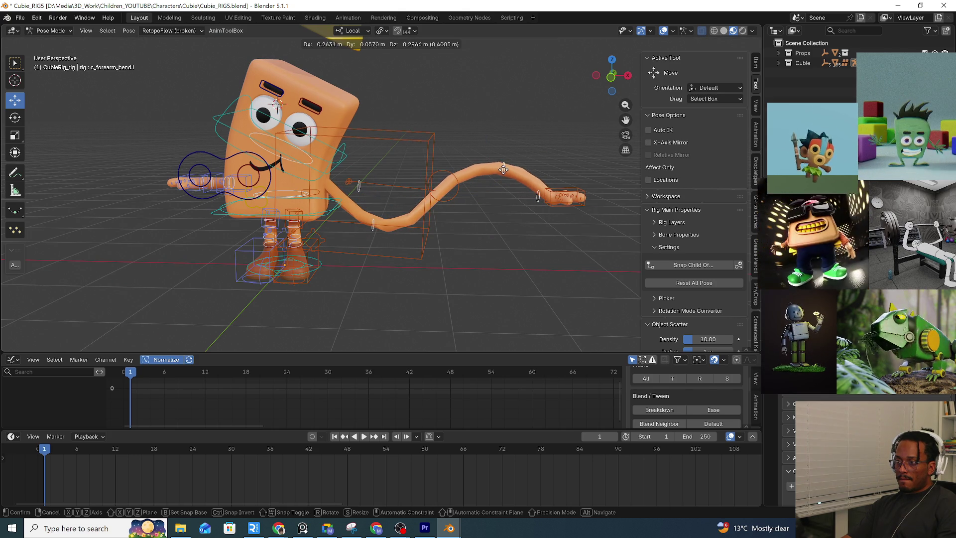
pyautogui.click(504, 170)
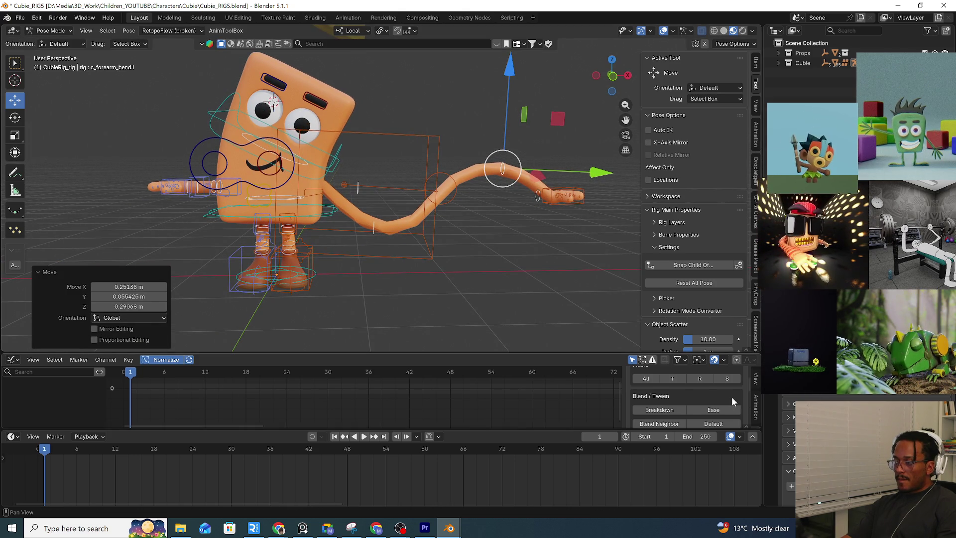
# Switch the rig to Object Mode and briefly select the arm_L mesh
pyautogui.hotkey('ctrl', 'Tab')
pyautogui.click(341, 240)
pyautogui.click(387, 228)
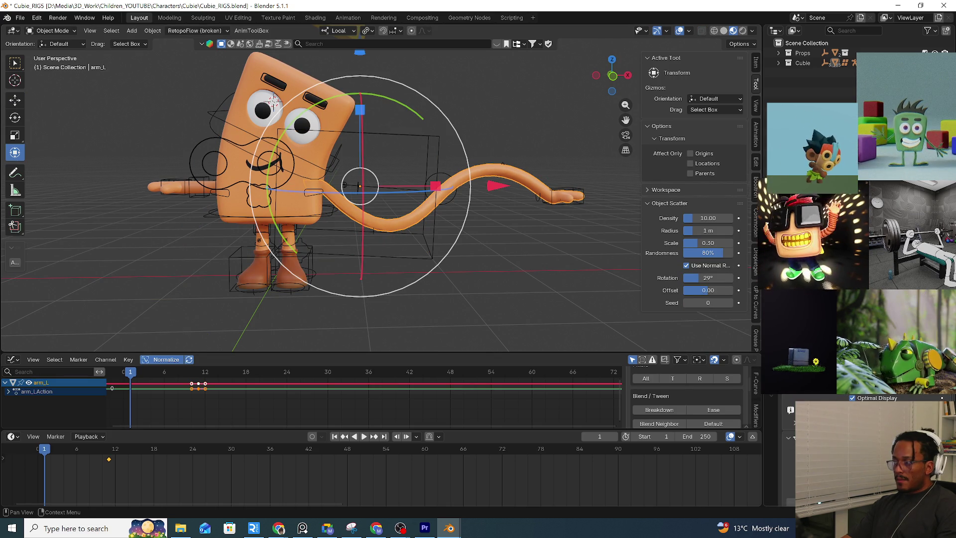
pyautogui.click(557, 280)
pyautogui.moveTo(557, 280)
pyautogui.mouseDown(button='middle')
pyautogui.moveTo(462, 258)
pyautogui.moveTo(551, 244)
pyautogui.moveTo(288, 234)
pyautogui.moveTo(422, 235)
pyautogui.mouseUp(button='middle')
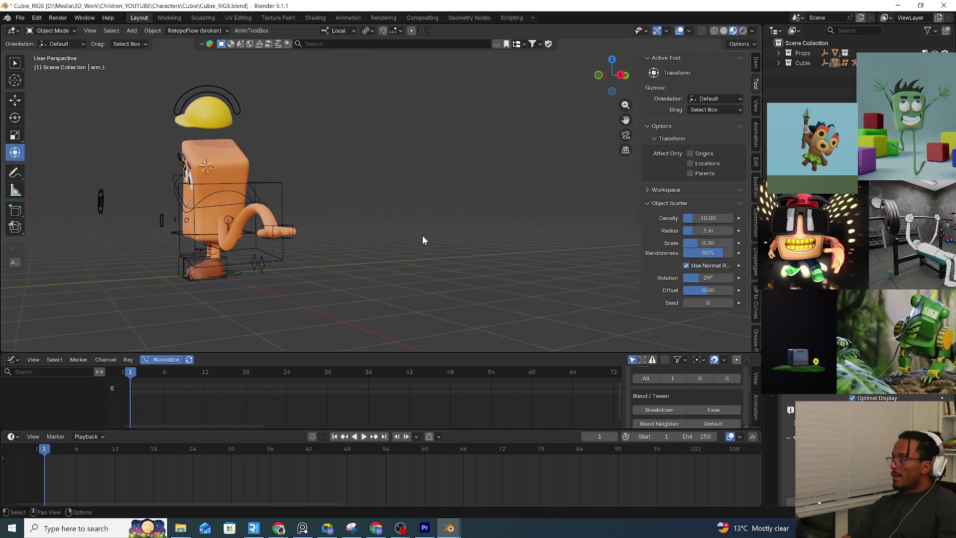
# Select the arm_L object and peek at the Quick Favorites list, then dismiss it
pyautogui.moveTo(352, 255)
pyautogui.mouseDown(button='middle')
pyautogui.moveTo(420, 263)
pyautogui.moveTo(373, 235)
pyautogui.mouseUp(button='middle')
pyautogui.scroll(4, 356, 267)
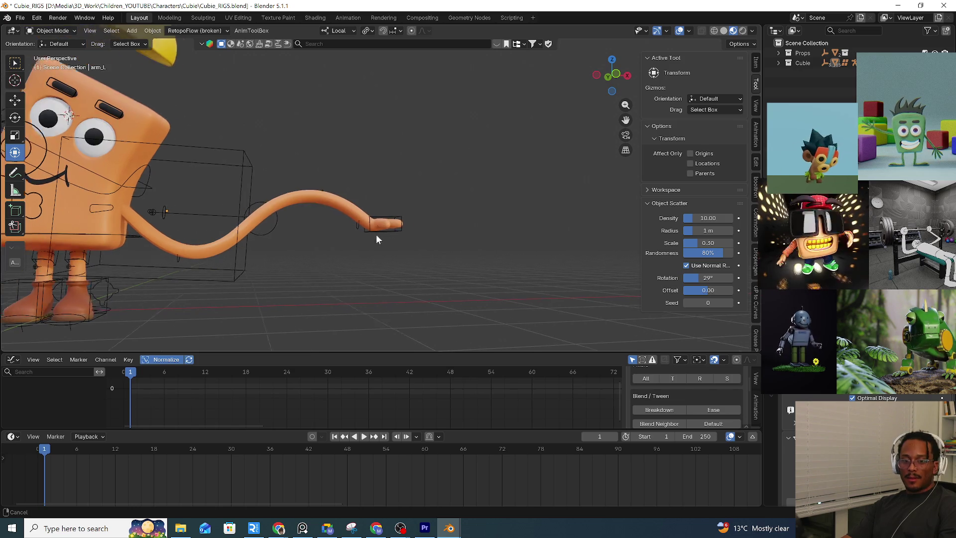
pyautogui.scroll(-3, 377, 235)
pyautogui.click(378, 237)
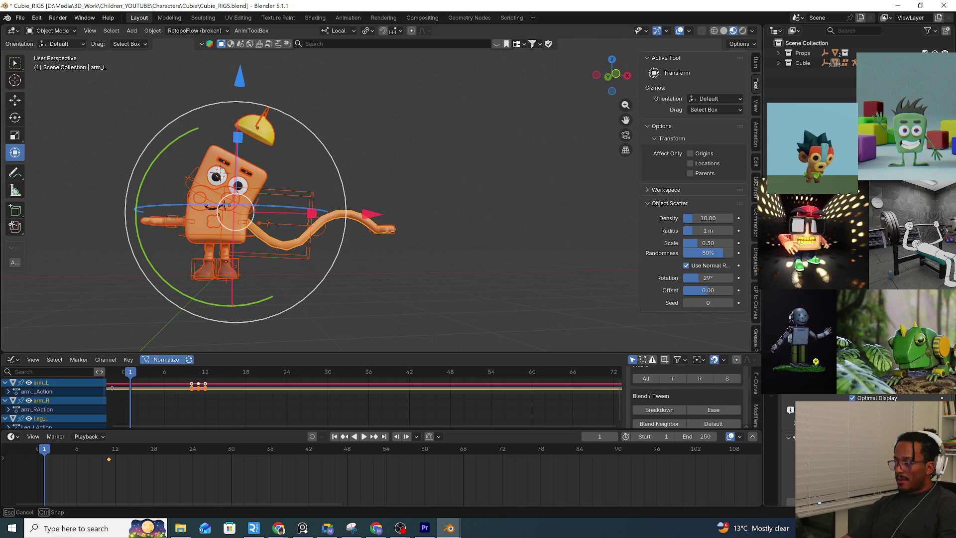
pyautogui.click(434, 280)
pyautogui.hotkey('ctrl', 'z')
pyautogui.press('q')
pyautogui.press('Escape')
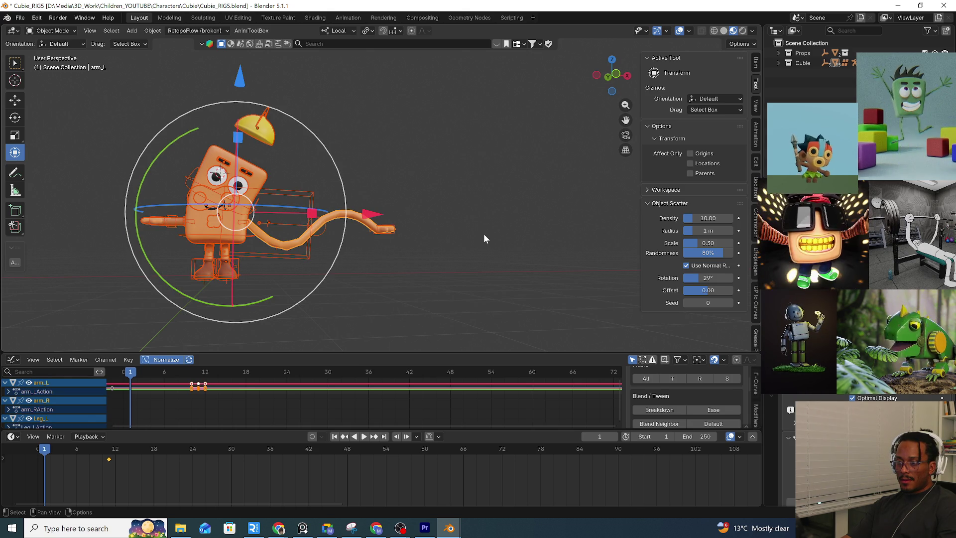
# Select the rig, enter Pose Mode and bring up Quick Favorites
pyautogui.click(291, 252)
pyautogui.hotkey('ctrl', 'Tab')
pyautogui.click(336, 318)
pyautogui.press('q')
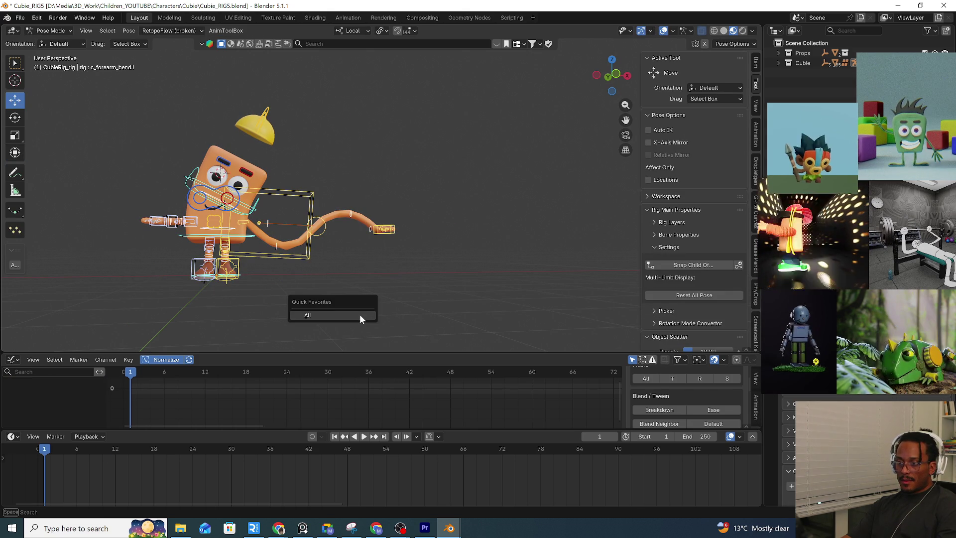
# Reset the rig to its rest T-pose from Quick Favorites and recentre the view
pyautogui.click(360, 315)
pyautogui.keyDown('shift'); pyautogui.moveTo(360, 315); pyautogui.dragTo(486, 320, button='middle'); pyautogui.keyUp('shift')
pyautogui.scroll(3, 433, 293)
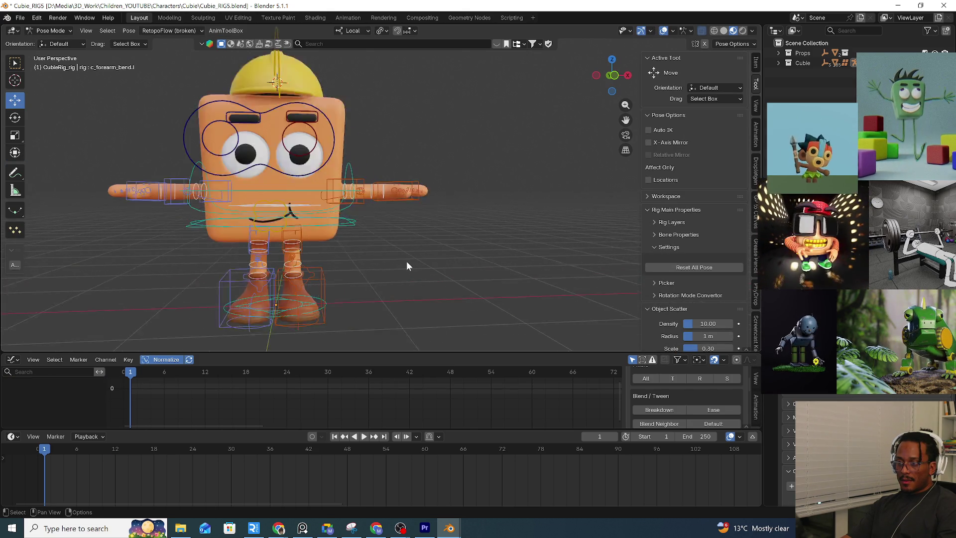
pyautogui.keyDown('shift'); pyautogui.moveTo(406, 261); pyautogui.dragTo(476, 282, button='middle'); pyautogui.keyUp('shift')
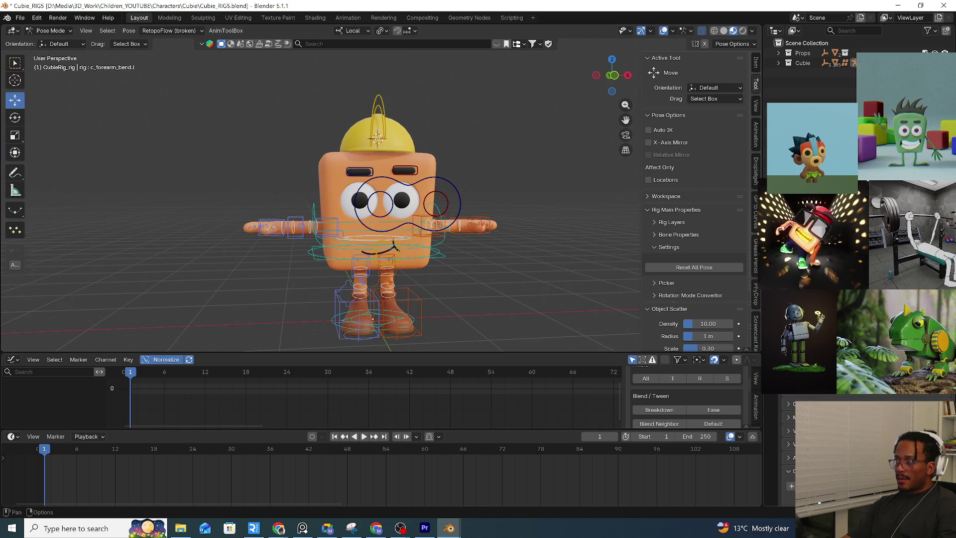
# Expand the Cubie and Geo collections in the Outliner and select the Eyes object
pyautogui.click(779, 63)
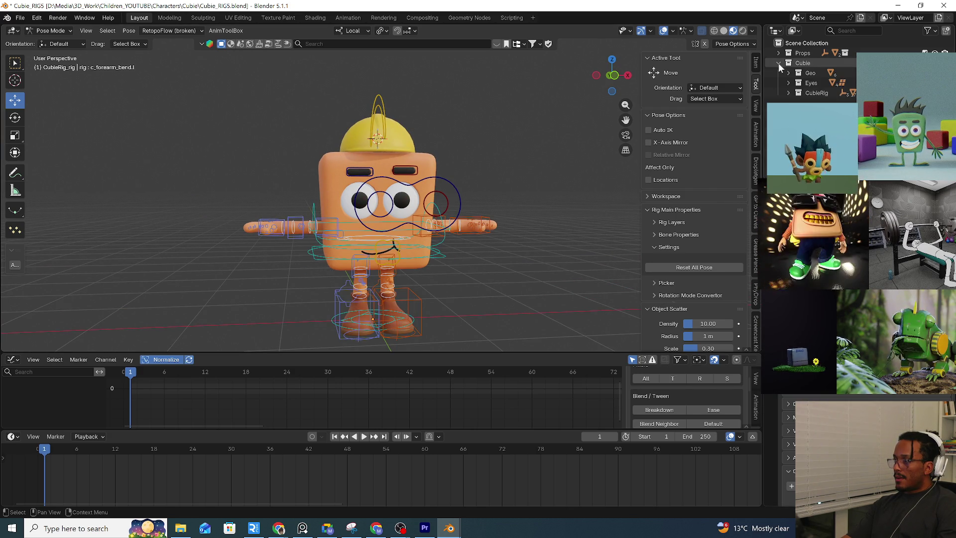
pyautogui.rightClick(805, 53)
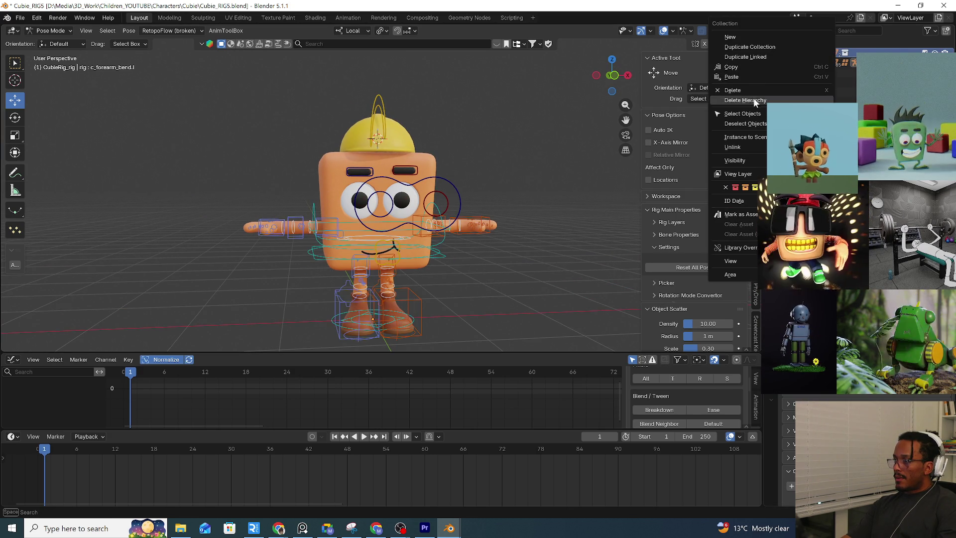
pyautogui.click(769, 100)
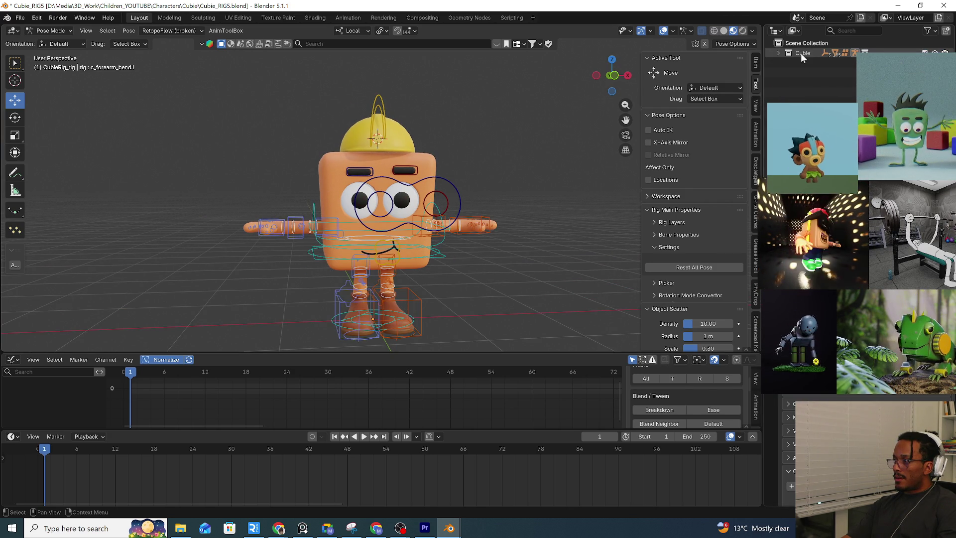
pyautogui.click(779, 54)
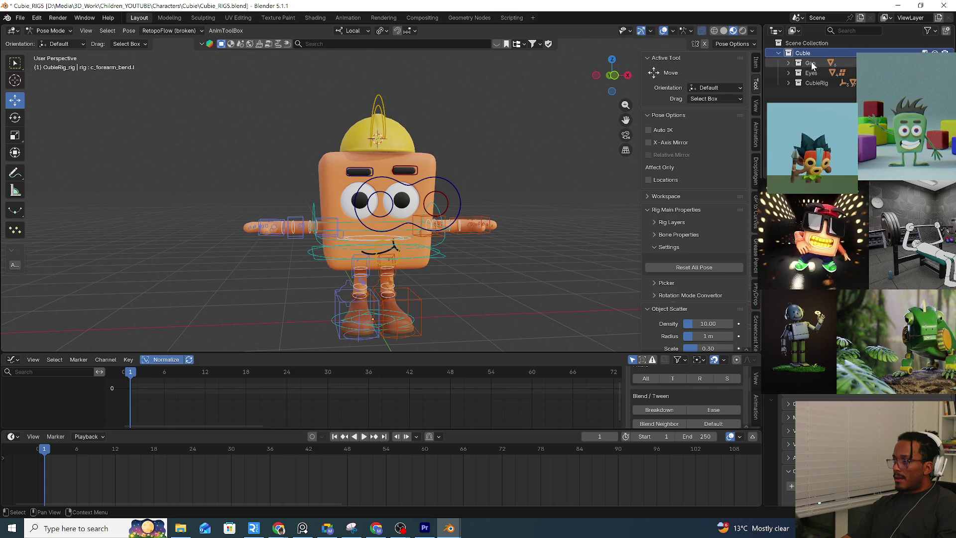
pyautogui.click(819, 72)
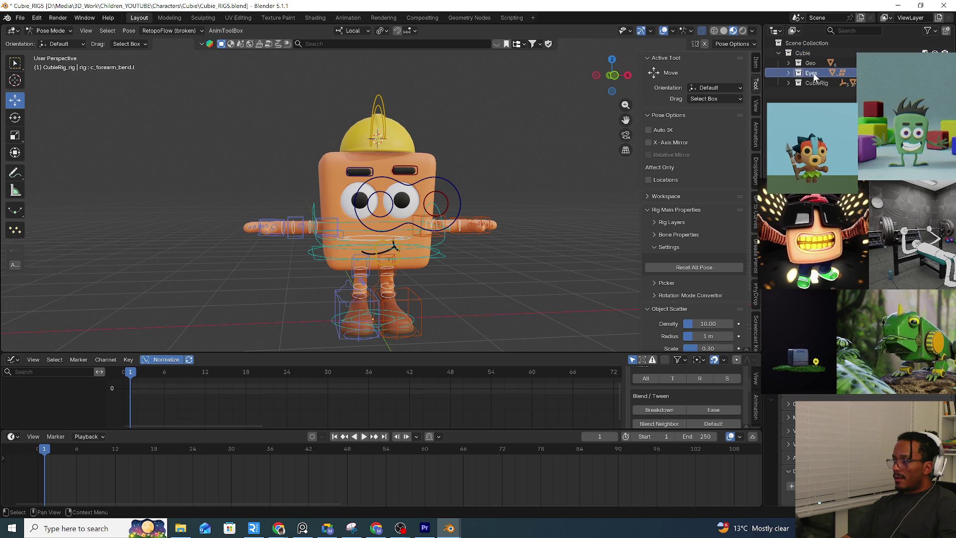
pyautogui.click(790, 63)
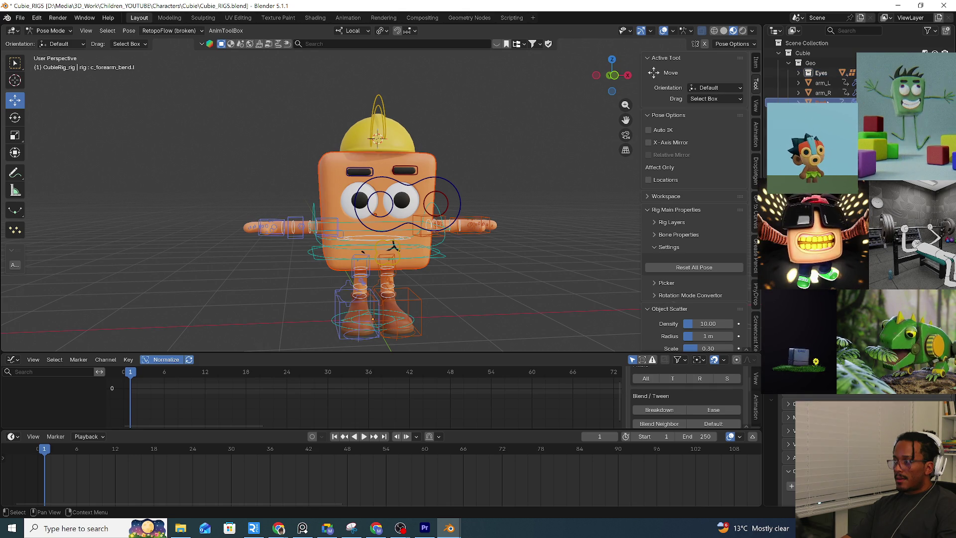
# In Object Mode, move the spare eye-hole Body.001 cube aside, save, and delete it
pyautogui.click(50, 30)
pyautogui.click(60, 46)
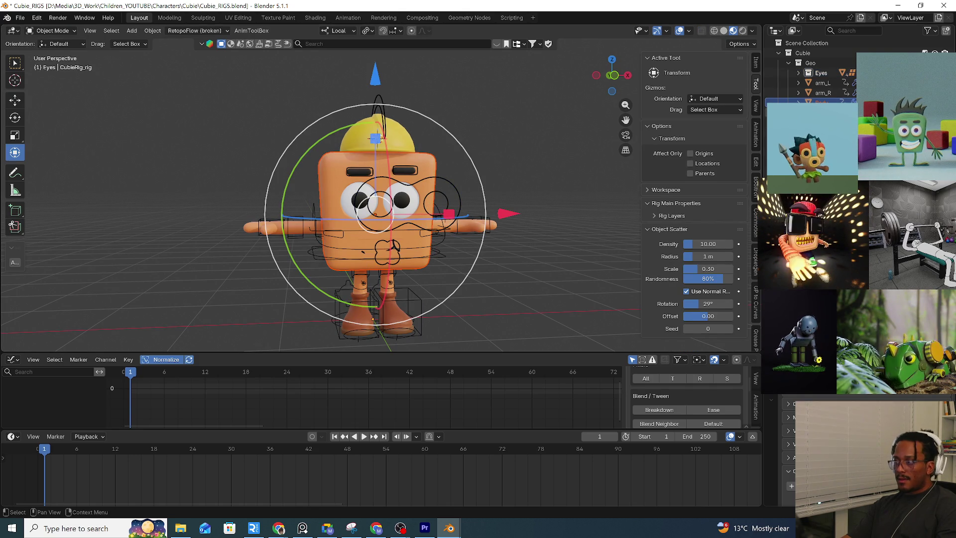
pyautogui.click(822, 112)
pyautogui.press('g')
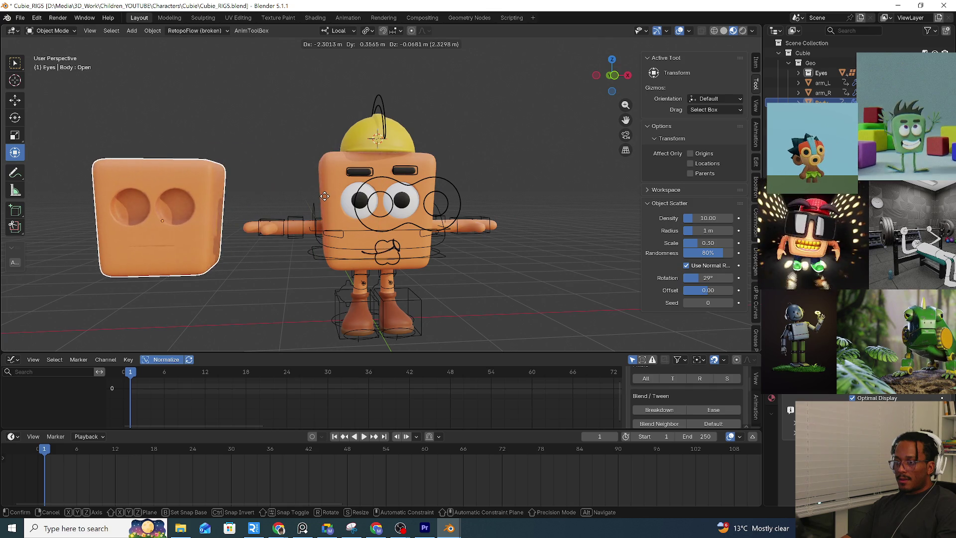
pyautogui.click(324, 197)
pyautogui.hotkey('ctrl', 's')
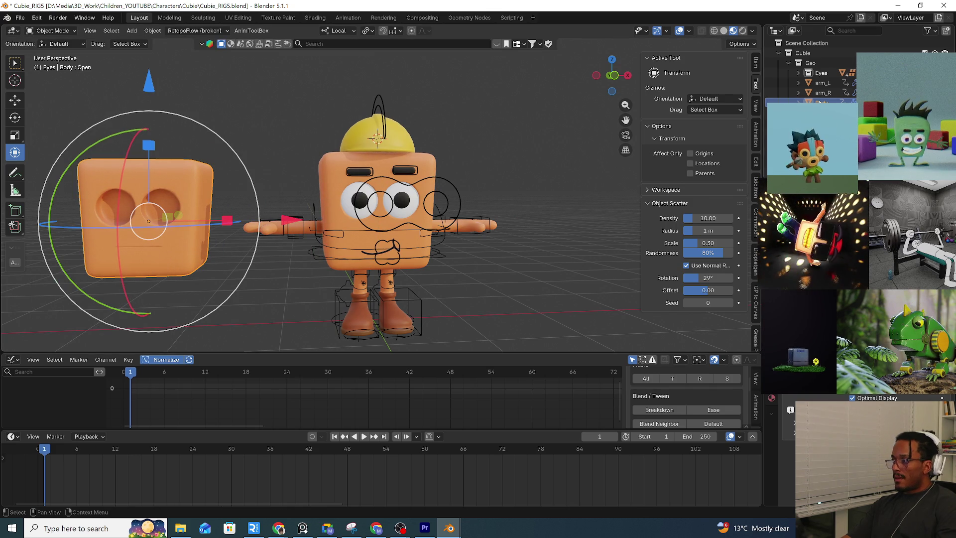
pyautogui.press('Delete')
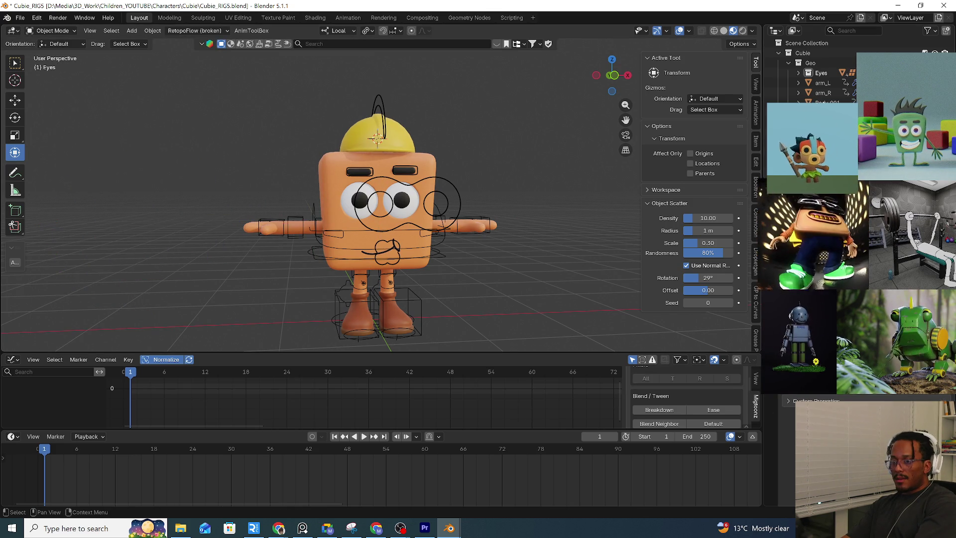
# Rename the body to Cubie_body and the arms to Cubie_arm_L and Cubie_arm_R
pyautogui.click(378, 137)
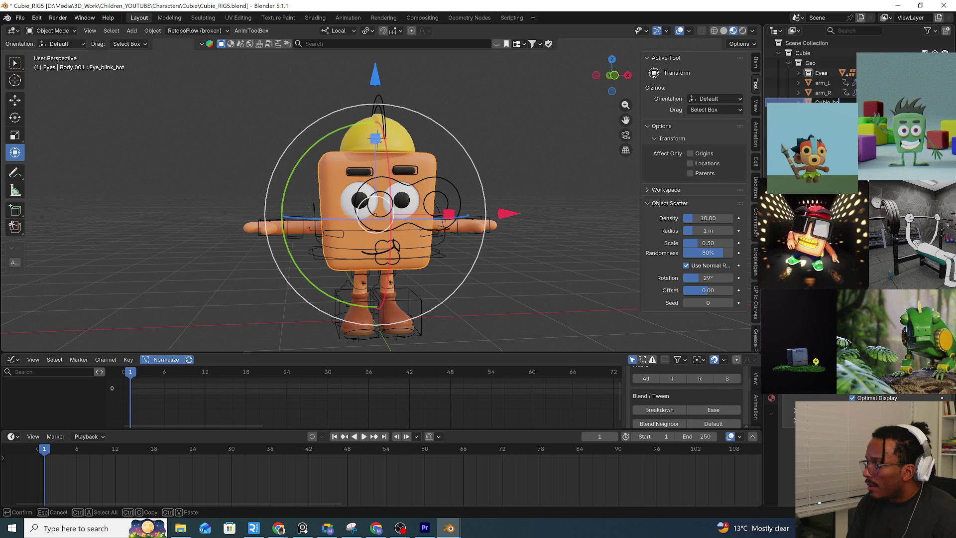
pyautogui.press('Return')
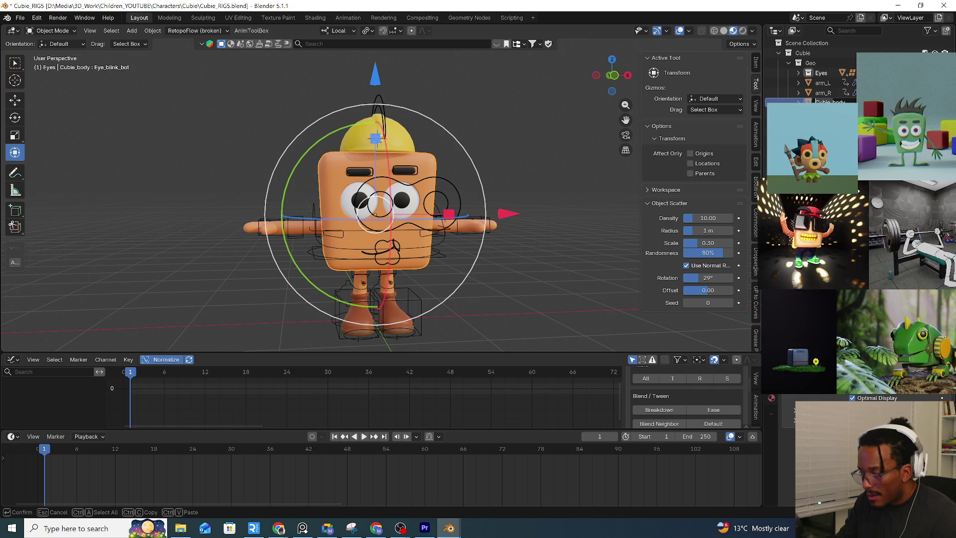
pyautogui.doubleClick(822, 82)
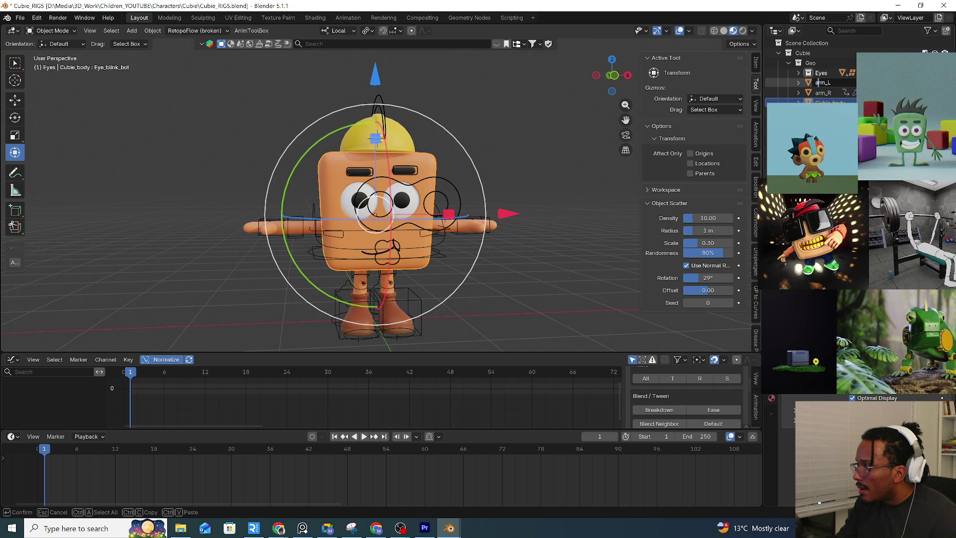
pyautogui.write('Cubie_')
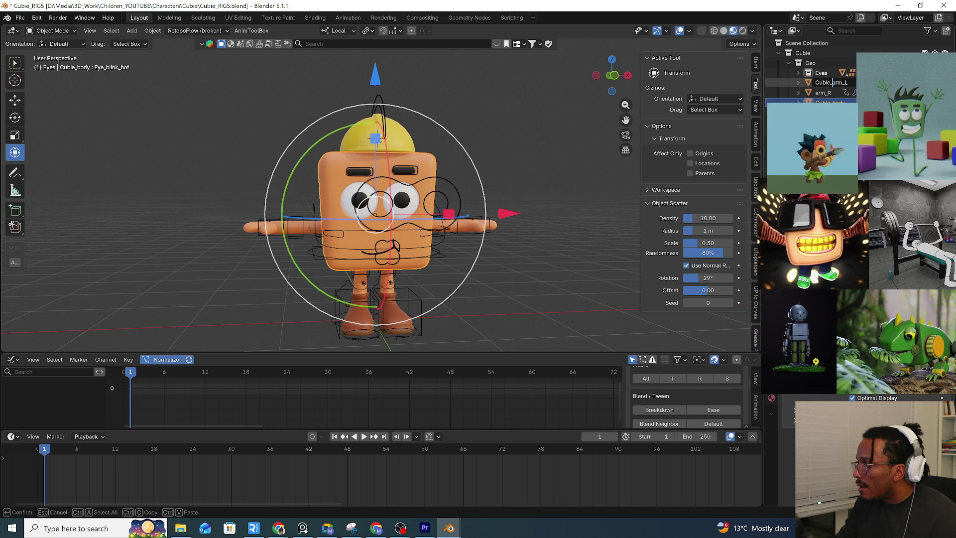
pyautogui.press('Return')
pyautogui.doubleClick(832, 83)
pyautogui.write('Cuble_')
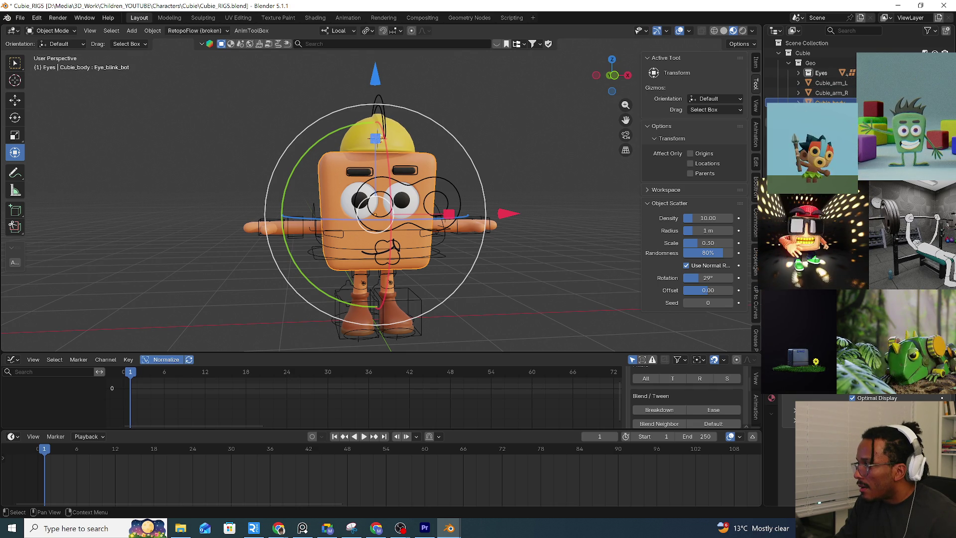
# Rename the right leg to Cubie_Leg_R, then make the CubieRig armature active again
pyautogui.click(358, 306)
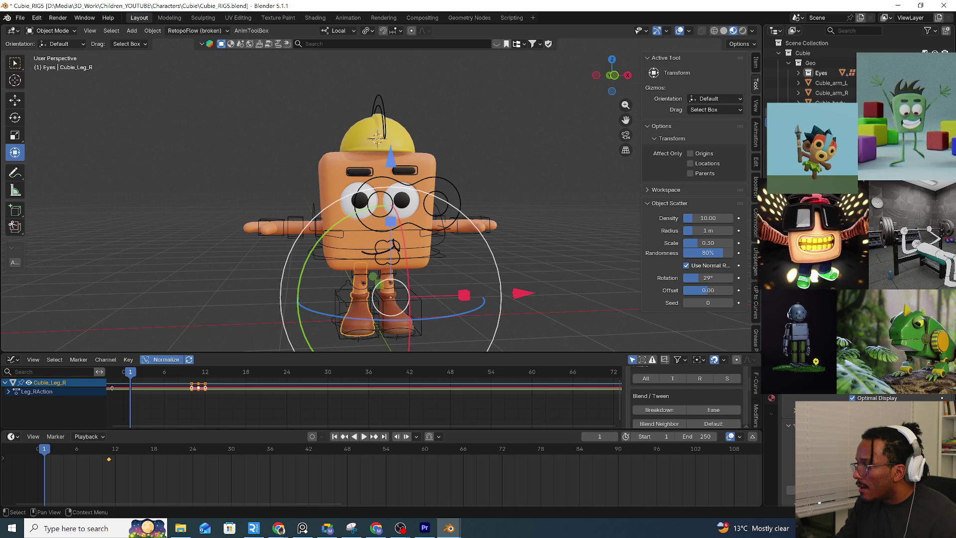
pyautogui.press('Return')
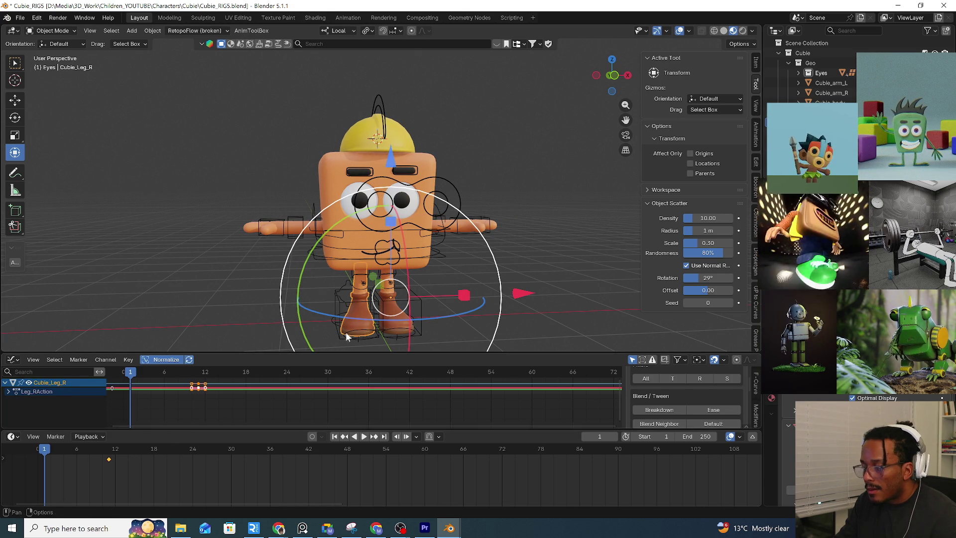
pyautogui.click(478, 277)
pyautogui.click(496, 232)
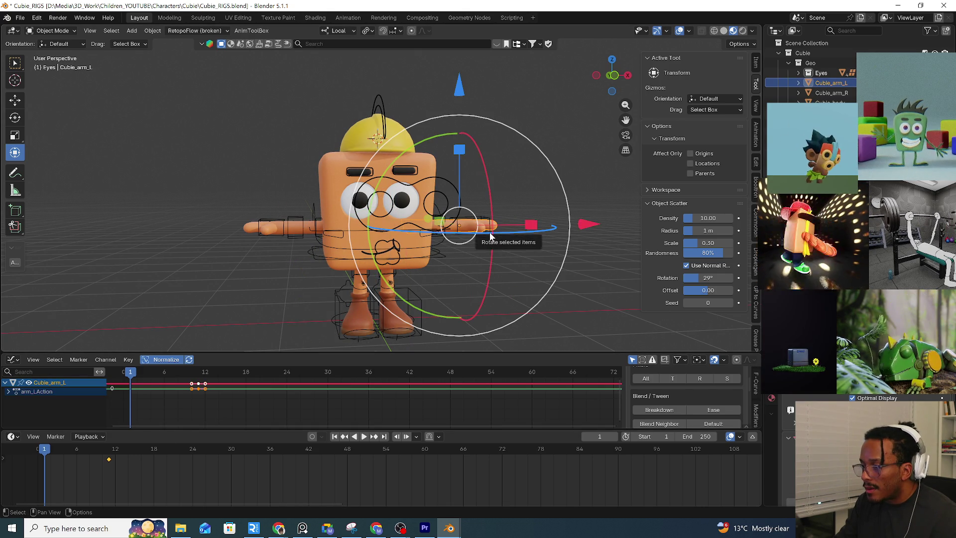
pyautogui.click(489, 232)
pyautogui.hotkey('ctrl', 'Tab')
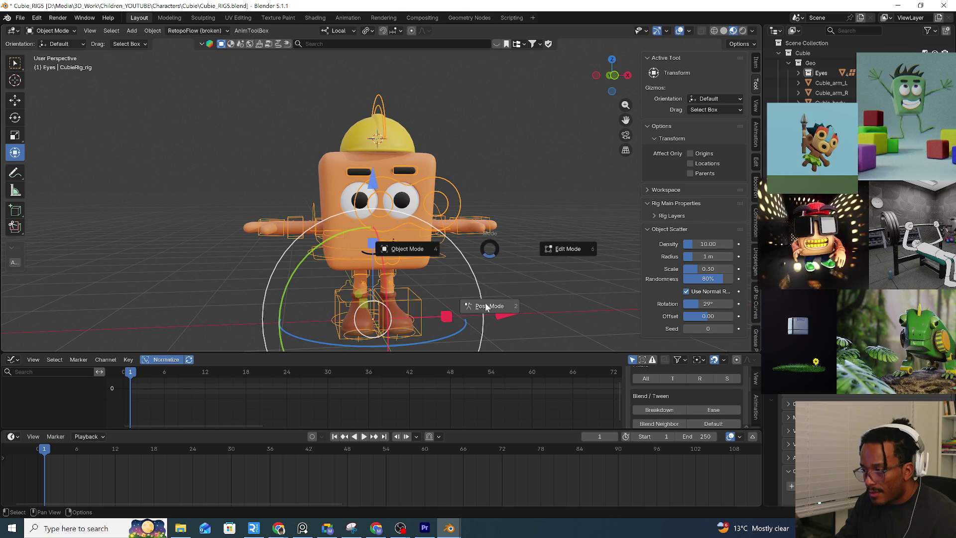
# In pose mode, test-move the left foot, left hand and root controls, cancelling each back to rest
pyautogui.click(439, 318)
pyautogui.click(416, 303)
pyautogui.press('g')
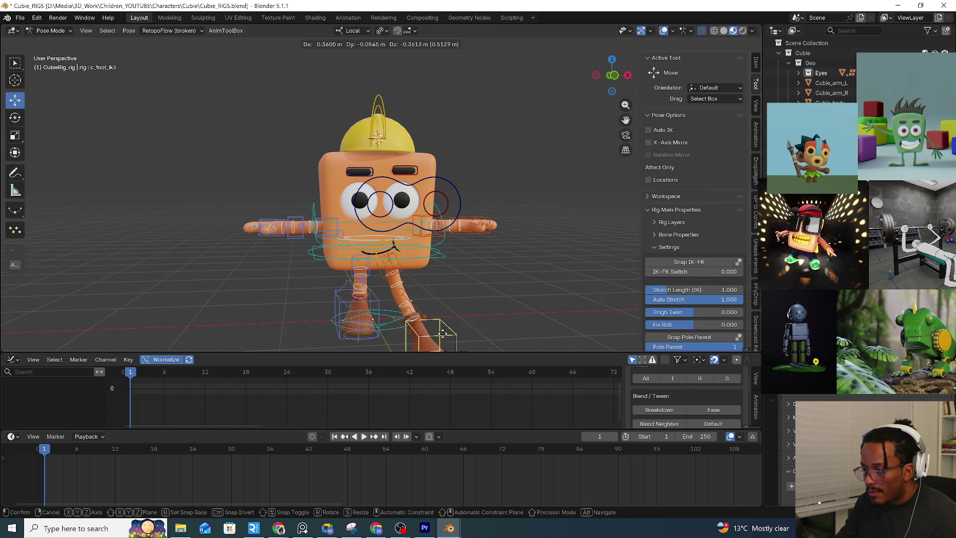
pyautogui.rightClick(434, 300)
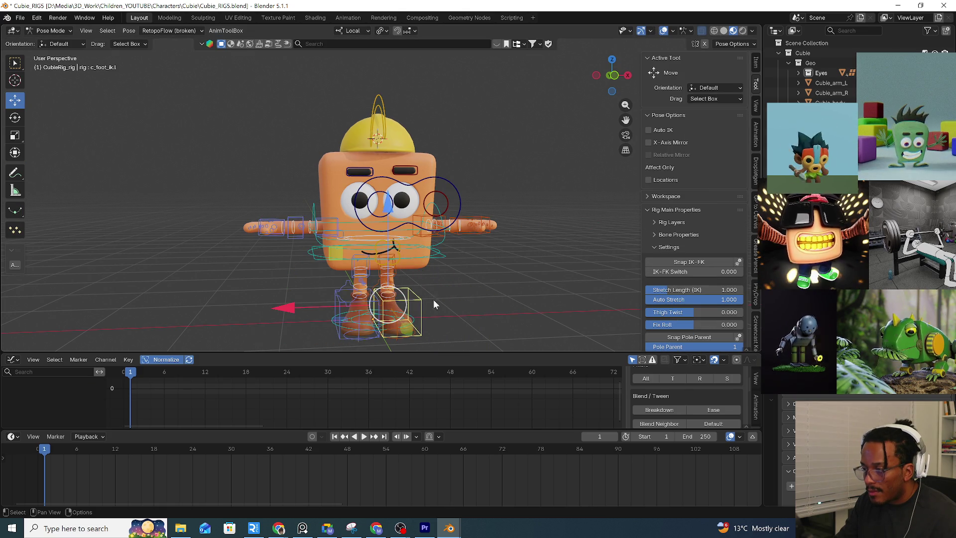
pyautogui.click(466, 236)
pyautogui.moveTo(465, 253); pyautogui.dragTo(541, 274)
pyautogui.rightClick(523, 264)
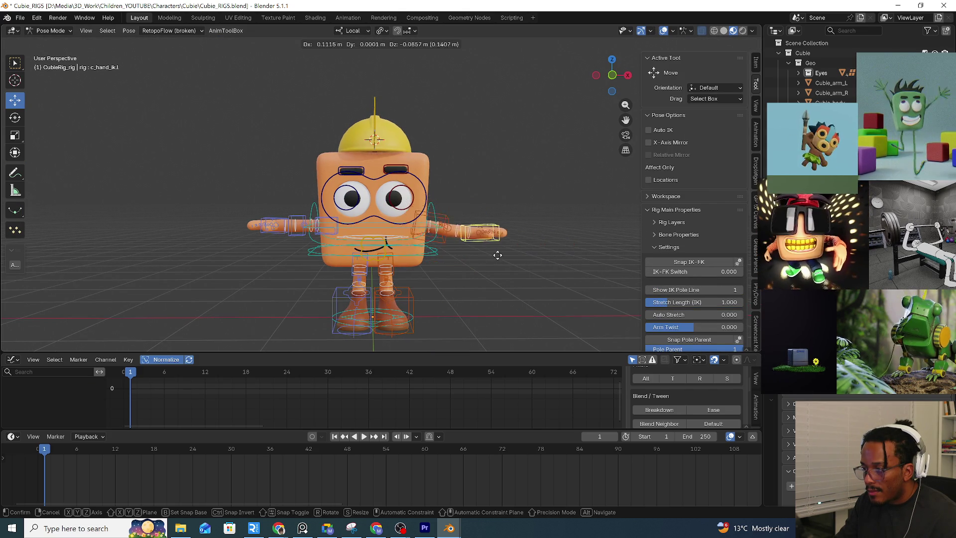
pyautogui.click(435, 254)
pyautogui.press('g')
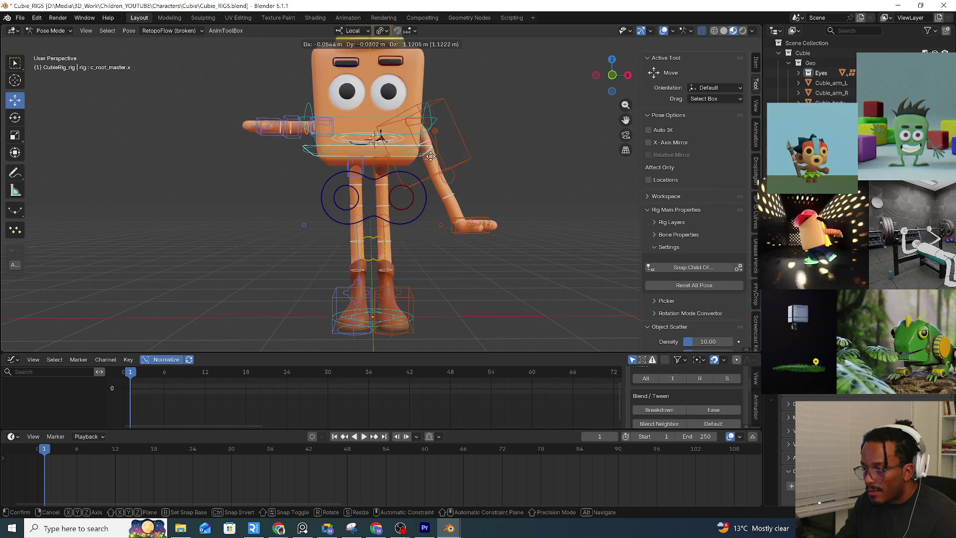
pyautogui.rightClick(469, 273)
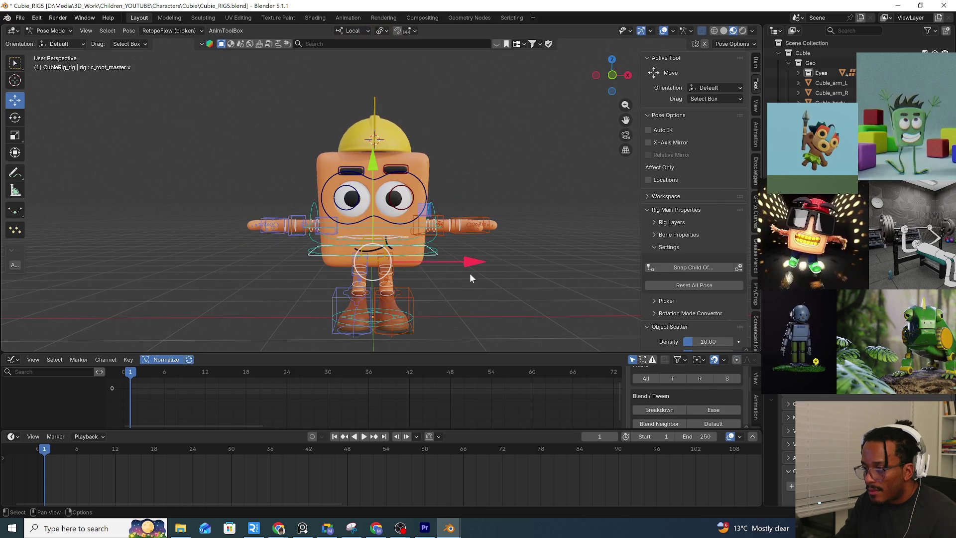
# Switch the left arm from IK to FK and start raising the left shoulder control
pyautogui.click(483, 232)
pyautogui.click(653, 263)
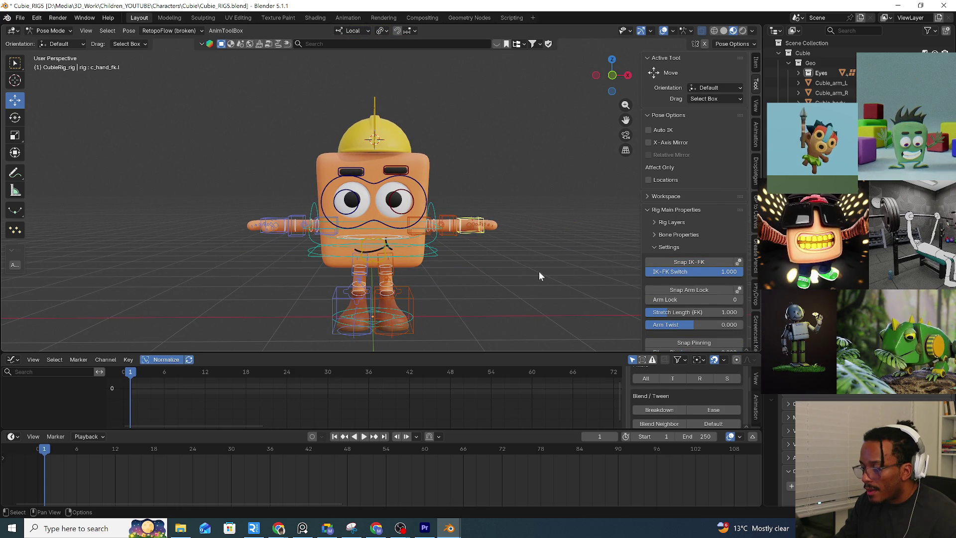
pyautogui.press('a')
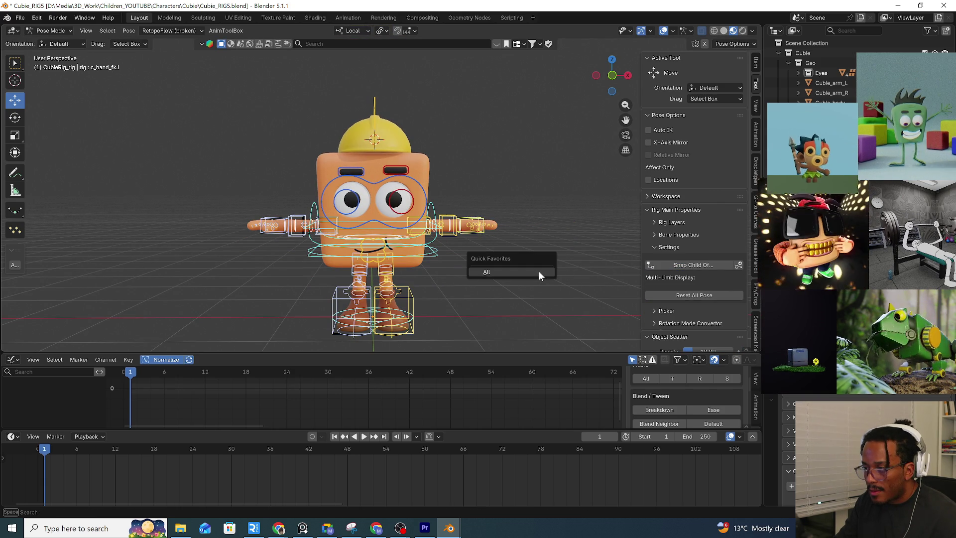
pyautogui.moveTo(539, 273)
pyautogui.mouseDown(button='middle')
pyautogui.moveTo(454, 291)
pyautogui.moveTo(536, 296)
pyautogui.moveTo(469, 253)
pyautogui.mouseUp(button='middle')
pyautogui.click(493, 227)
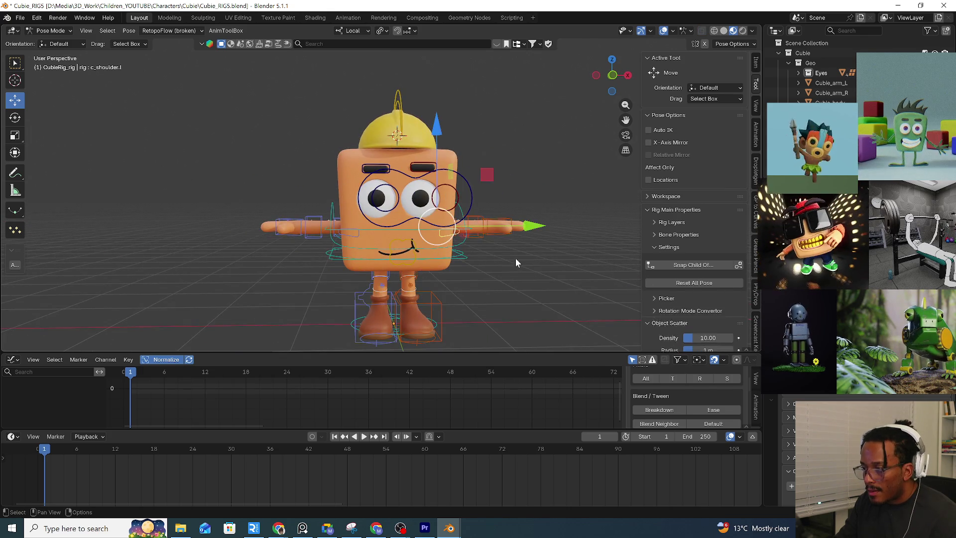
pyautogui.press('g')
pyautogui.rightClick(556, 254)
pyautogui.moveTo(555, 254); pyautogui.dragTo(540, 267, button='middle')
pyautogui.press('g')
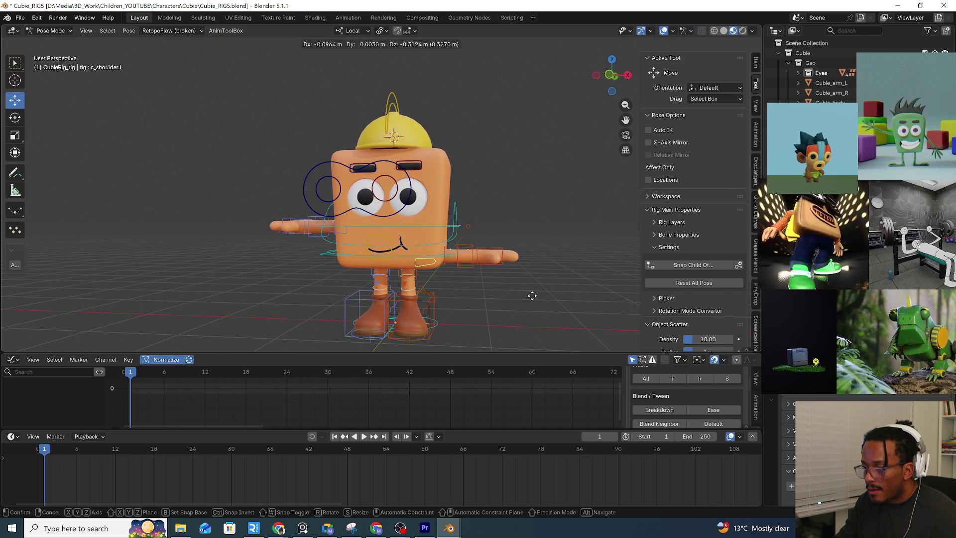
pyautogui.click(531, 296)
pyautogui.press('r')
pyautogui.press('g')
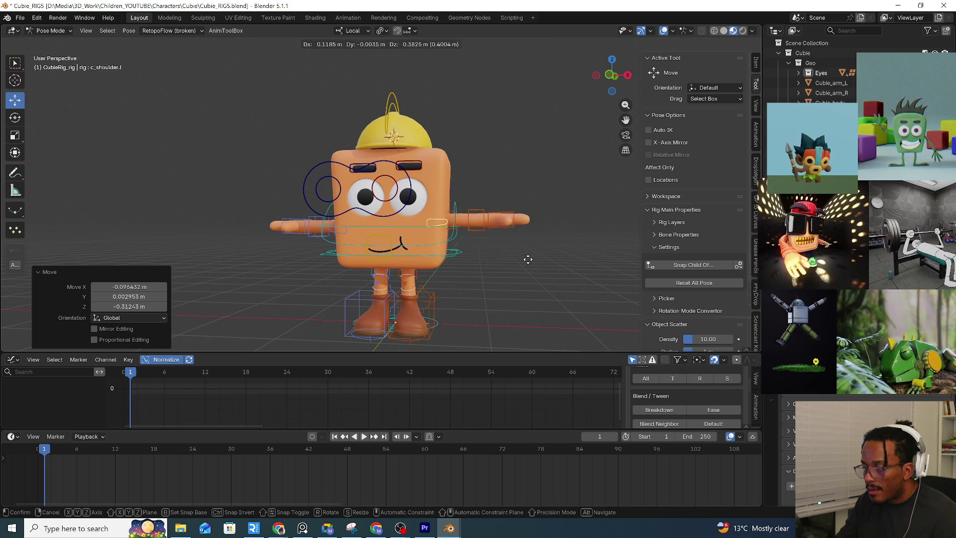
pyautogui.click(527, 243)
# Lower the left arm to horizontal and swing it to the right, checking from front and side
pyautogui.moveTo(526, 243); pyautogui.dragTo(455, 262, button='middle')
pyautogui.press('g')
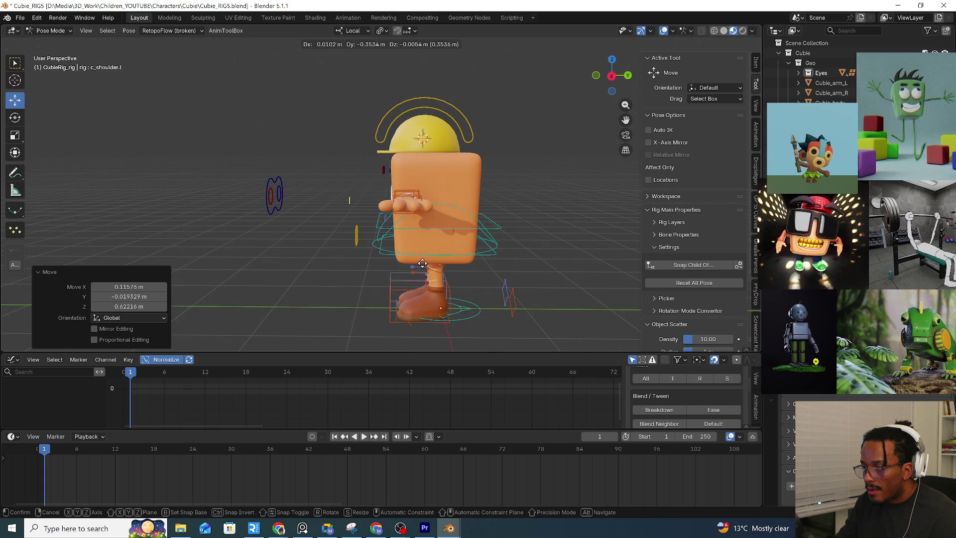
pyautogui.click(480, 235)
pyautogui.moveTo(470, 228)
pyautogui.mouseDown(button='middle')
pyautogui.moveTo(521, 229)
pyautogui.moveTo(518, 255)
pyautogui.mouseUp(button='middle')
pyautogui.scroll(3, 400, 193)
pyautogui.scroll(3, 421, 132)
pyautogui.scroll(1, 417, 143)
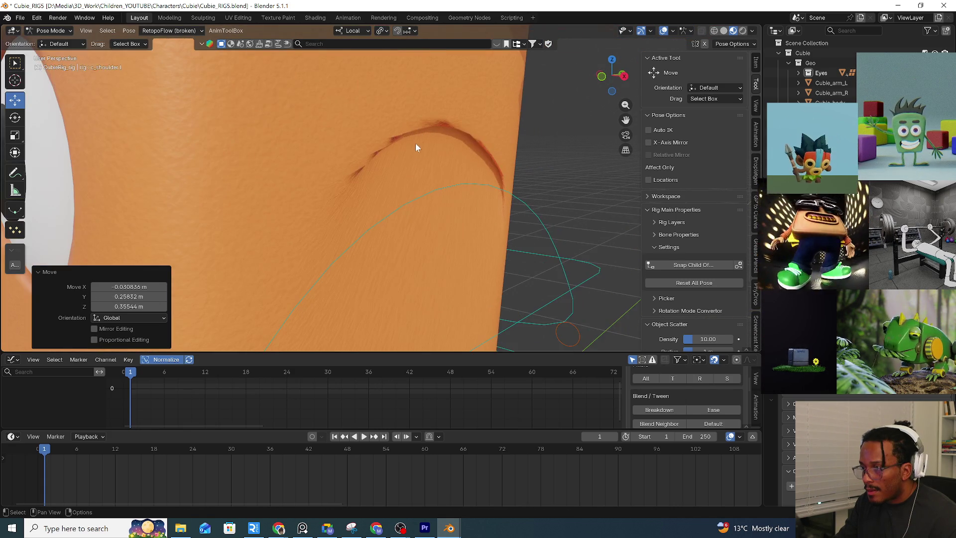
pyautogui.scroll(-4, 486, 193)
pyautogui.scroll(-3, 486, 191)
pyautogui.press('g')
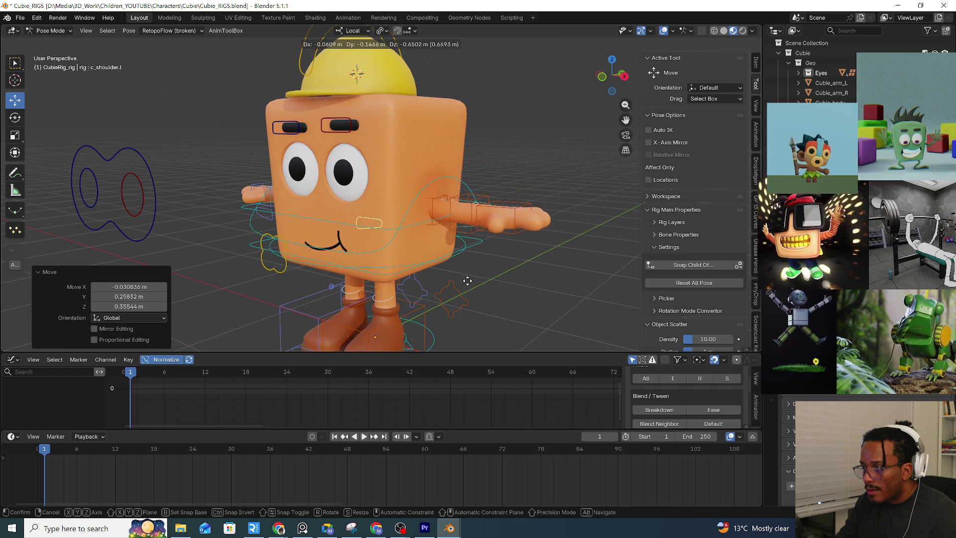
pyautogui.click(479, 224)
pyautogui.moveTo(467, 284); pyautogui.dragTo(500, 270, button='middle')
pyautogui.press('g')
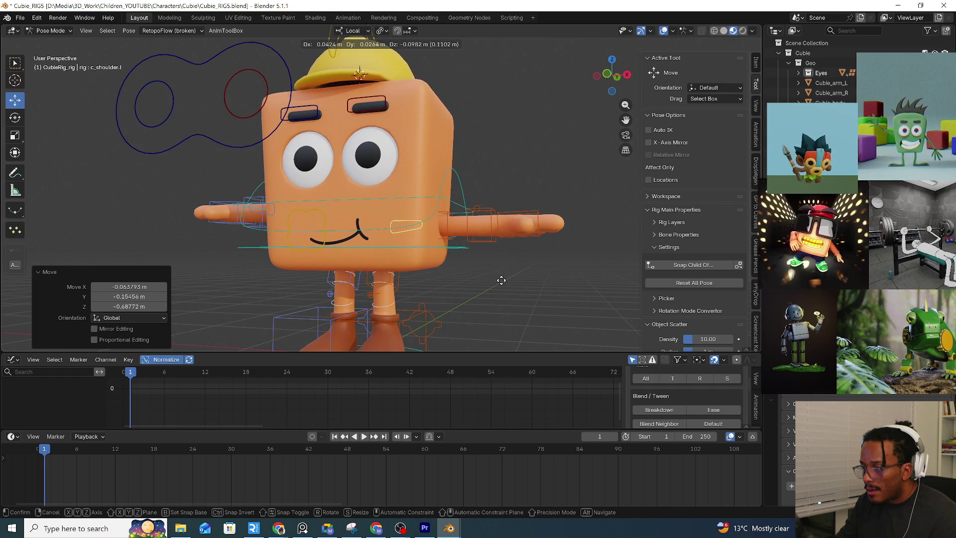
pyautogui.click(501, 280)
pyautogui.moveTo(488, 288)
pyautogui.mouseDown(button='middle')
pyautogui.moveTo(427, 291)
pyautogui.moveTo(511, 286)
pyautogui.mouseUp(button='middle')
# Return to object mode and select Cubie's eyes and body mesh
pyautogui.hotkey('ctrl', 'Tab')
pyautogui.click(440, 258)
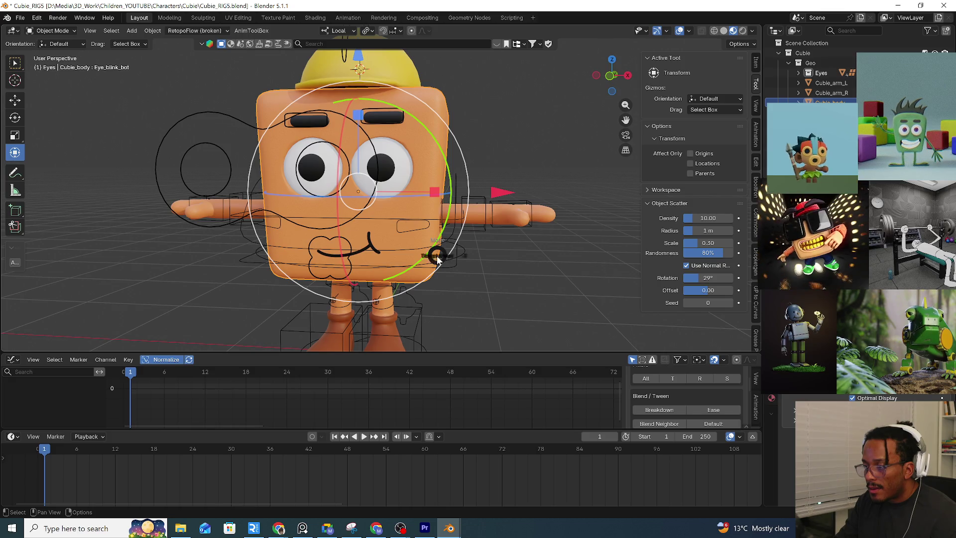
# Put Cubie's body into weight paint mode after a detour through object mode
pyautogui.hotkey('ctrl', 'Tab')
pyautogui.click(380, 224)
pyautogui.moveTo(496, 266); pyautogui.dragTo(478, 263, button='middle')
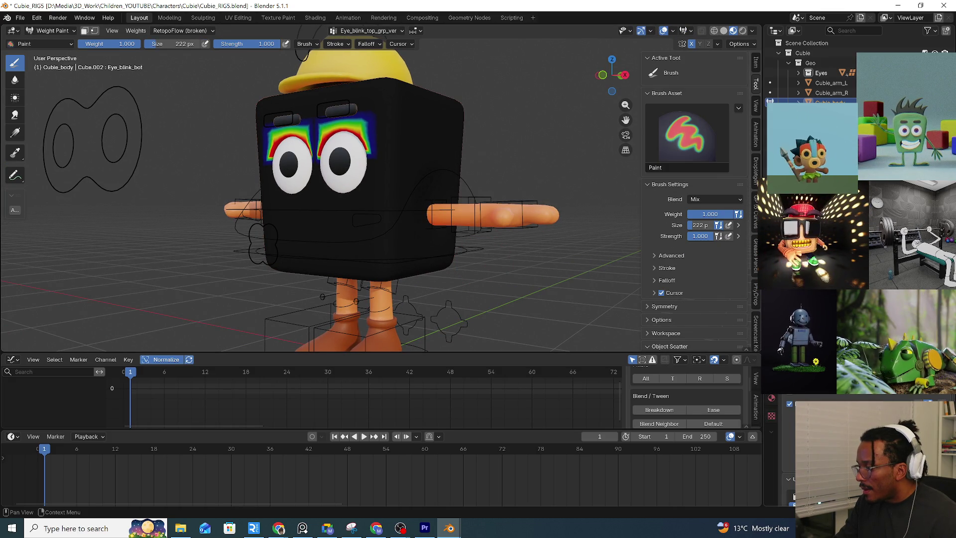
pyautogui.click(51, 30)
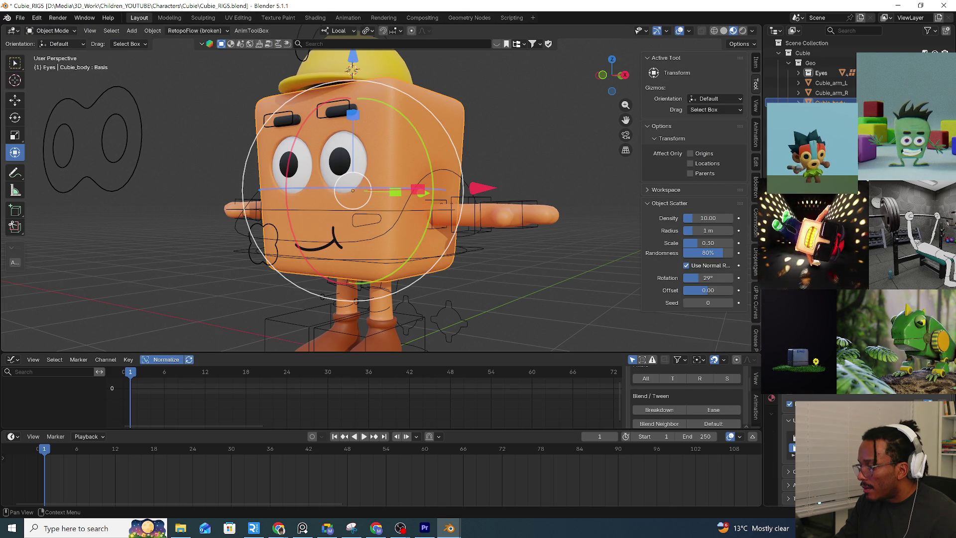
pyautogui.click(55, 31)
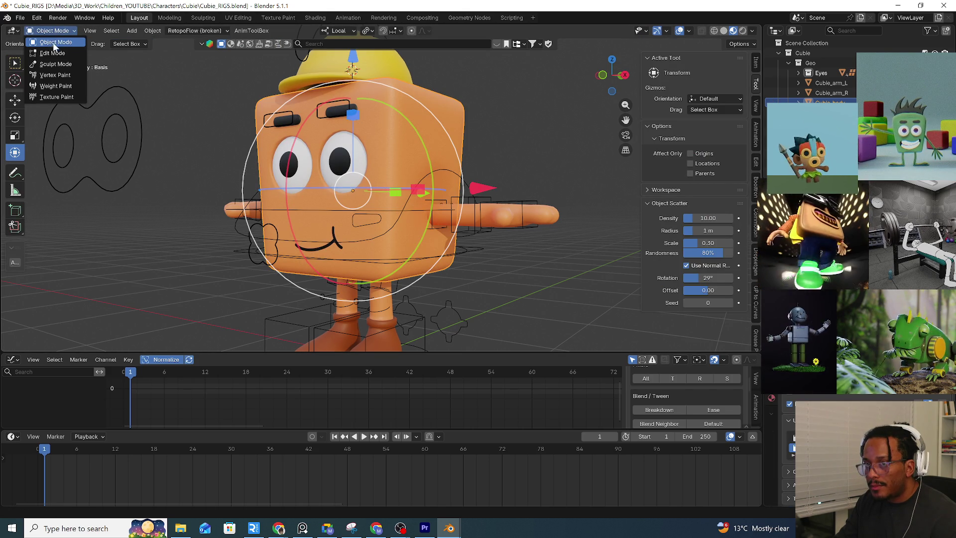
pyautogui.click(56, 85)
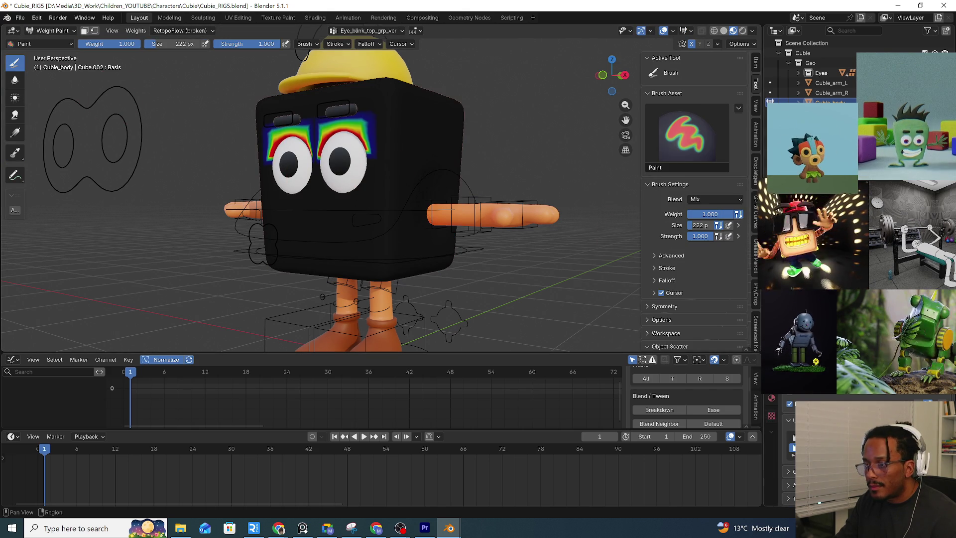
pyautogui.keyDown('ctrl'); pyautogui.scroll(-3, 370, 31); pyautogui.keyUp('ctrl')
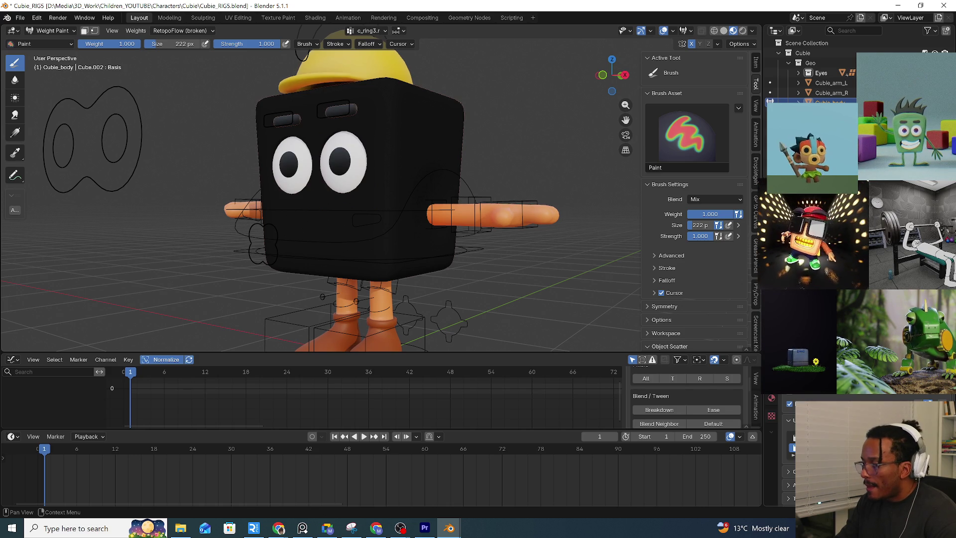
pyautogui.keyDown('ctrl'); pyautogui.scroll(-2, 370, 30); pyautogui.keyUp('ctrl')
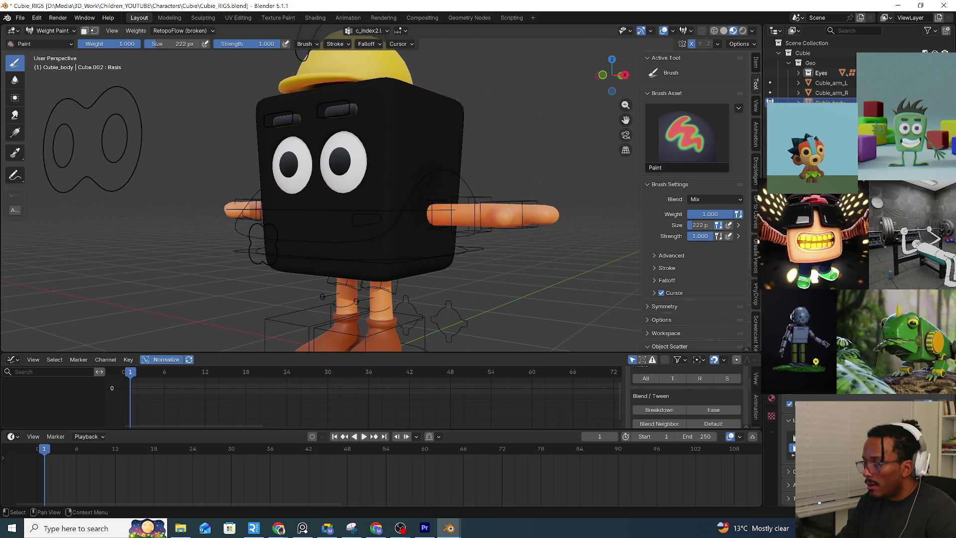
pyautogui.keyDown('ctrl'); pyautogui.scroll(-1, 370, 30); pyautogui.keyUp('ctrl')
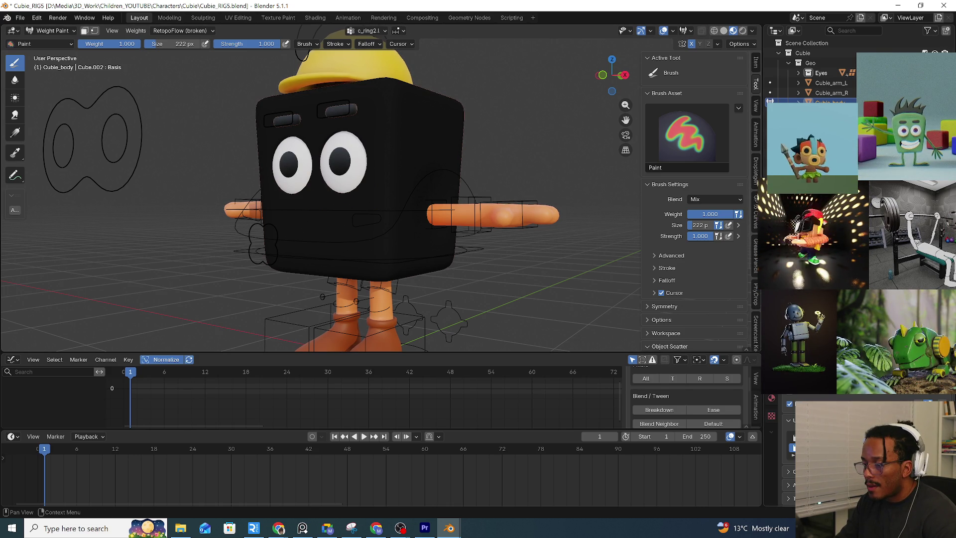
# Show the shoulder.l group, set brush weight to 0 and smooth away the stray weights, ending in edit mode
pyautogui.press('Down')
pyautogui.press('Down')
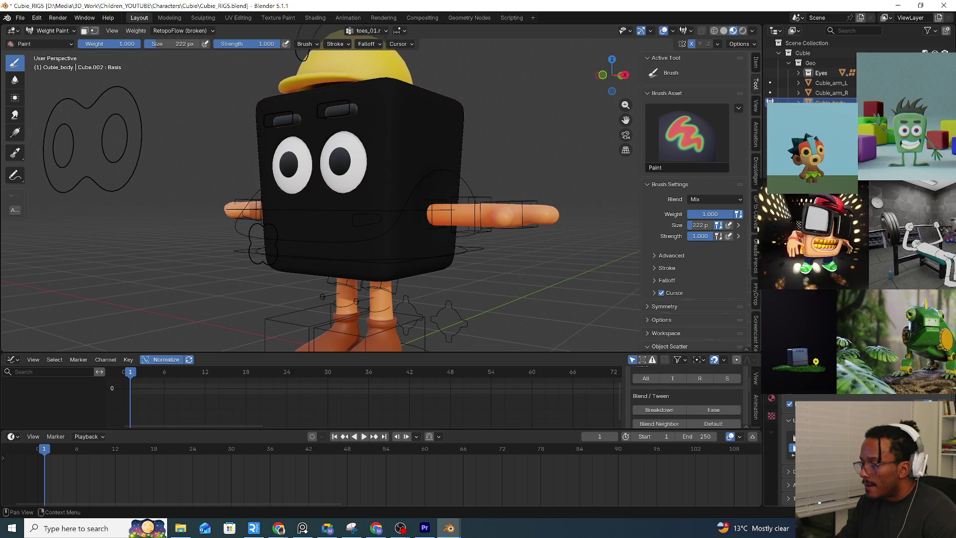
pyautogui.press('Down')
pyautogui.press('Down')
pyautogui.press('Down')
pyautogui.press('Down')
pyautogui.press('Up')
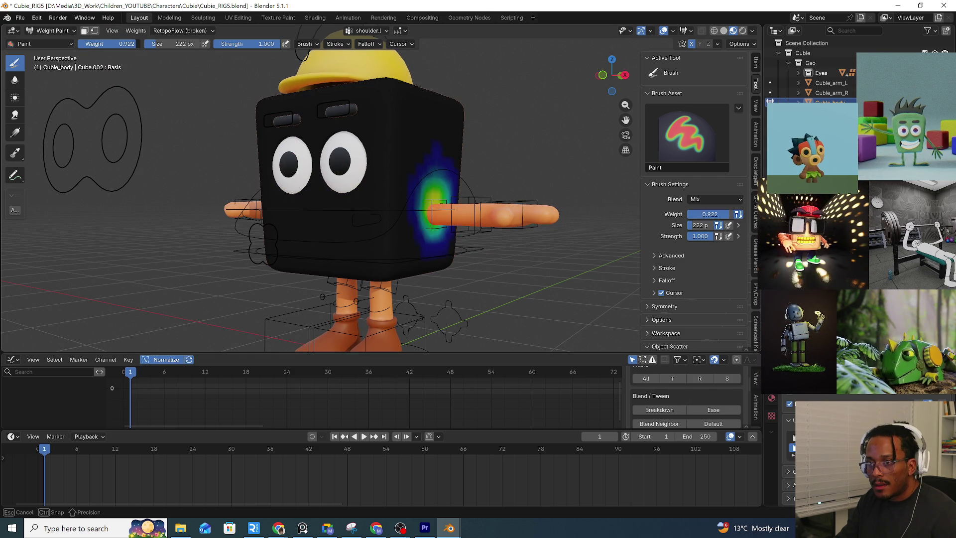
pyautogui.click(416, 180)
pyautogui.rightClick(472, 210)
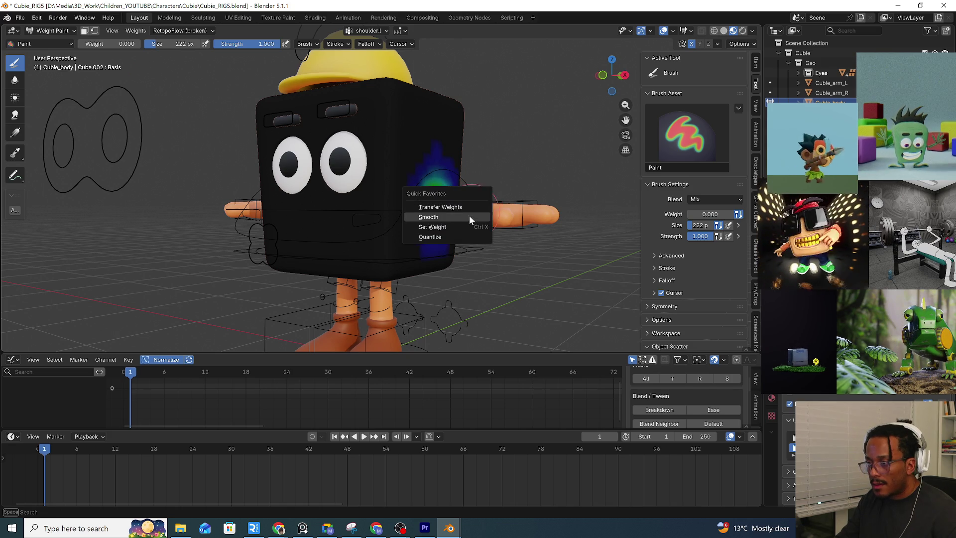
pyautogui.click(462, 225)
pyautogui.press('Tab')
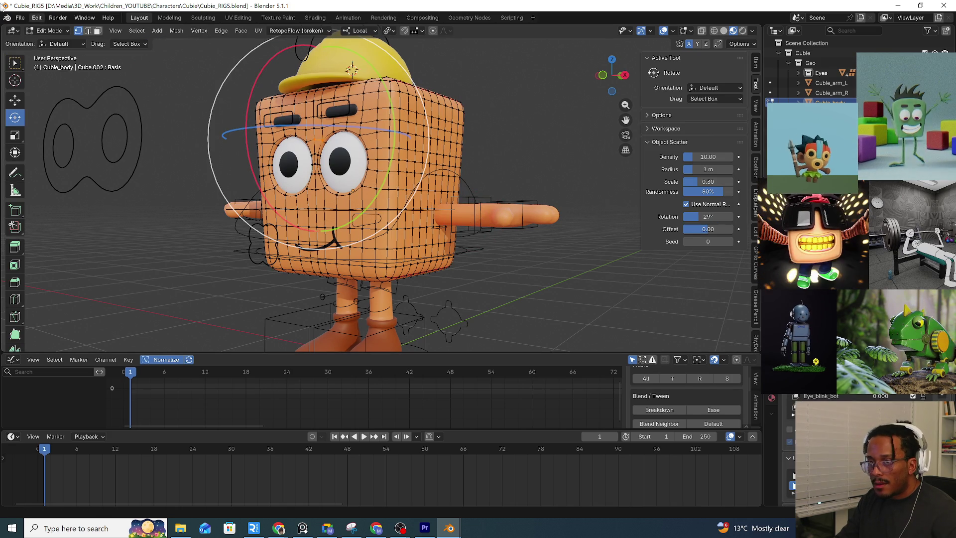
# Select the rig, enter pose mode and move the left shoulder control to test it
pyautogui.click(49, 30)
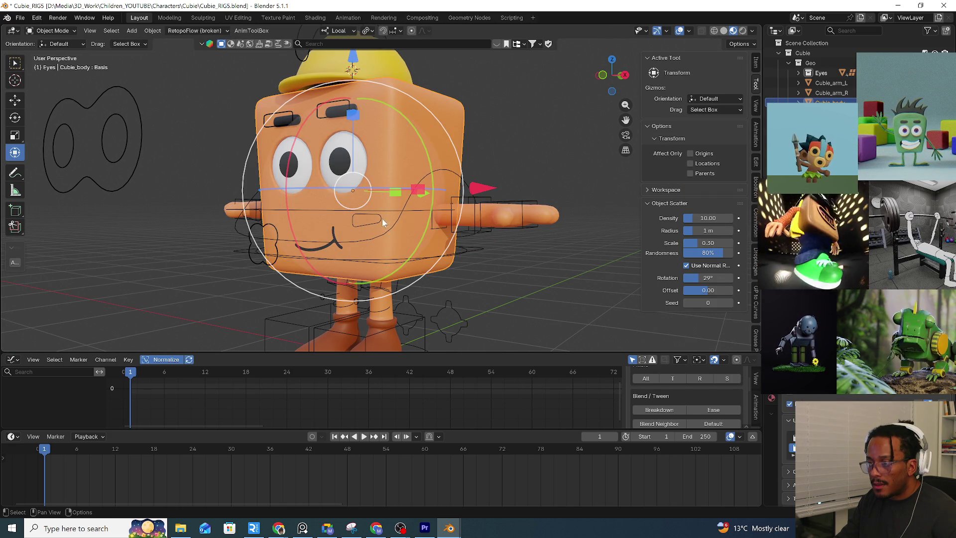
pyautogui.click(383, 219)
pyautogui.hotkey('ctrl', 'Tab')
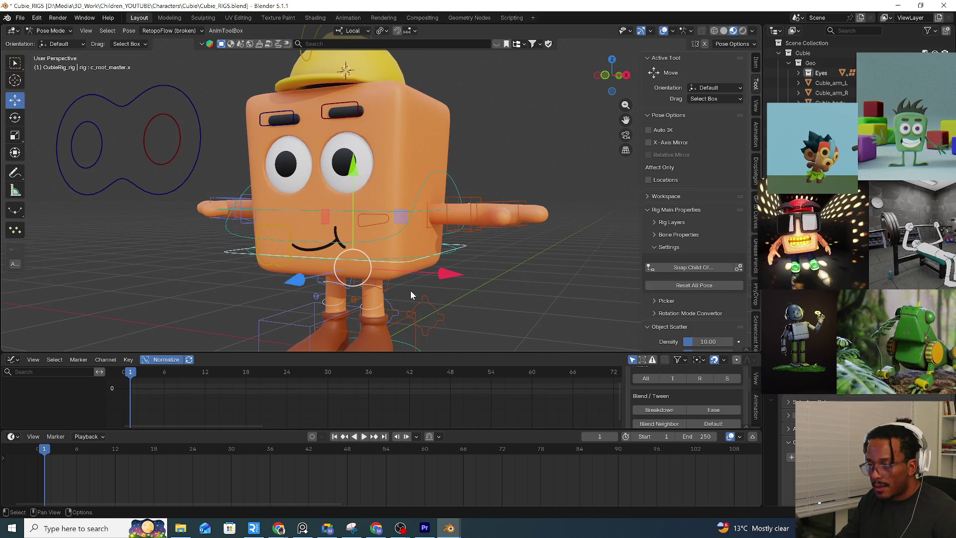
pyautogui.click(385, 222)
pyautogui.press('g')
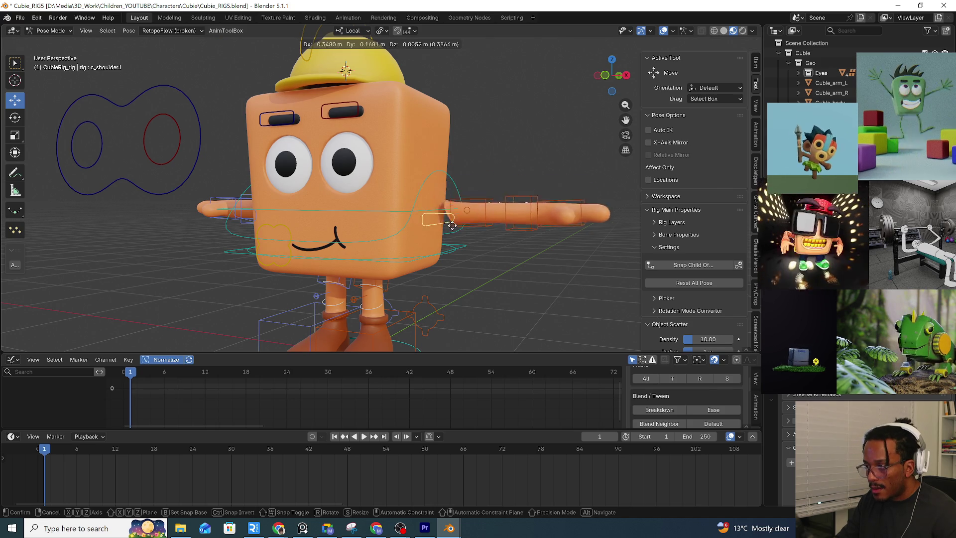
pyautogui.click(409, 243)
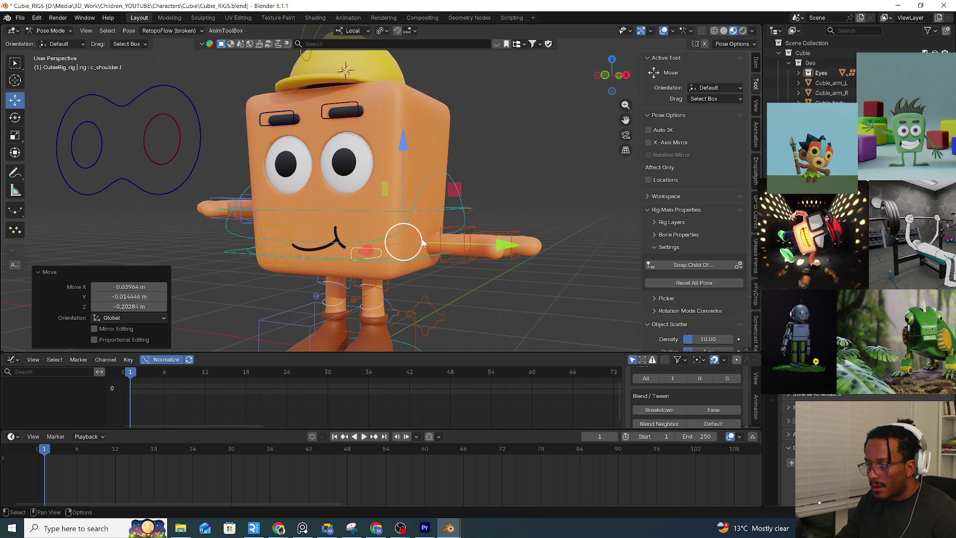
pyautogui.moveTo(410, 243); pyautogui.dragTo(489, 198, button='middle')
pyautogui.press('g')
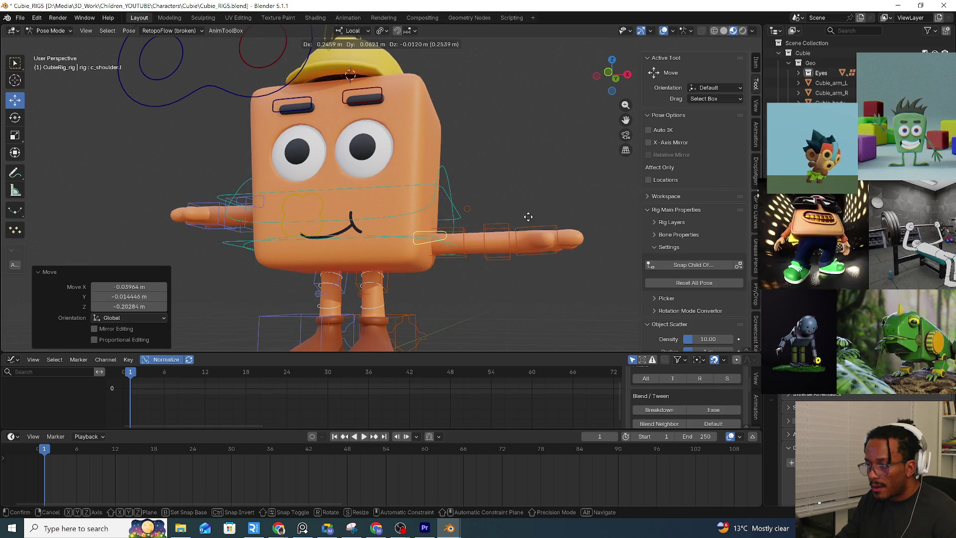
pyautogui.press('Escape')
# Rotate the left FK arm up, down and to the side to check the deformation
pyautogui.click(454, 257)
pyautogui.press('r')
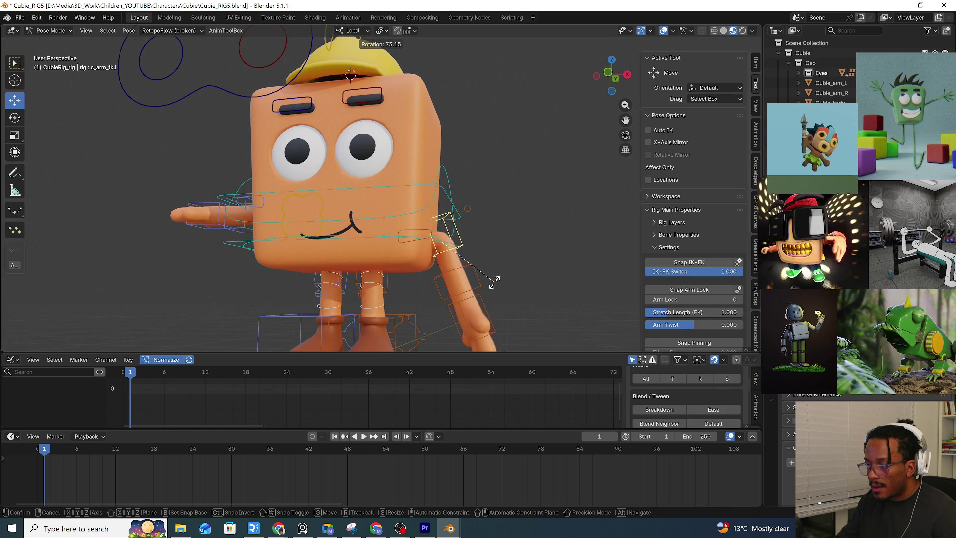
pyautogui.click(497, 148)
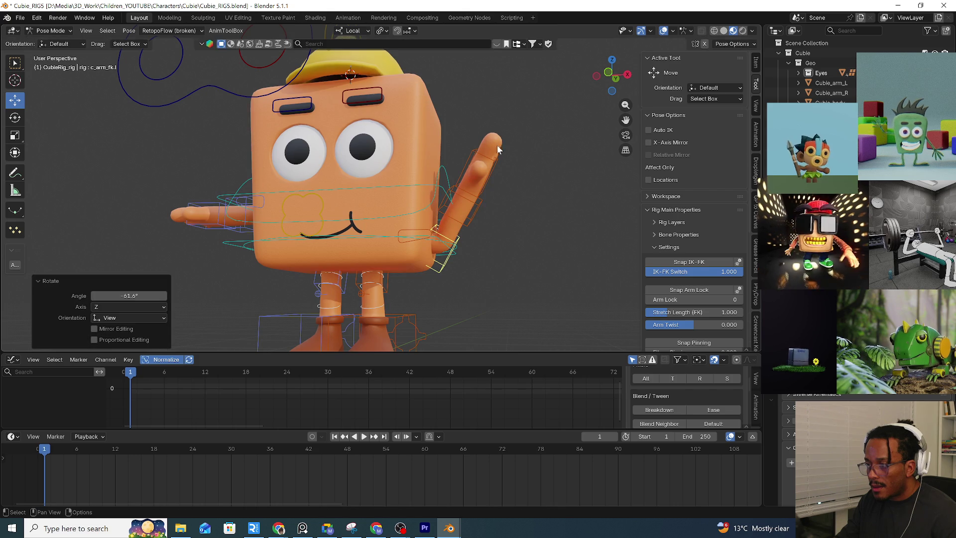
pyautogui.press('g')
pyautogui.click(523, 283)
pyautogui.press('r')
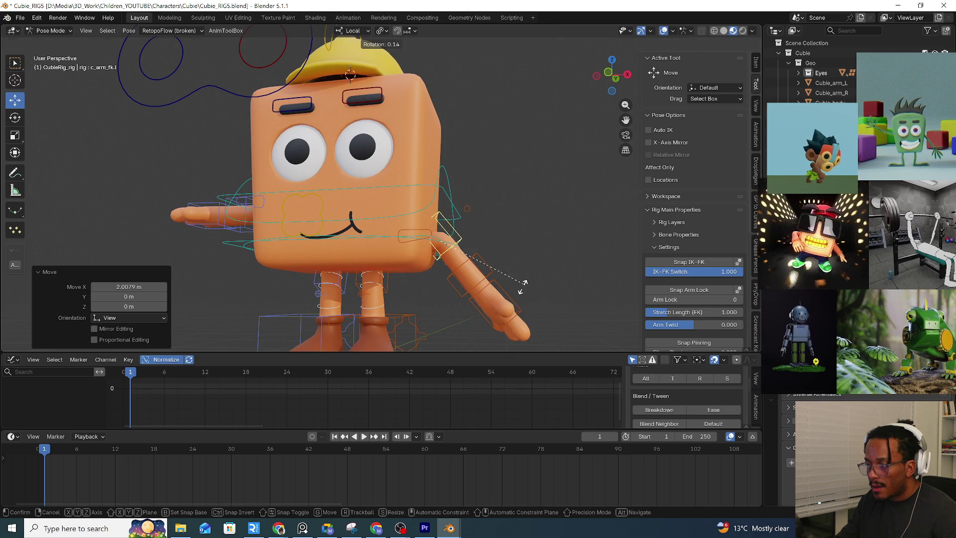
pyautogui.click(475, 320)
# Move the left shoulder outward, up beside the head and back down, inspecting from several angles
pyautogui.click(408, 279)
pyautogui.press('g')
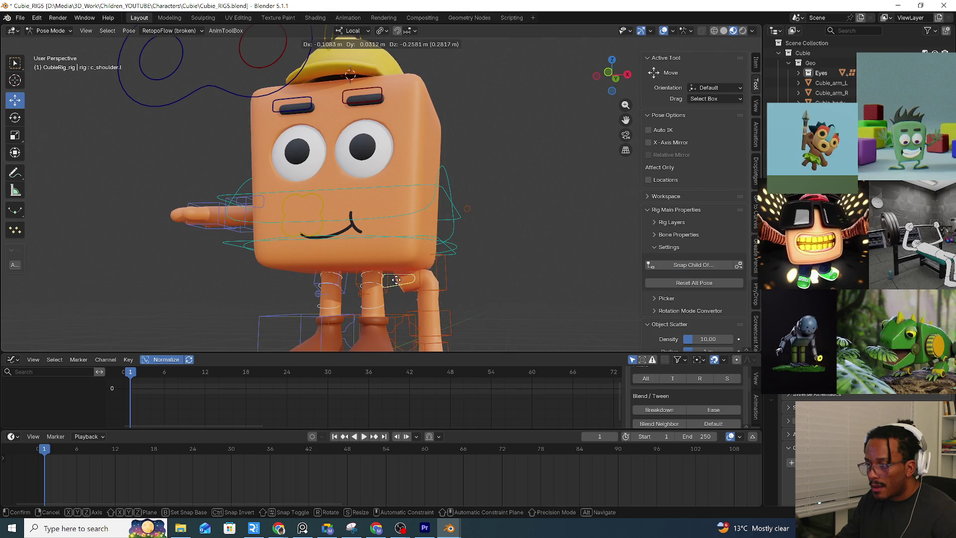
pyautogui.click(556, 260)
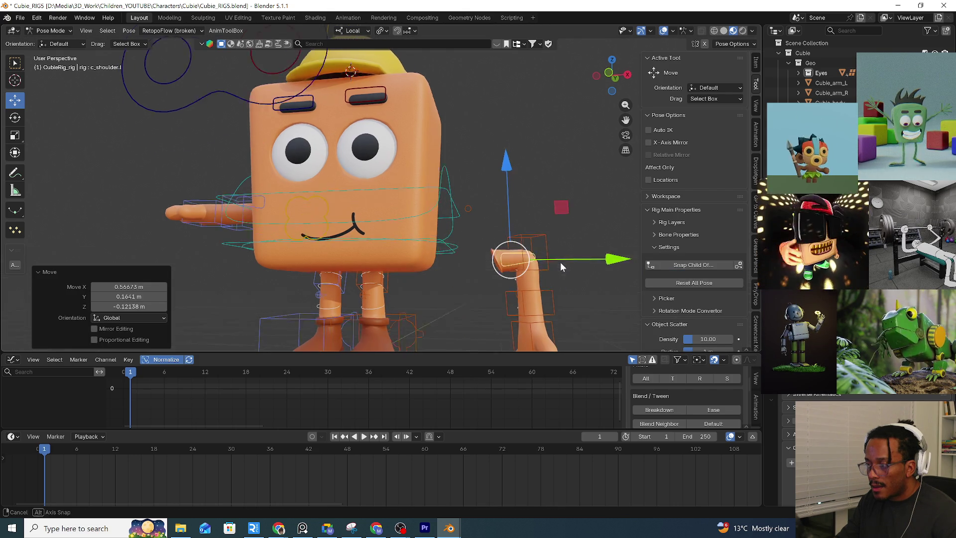
pyautogui.moveTo(558, 256); pyautogui.dragTo(548, 274, button='middle')
pyautogui.press('g')
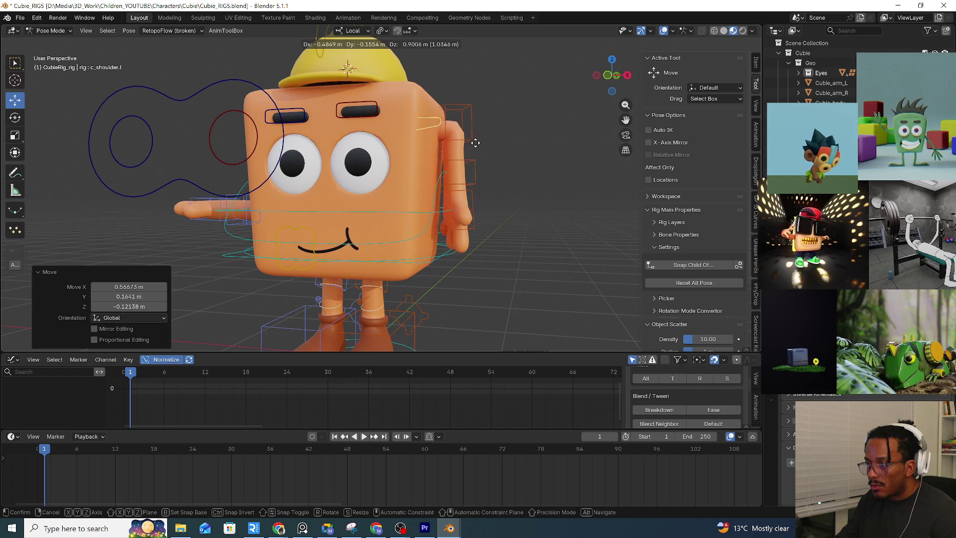
pyautogui.click(476, 143)
pyautogui.moveTo(472, 143); pyautogui.dragTo(522, 159, button='middle')
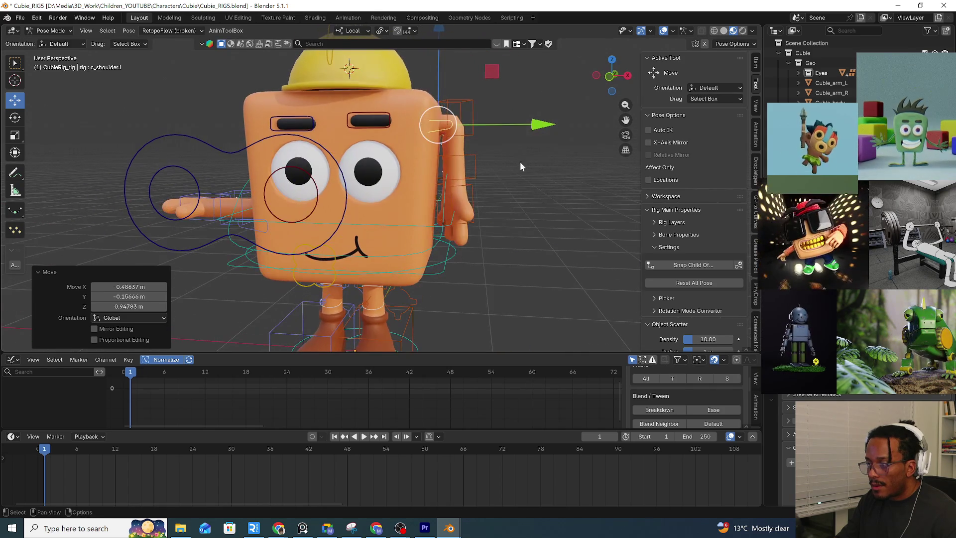
pyautogui.press('r')
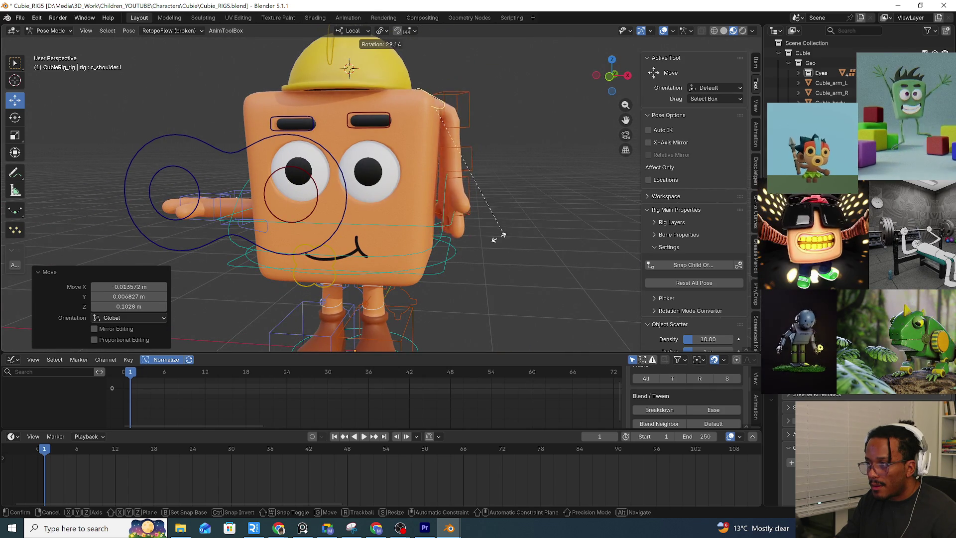
pyautogui.click(485, 83)
pyautogui.press('g')
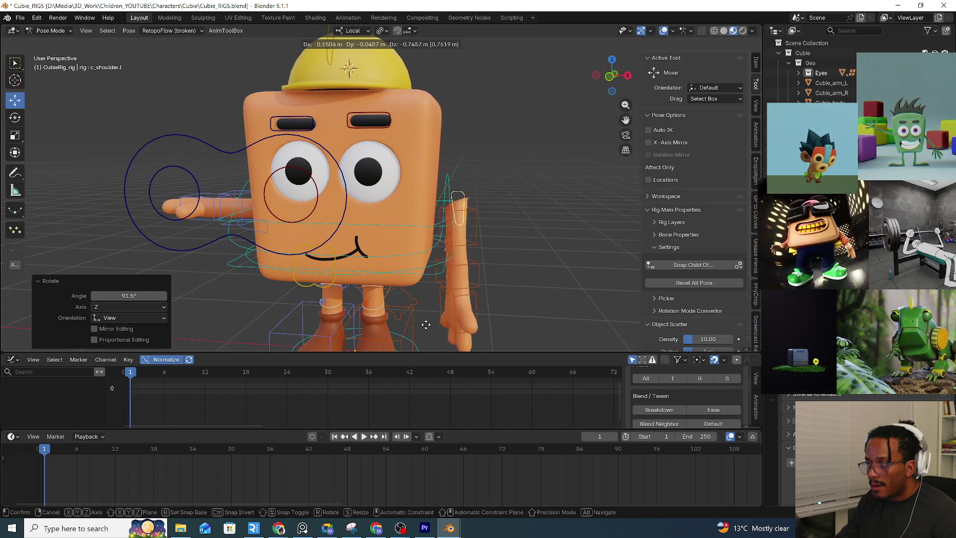
pyautogui.click(424, 316)
pyautogui.moveTo(424, 317)
pyautogui.mouseDown(button='middle')
pyautogui.moveTo(371, 292)
pyautogui.moveTo(413, 228)
pyautogui.moveTo(453, 245)
pyautogui.moveTo(471, 236)
pyautogui.moveTo(466, 216)
pyautogui.moveTo(372, 226)
pyautogui.mouseUp(button='middle')
pyautogui.press('g')
pyautogui.click(459, 224)
# Select all bones and clear their rotations with Alt+R to restore the rest pose
pyautogui.press('a')
pyautogui.hotkey('alt', 'r')
pyautogui.click(466, 217)
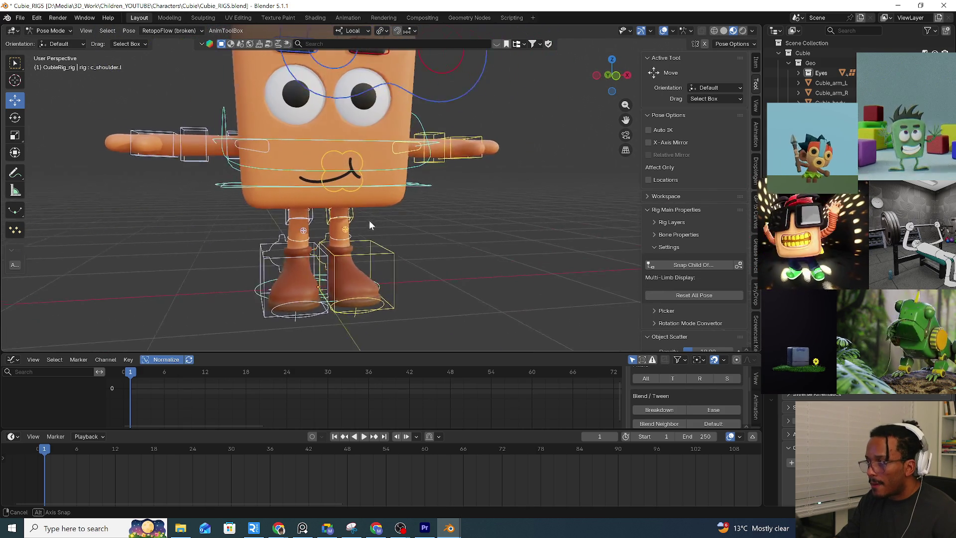
pyautogui.moveTo(372, 225); pyautogui.dragTo(352, 223, button='middle')
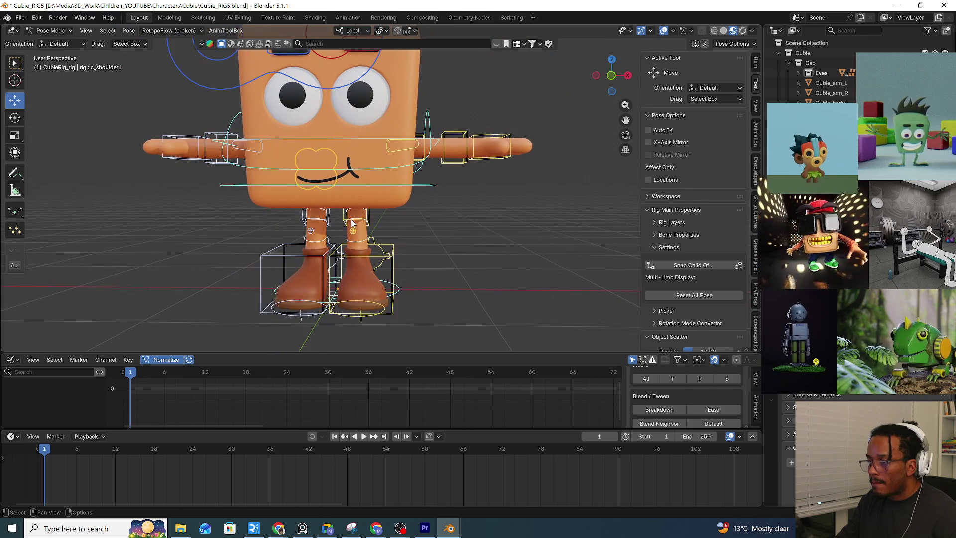
# Back in object mode, select the Cubie rig and enter pose mode
pyautogui.click(54, 43)
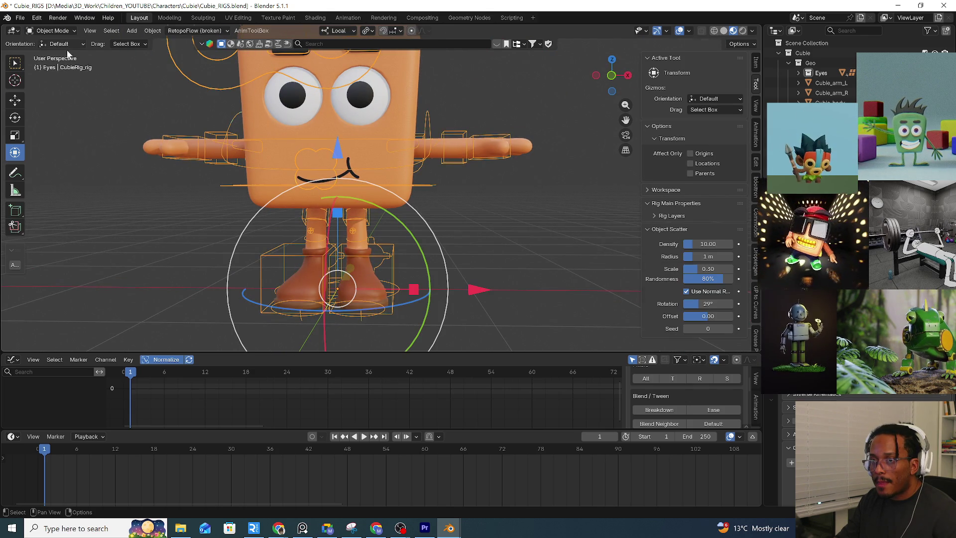
pyautogui.click(407, 120)
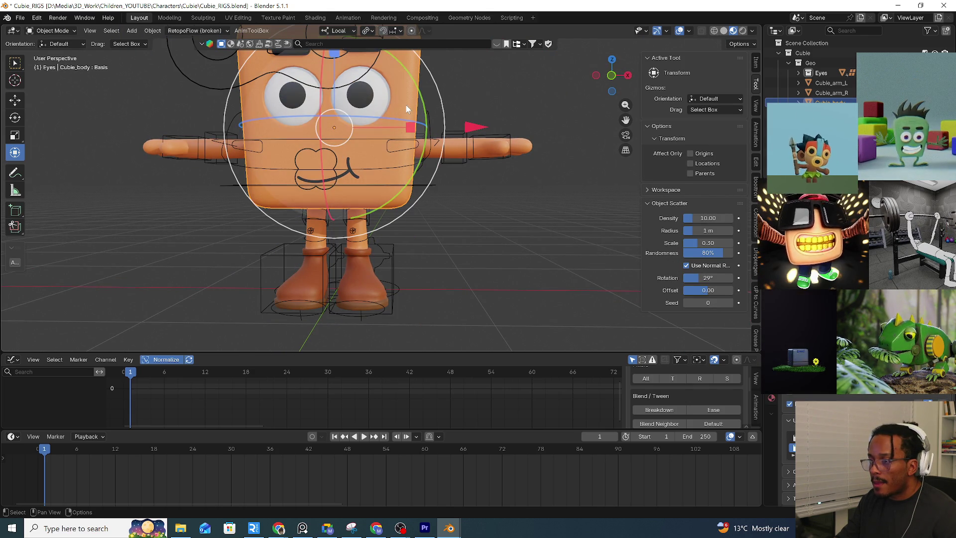
pyautogui.click(231, 157)
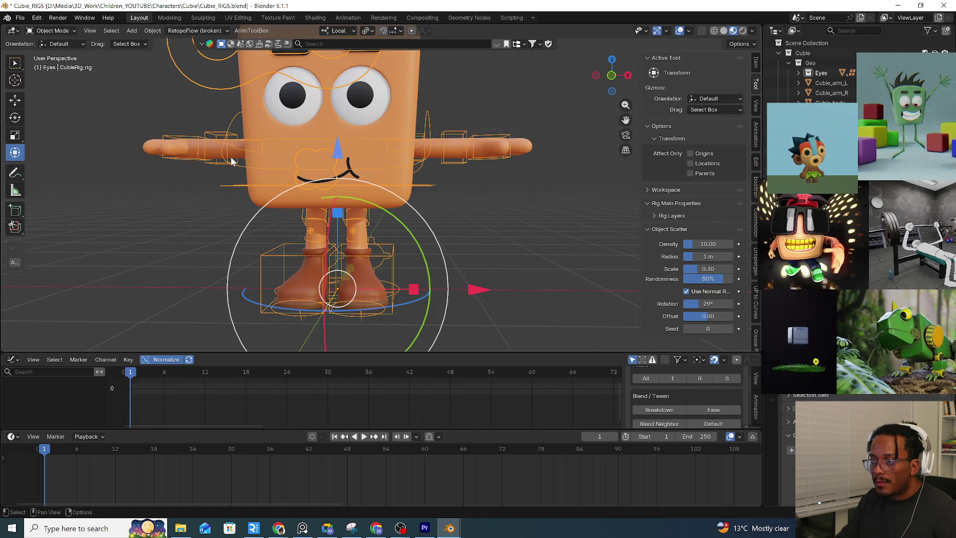
pyautogui.hotkey('ctrl', 'Tab')
pyautogui.click(255, 233)
pyautogui.moveTo(264, 156); pyautogui.dragTo(281, 153, button='middle')
# Test-move the c_shoulder.l and c_shoulder.r controls, cancelling each move back to the T-pose
pyautogui.click(282, 154)
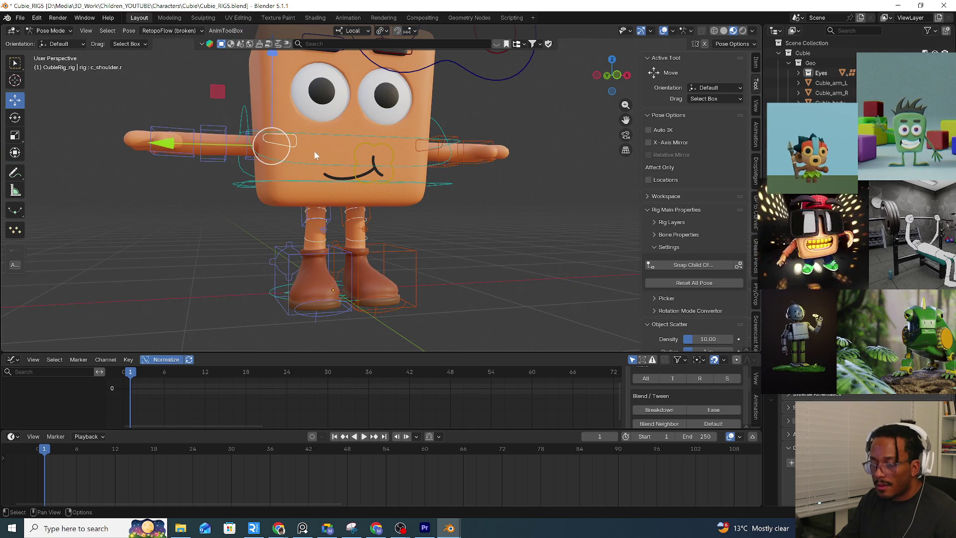
pyautogui.press('g')
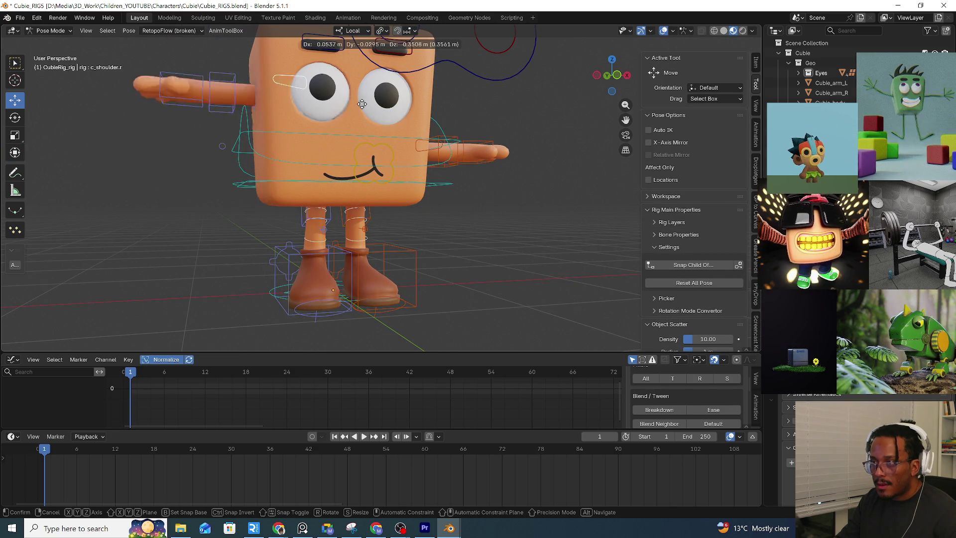
pyautogui.rightClick(249, 232)
pyautogui.moveTo(250, 231); pyautogui.dragTo(259, 219, button='middle')
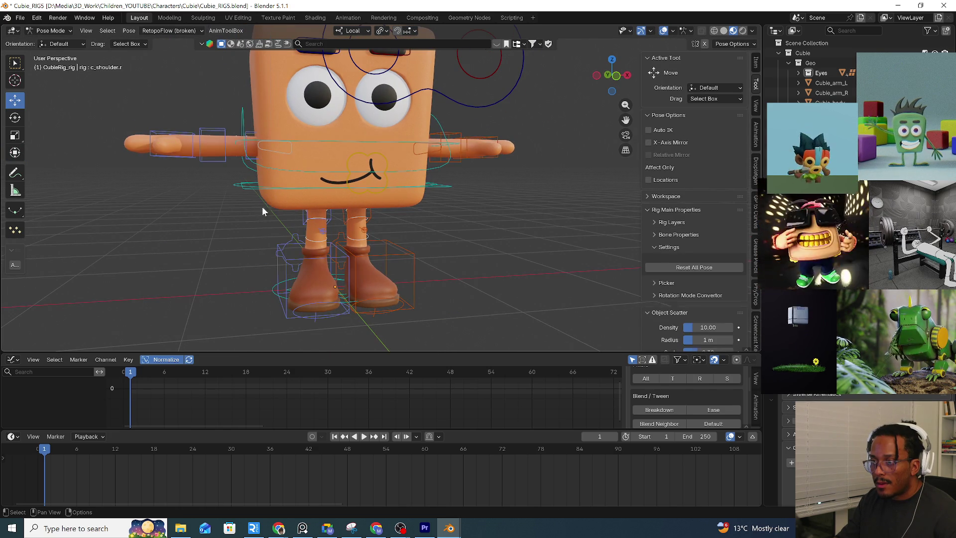
pyautogui.click(287, 155)
pyautogui.press('g')
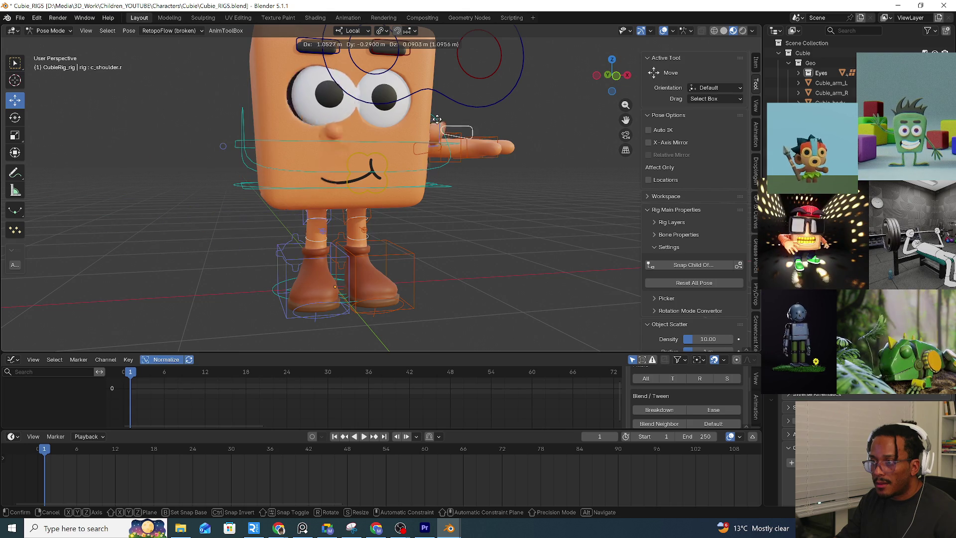
pyautogui.rightClick(474, 133)
pyautogui.moveTo(474, 133); pyautogui.dragTo(448, 150, button='middle')
pyautogui.click(407, 146)
pyautogui.press('g')
pyautogui.rightClick(528, 197)
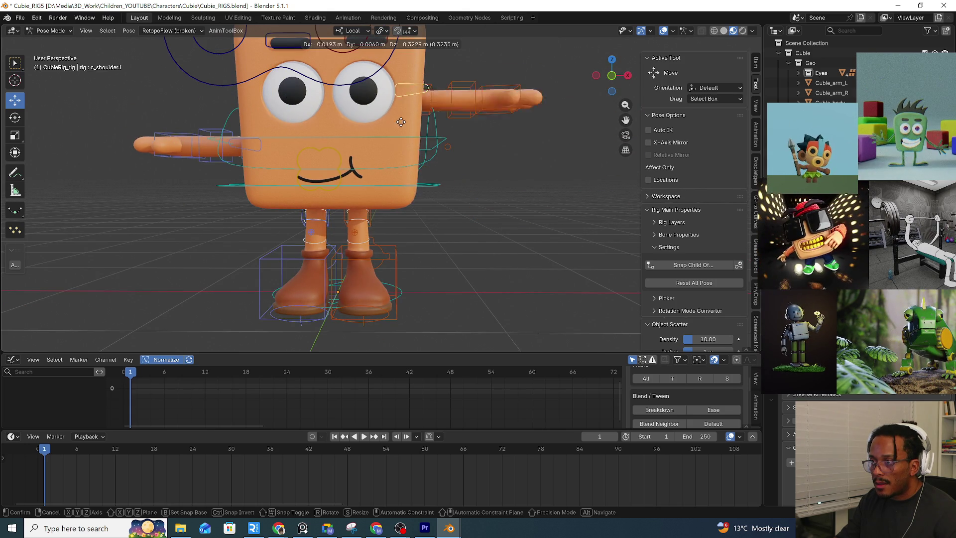
pyautogui.click(255, 150)
pyautogui.press('g')
pyautogui.rightClick(250, 198)
# Test-move the eyebrow controls without keeping them, then go to object mode on the Eye_R mesh
pyautogui.moveTo(251, 197); pyautogui.dragTo(258, 173, button='middle')
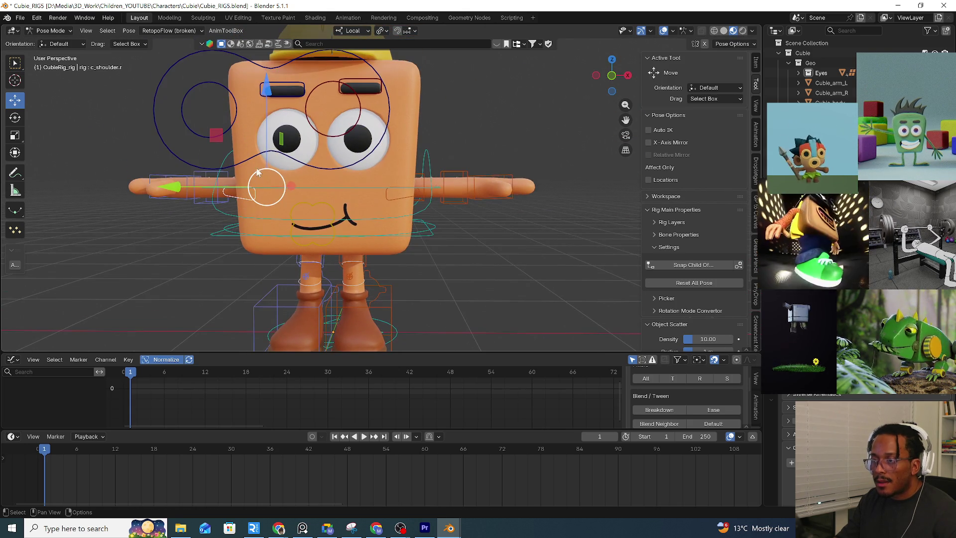
pyautogui.click(362, 77)
pyautogui.press('g')
pyautogui.rightClick(333, 103)
pyautogui.click(284, 90)
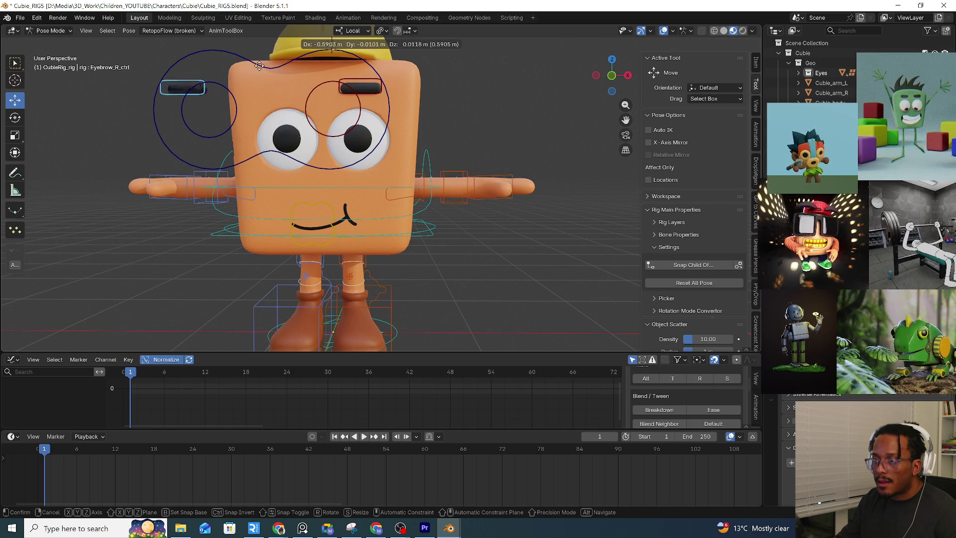
pyautogui.click(50, 30)
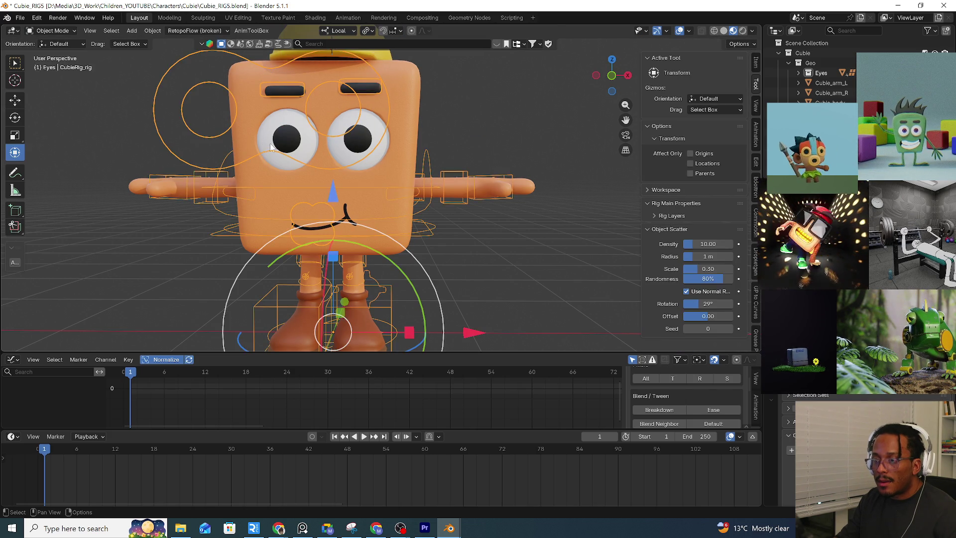
pyautogui.click(299, 145)
pyautogui.hotkey('ctrl', 'Tab')
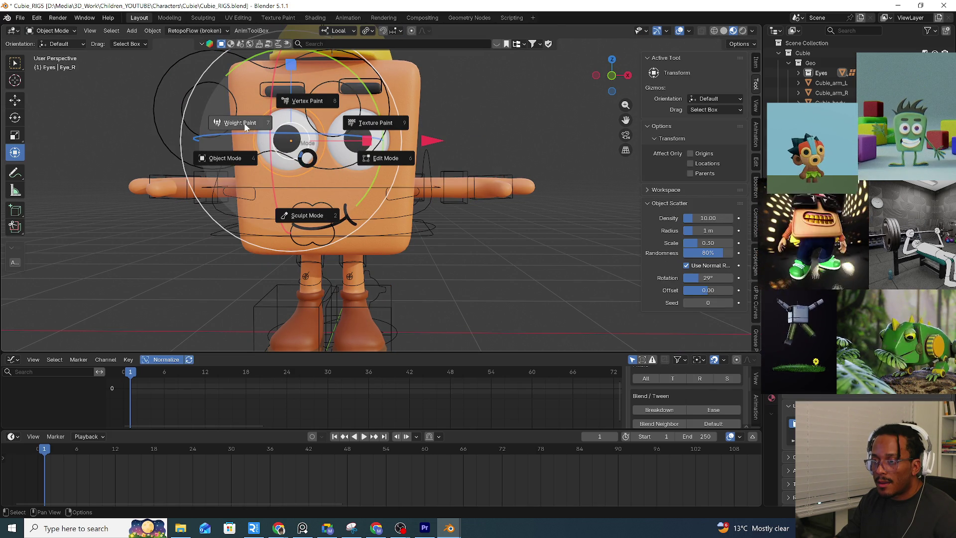
# Weight-paint the eye and set its c_spine_01_bend.x weights to 0 via Ctrl+Shift+X
pyautogui.click(234, 125)
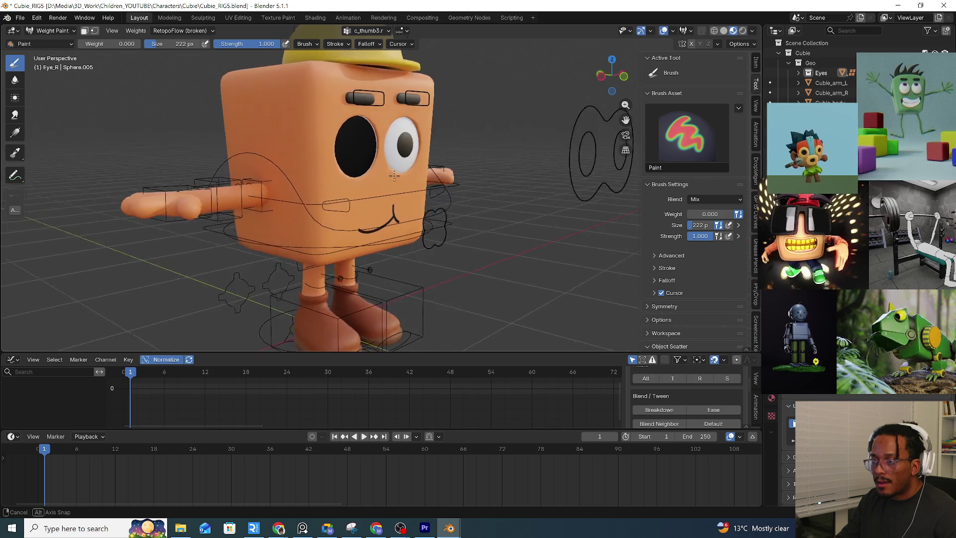
pyautogui.moveTo(330, 170); pyautogui.dragTo(389, 172, button='middle')
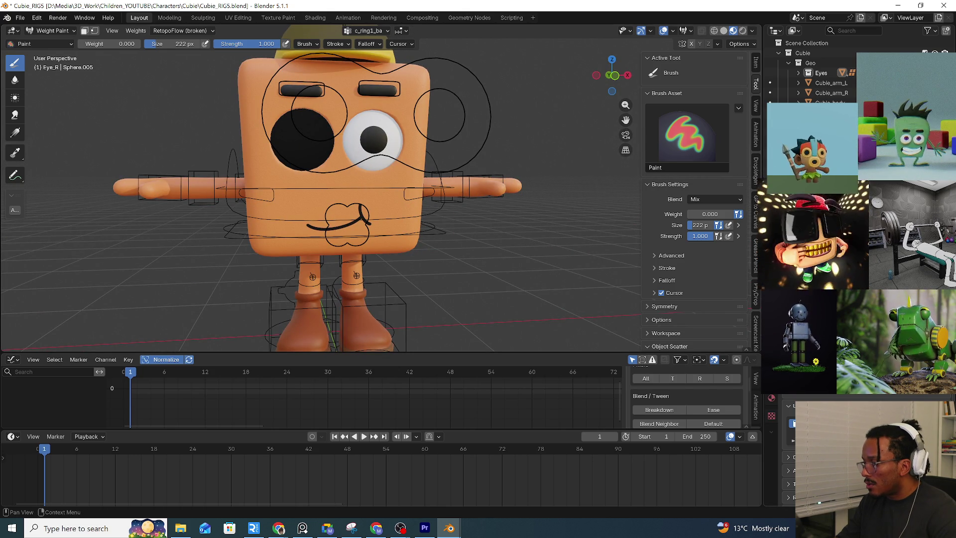
pyautogui.keyDown('ctrl'); pyautogui.scroll(-1, 372, 30); pyautogui.keyUp('ctrl')
pyautogui.keyDown('ctrl'); pyautogui.scroll(-2, 372, 31); pyautogui.keyUp('ctrl')
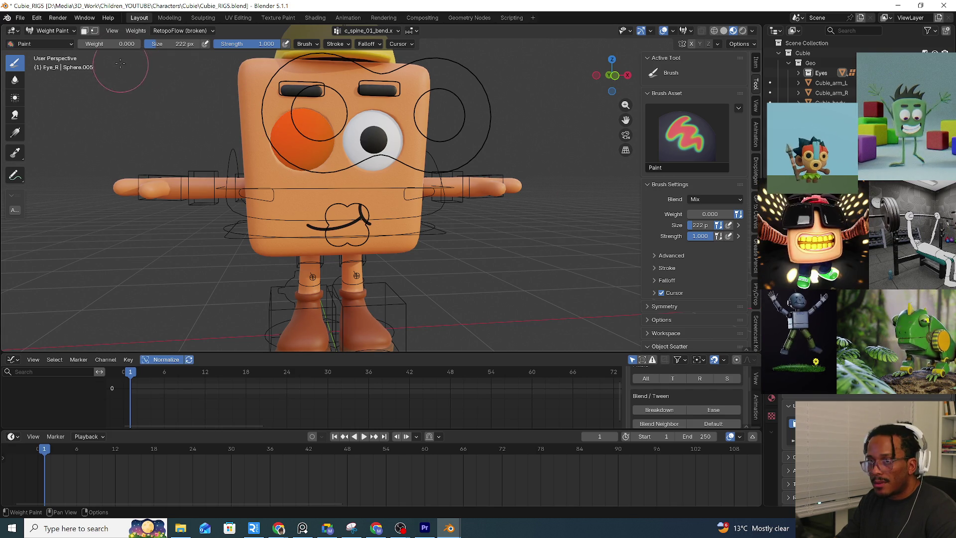
pyautogui.hotkey('ctrl', 'shift', 'x')
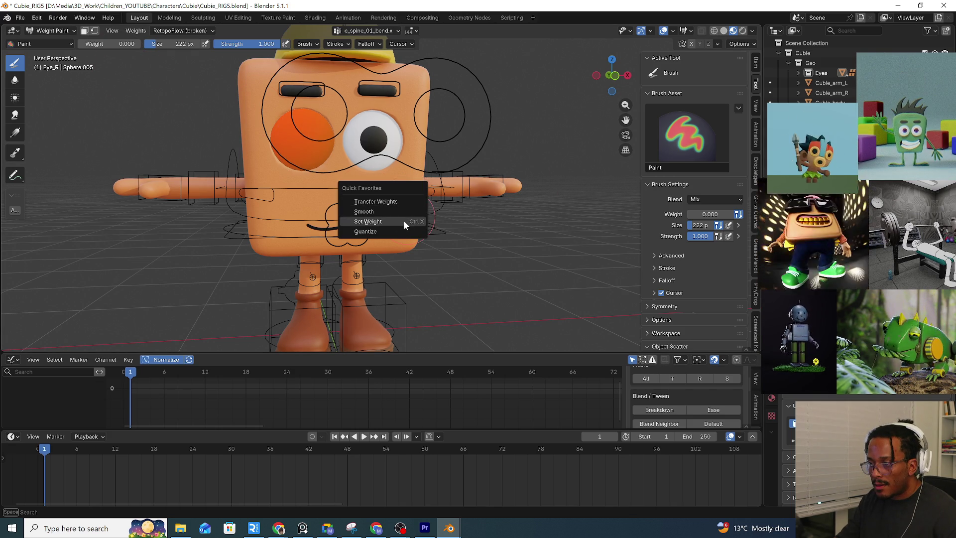
pyautogui.click(403, 221)
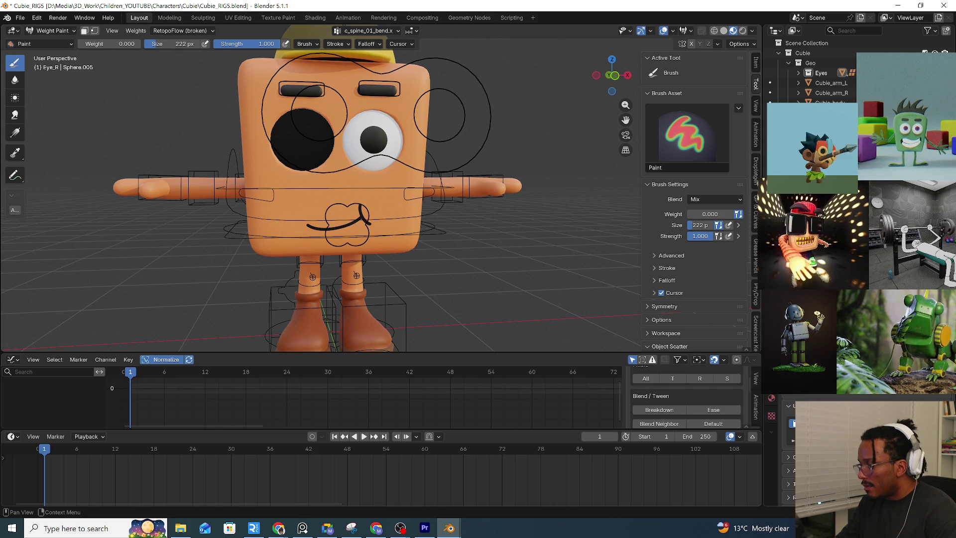
pyautogui.keyDown('ctrl'); pyautogui.scroll(1, 370, 29); pyautogui.keyUp('ctrl')
pyautogui.keyDown('ctrl'); pyautogui.scroll(1, 370, 31); pyautogui.keyUp('ctrl')
pyautogui.keyDown('ctrl'); pyautogui.scroll(1, 370, 30); pyautogui.keyUp('ctrl')
# Set the eye's shoulder.r weights to 0 the same way
pyautogui.hotkey('ctrl', 'shift', 'x')
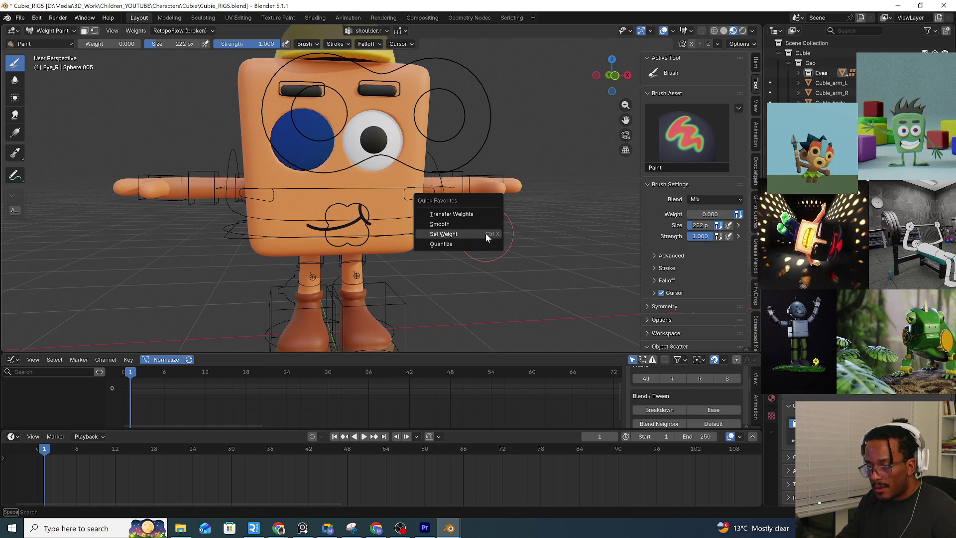
pyautogui.click(486, 234)
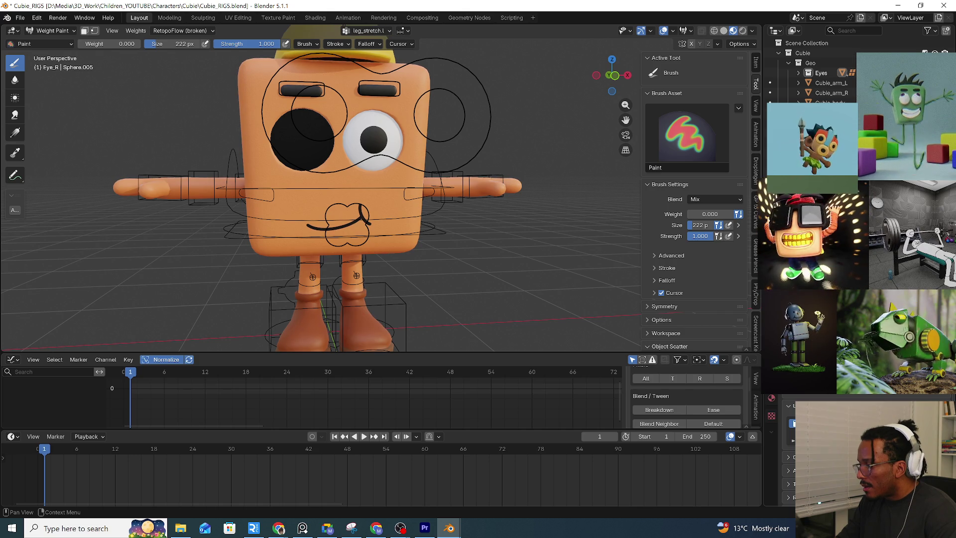
pyautogui.keyDown('ctrl'); pyautogui.scroll(1, 370, 30); pyautogui.keyUp('ctrl')
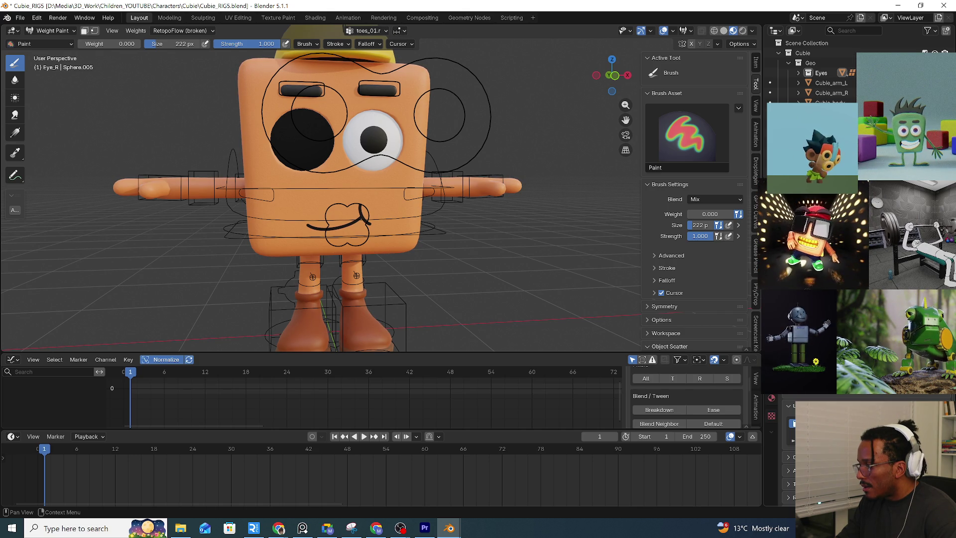
pyautogui.click(45, 34)
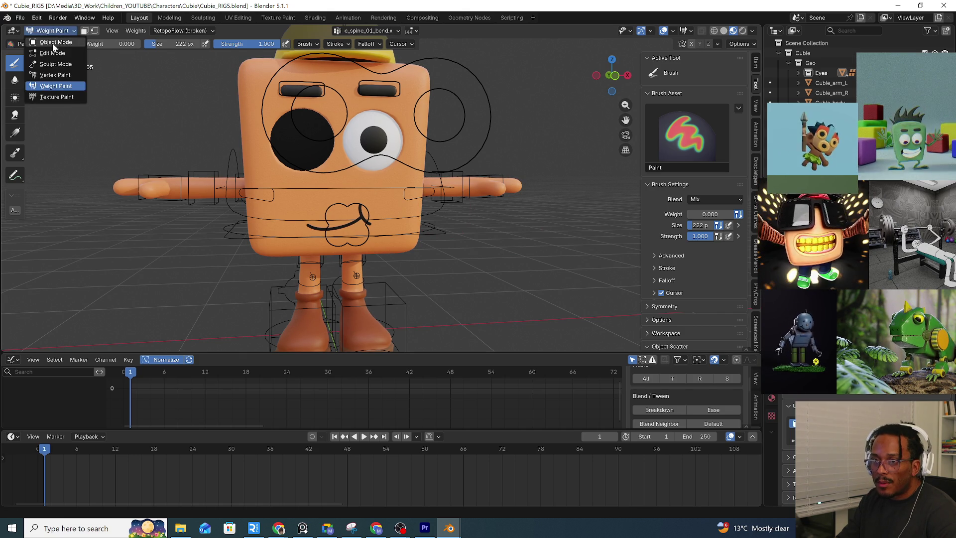
pyautogui.click(450, 205)
pyautogui.hotkey('ctrl', 'Tab')
pyautogui.click(452, 270)
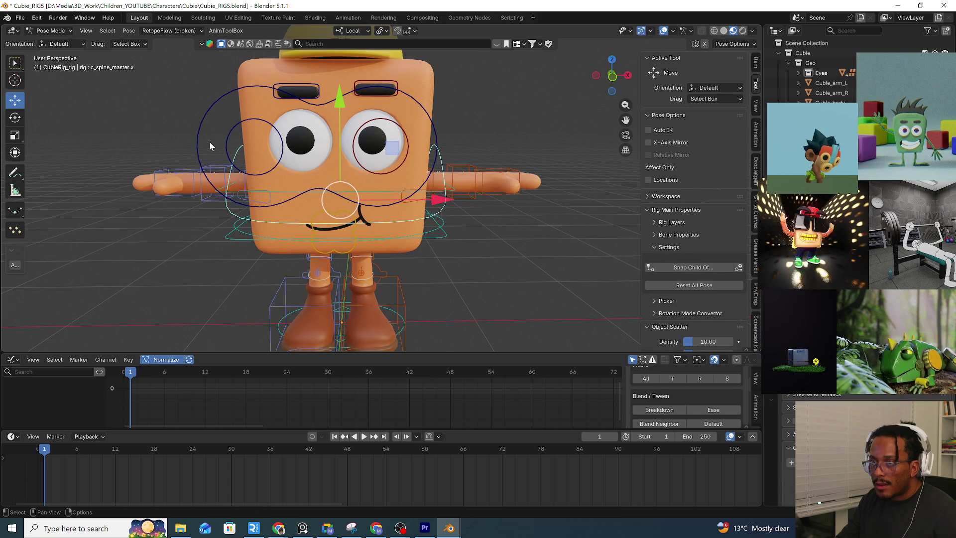
pyautogui.moveTo(299, 165)
pyautogui.mouseDown(button='middle')
pyautogui.moveTo(456, 219)
pyautogui.moveTo(444, 224)
pyautogui.moveTo(122, 64)
pyautogui.mouseUp(button='middle')
pyautogui.click(452, 217)
pyautogui.click(444, 219)
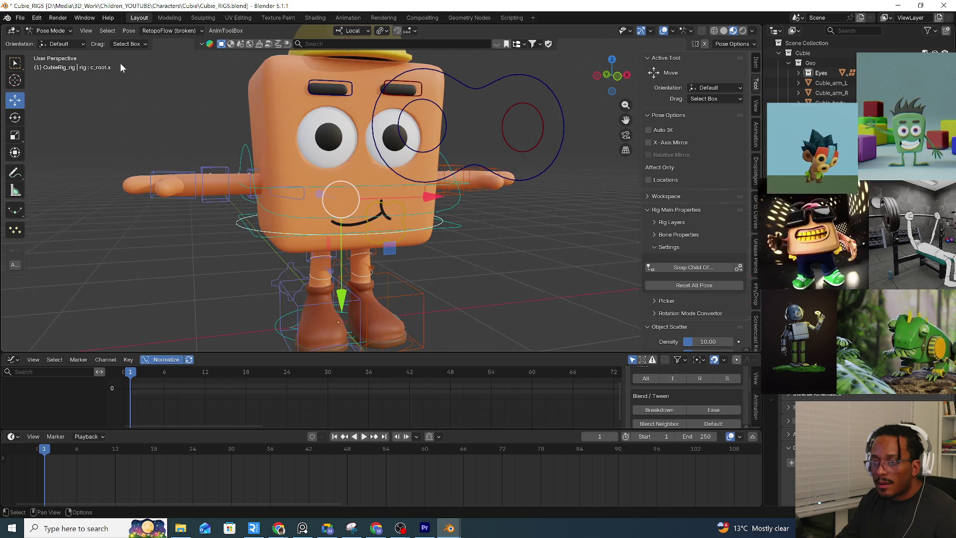
pyautogui.click(47, 30)
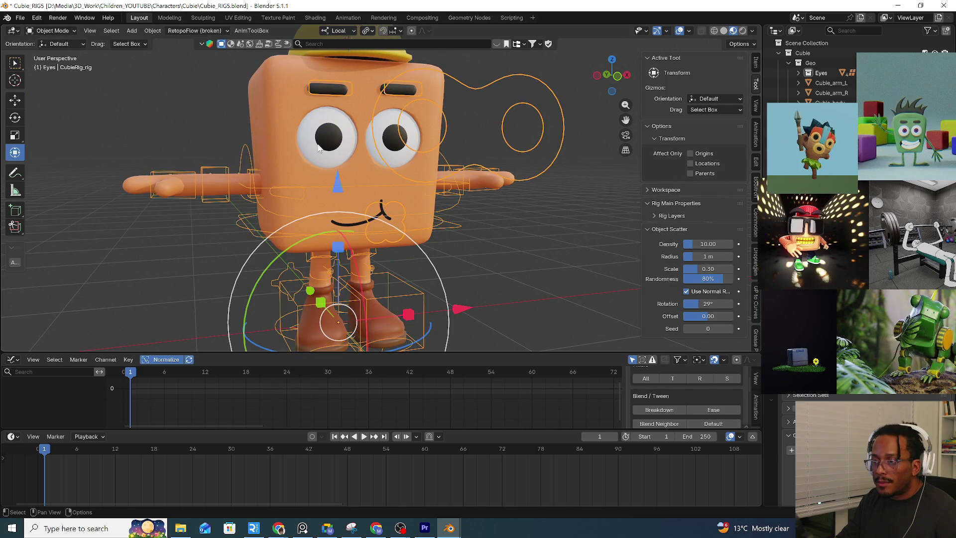
pyautogui.hotkey('ctrl', 'Tab')
pyautogui.click(259, 127)
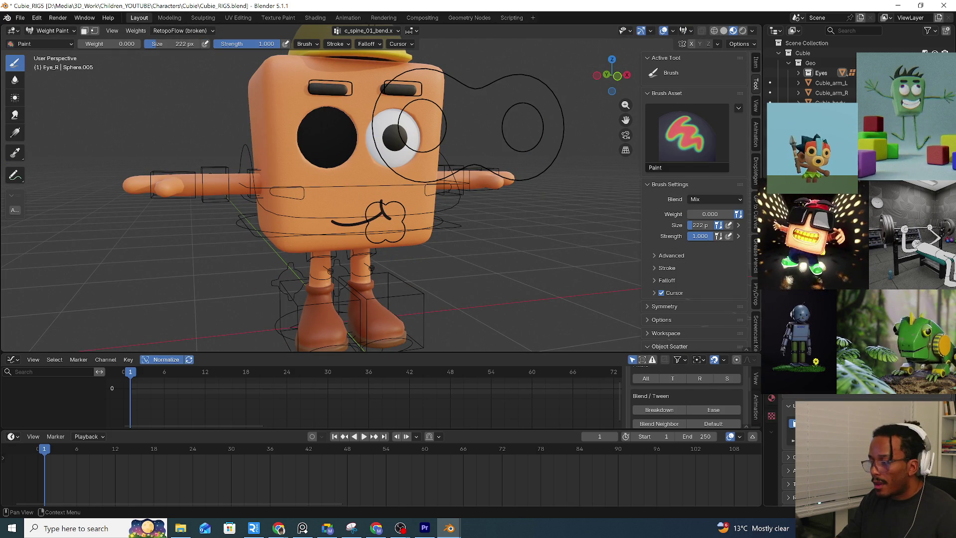
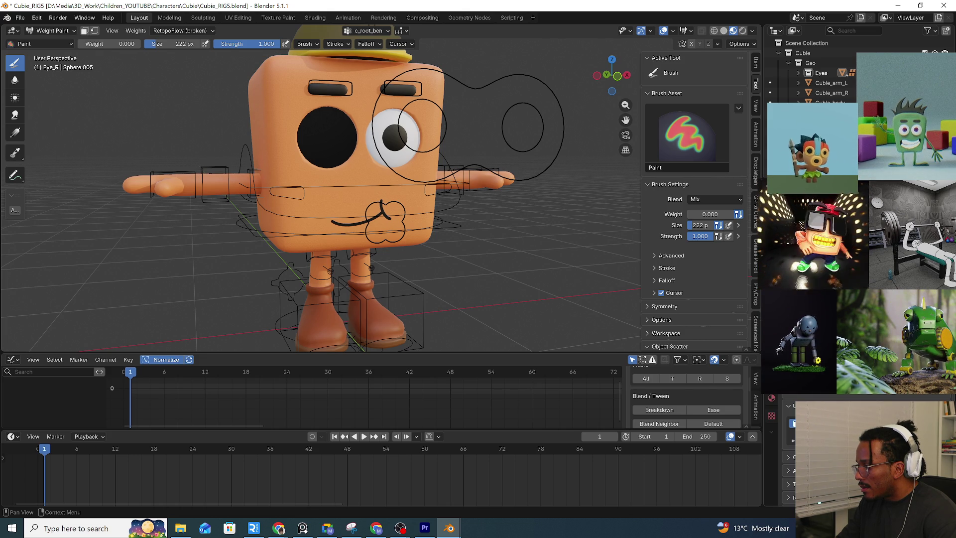
# Fill the current eye's vertex group with full 1.0 weight via Quick Favorites > Set Weight
pyautogui.hotkey('shift', 'x')
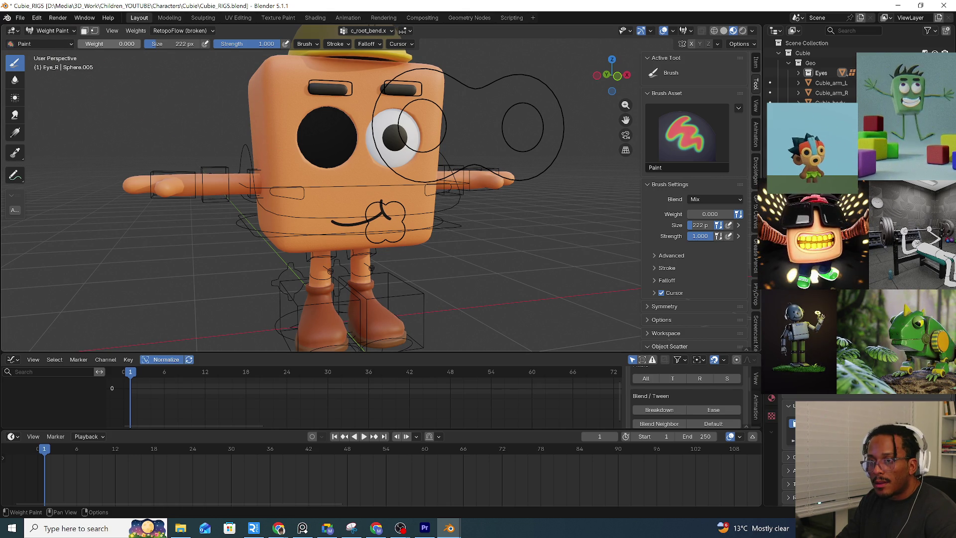
pyautogui.rightClick(113, 153)
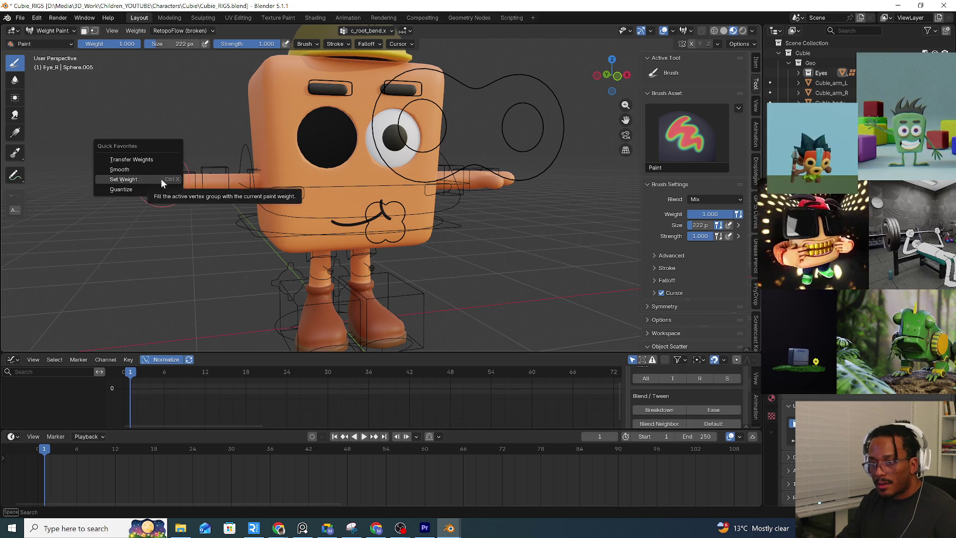
pyautogui.click(160, 183)
pyautogui.click(53, 31)
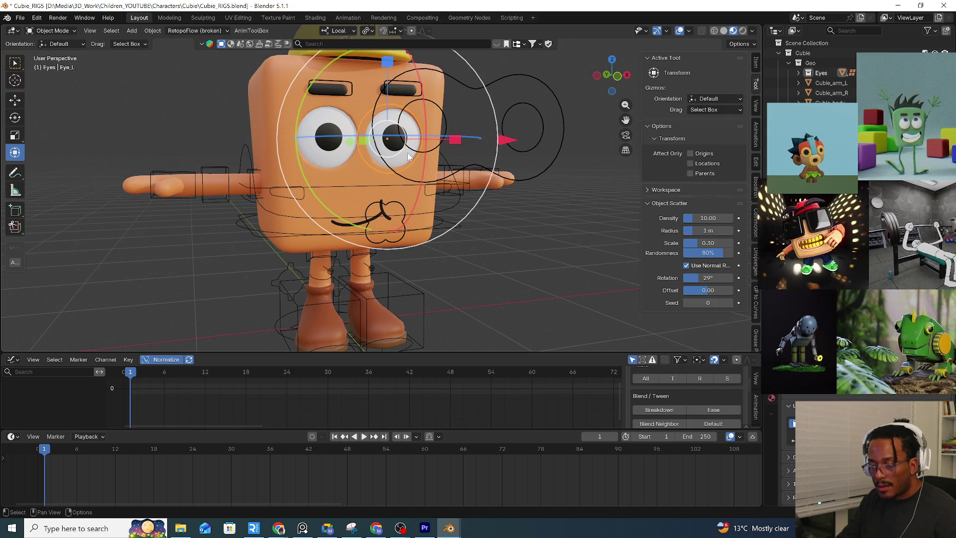
# Enter Weight Paint on the left eye, check it, and return to Object Mode
pyautogui.rightClick(408, 152)
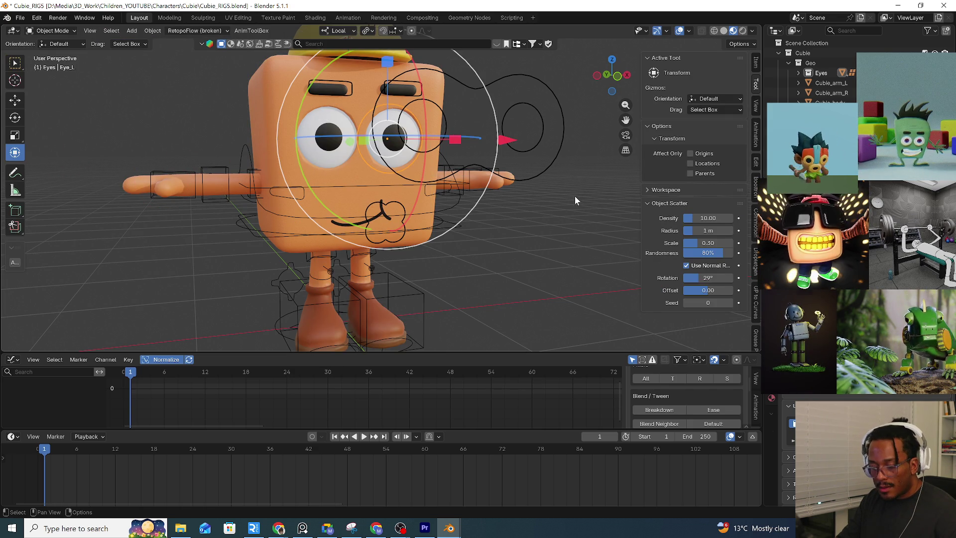
pyautogui.hotkey('ctrl', 'Tab')
pyautogui.click(513, 155)
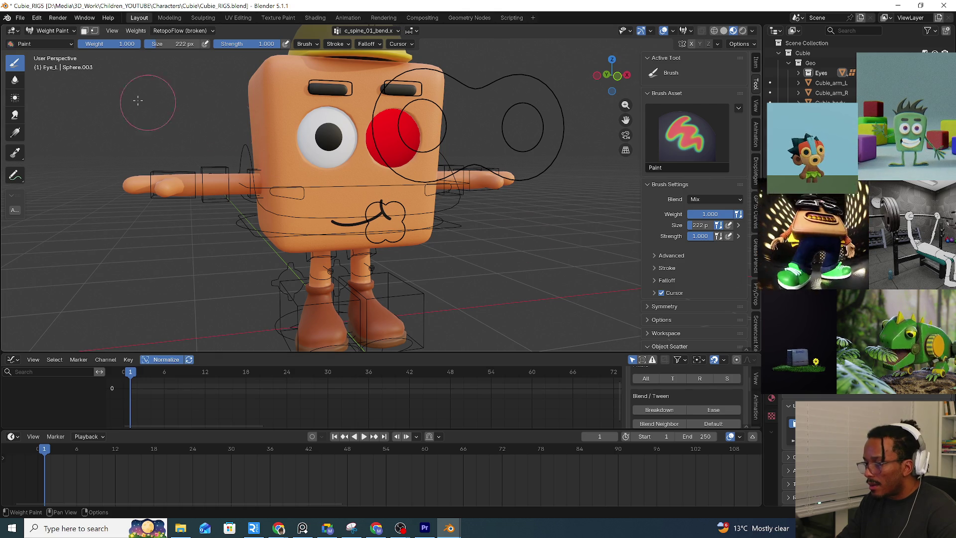
pyautogui.click(53, 30)
pyautogui.click(68, 45)
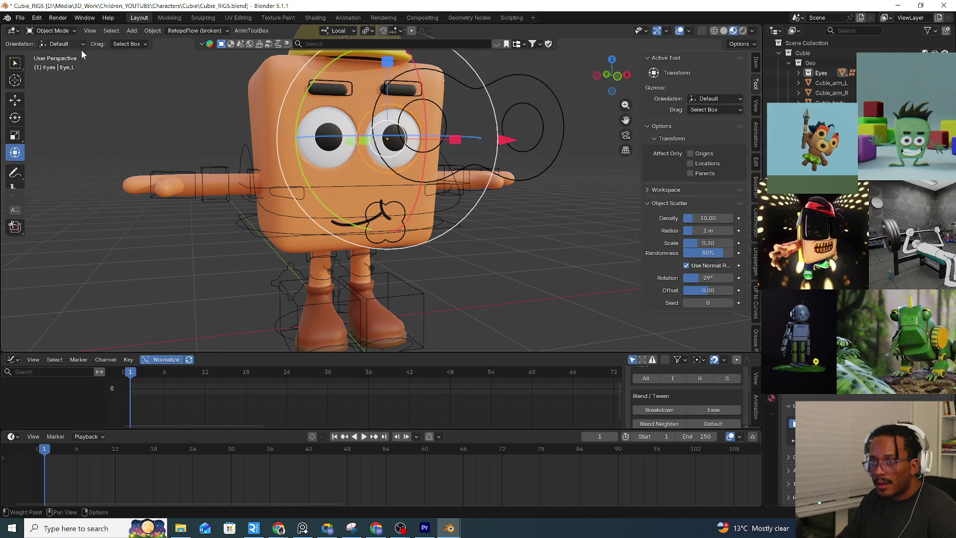
# Weight-paint the right eye, first clearing its vertex group to 0 weight
pyautogui.click(335, 150)
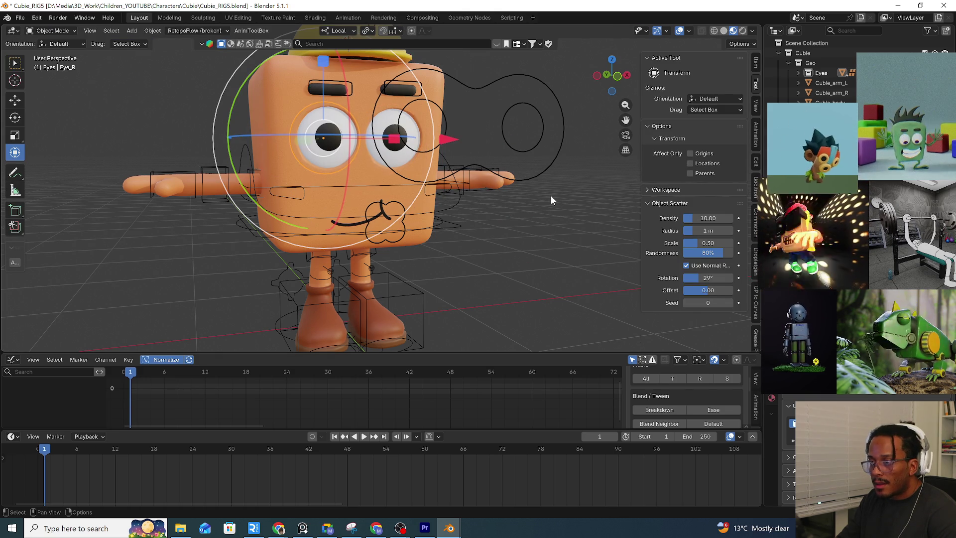
pyautogui.click(64, 32)
pyautogui.click(63, 87)
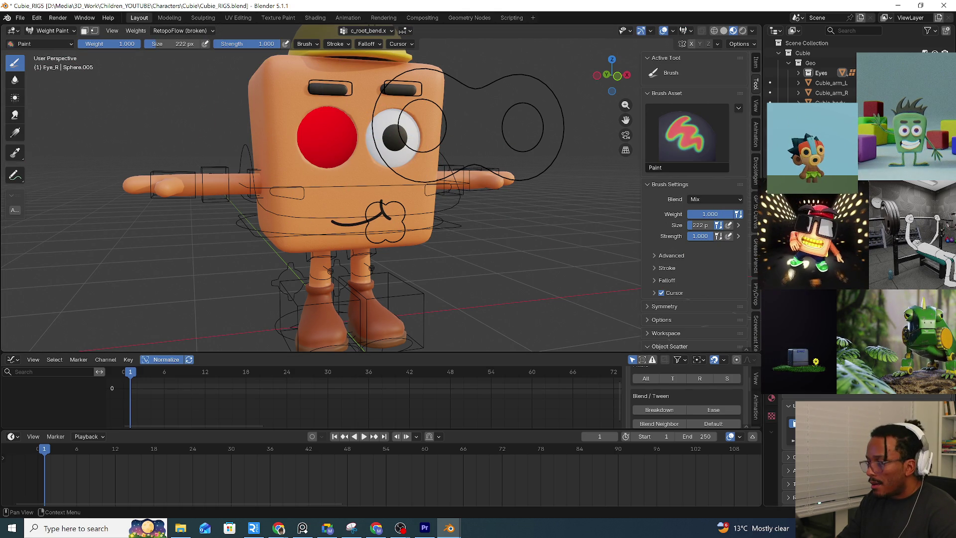
pyautogui.moveTo(113, 43); pyautogui.dragTo(82, 44)
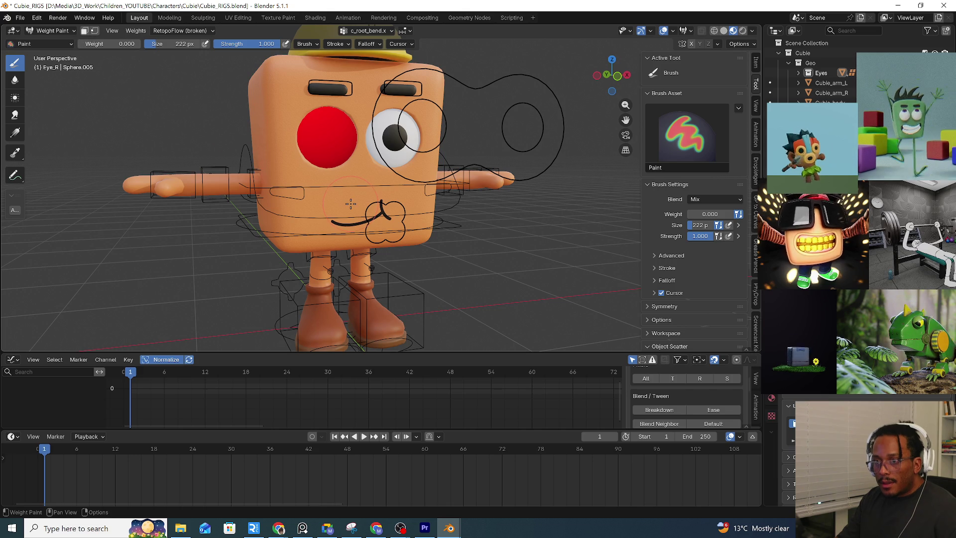
pyautogui.rightClick(351, 202)
pyautogui.click(350, 203)
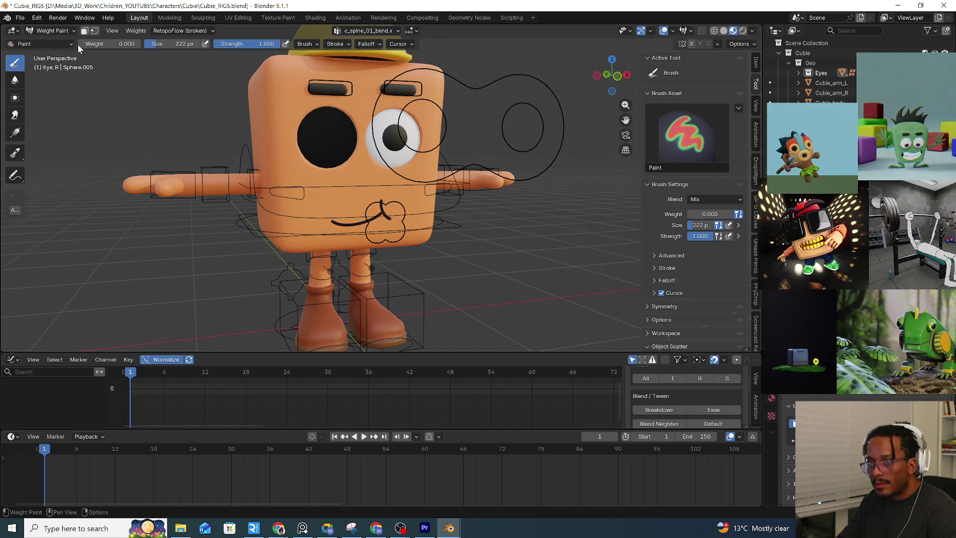
# Refill the right eye's group to full weight, return to Object Mode and select the rig
pyautogui.rightClick(180, 99)
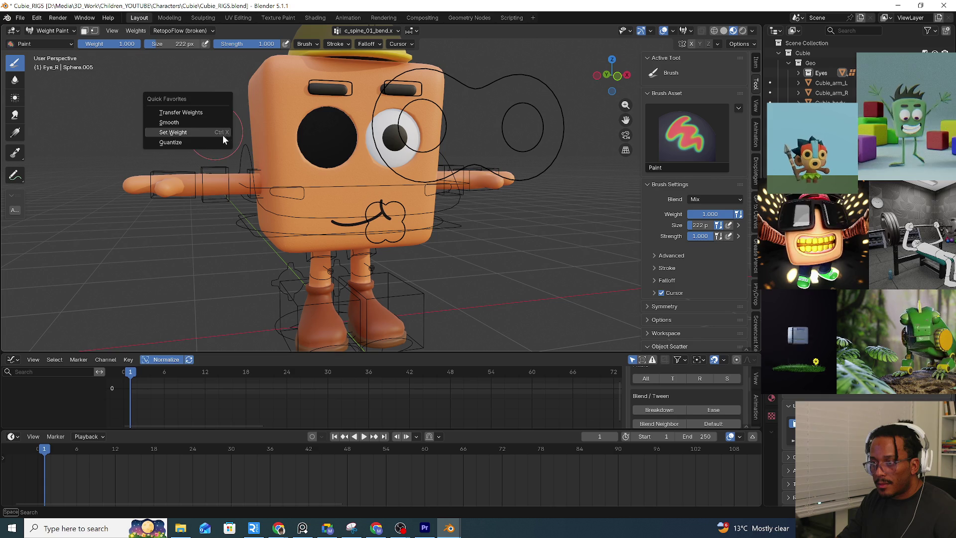
pyautogui.click(224, 135)
pyautogui.click(48, 32)
pyautogui.moveTo(157, 123); pyautogui.dragTo(368, 178, button='middle')
pyautogui.click(369, 179)
# Enter Pose Mode on the rig and test-rotate the right shoulder and move the root, cancelling both
pyautogui.hotkey('ctrl', 'Tab')
pyautogui.click(310, 183)
pyautogui.scroll(2, 312, 197)
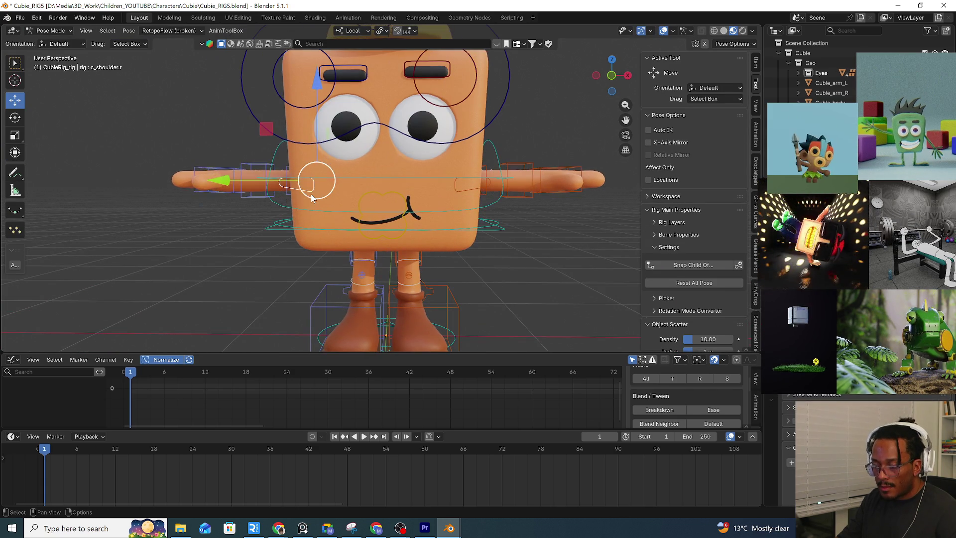
pyautogui.press('r')
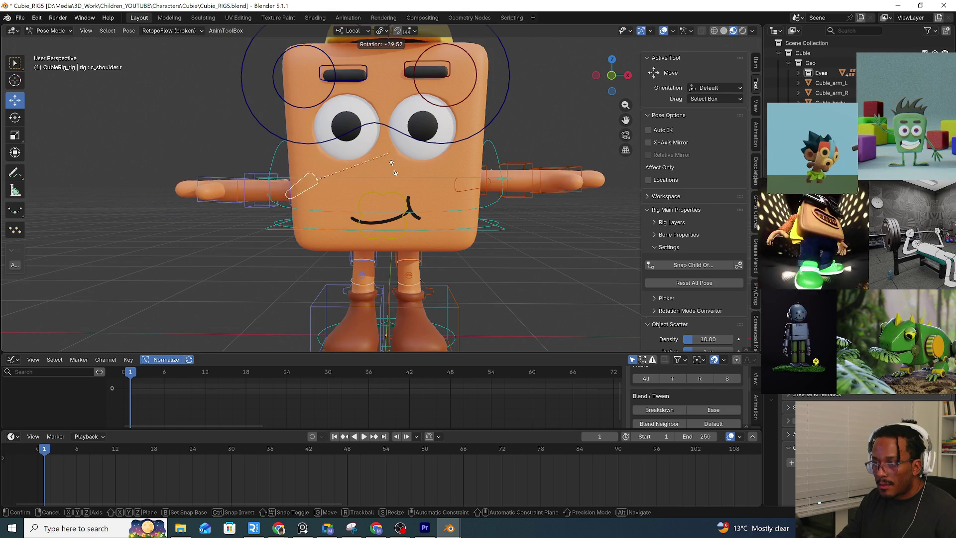
pyautogui.press('Escape')
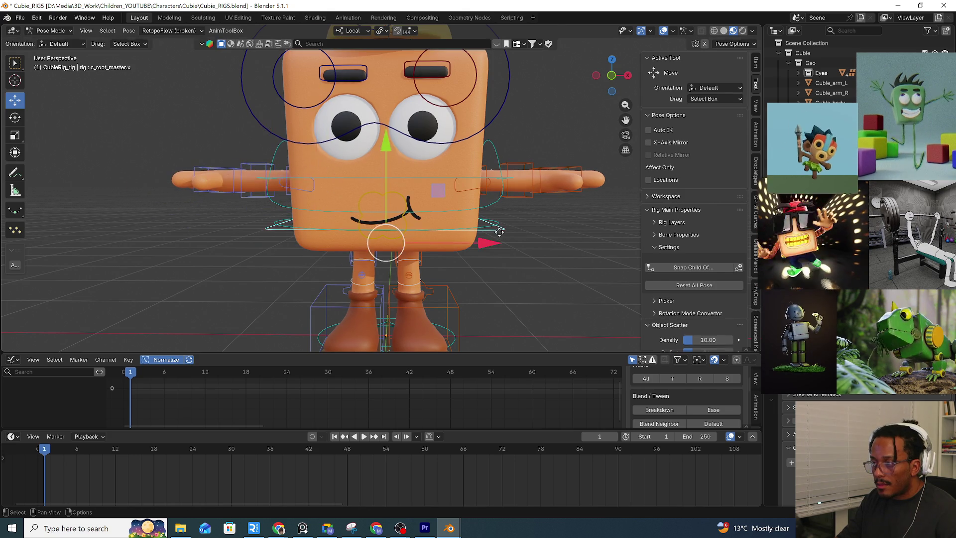
pyautogui.press('g')
pyautogui.press('Escape')
# Pull the left arm pin control up to test it, then cancel the move
pyautogui.moveTo(556, 217)
pyautogui.mouseDown(button='middle')
pyautogui.moveTo(530, 208)
pyautogui.moveTo(545, 210)
pyautogui.mouseUp(button='middle')
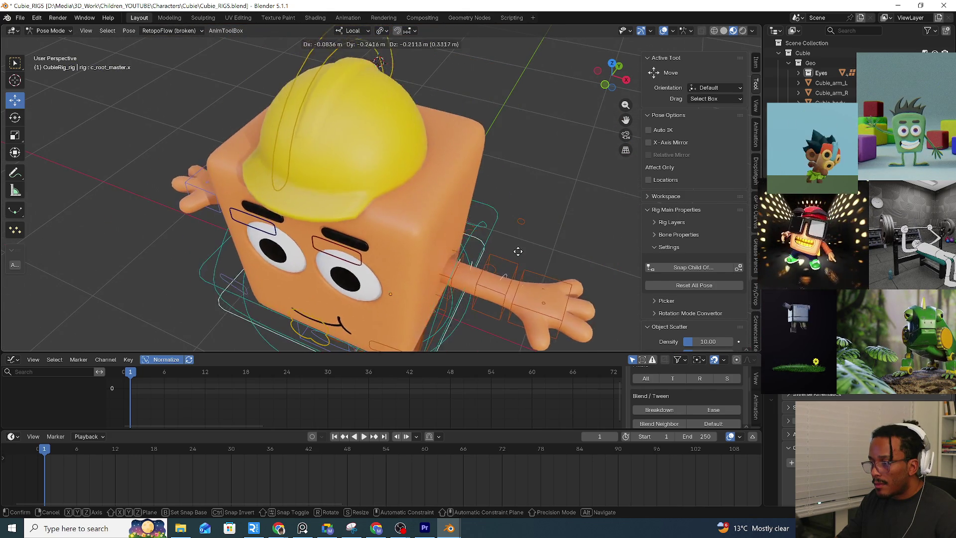
pyautogui.click(523, 221)
pyautogui.moveTo(524, 219); pyautogui.dragTo(546, 200)
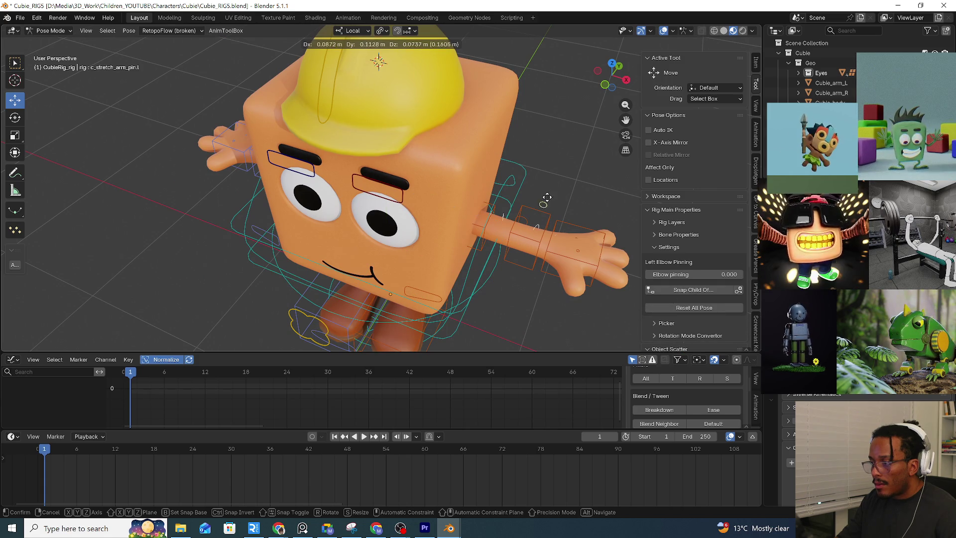
pyautogui.moveTo(544, 224)
pyautogui.keyDown('alt'); pyautogui.mouseDown(button='middle')
pyautogui.moveTo(512, 225)
pyautogui.moveTo(564, 188)
pyautogui.moveTo(551, 183)
pyautogui.mouseUp(button='middle'); pyautogui.keyUp('alt')
pyautogui.rightClick(565, 187)
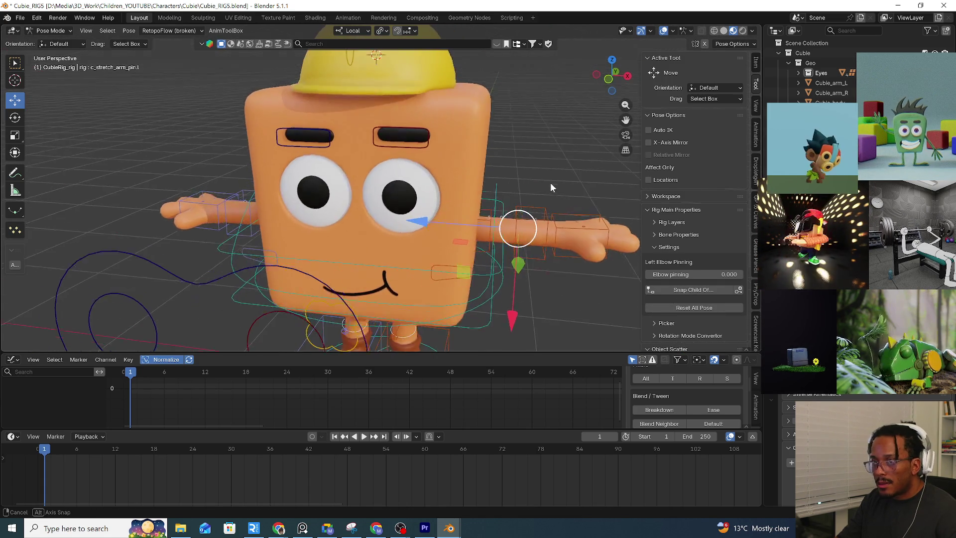
pyautogui.scroll(-3, 550, 183)
pyautogui.scroll(2, 547, 181)
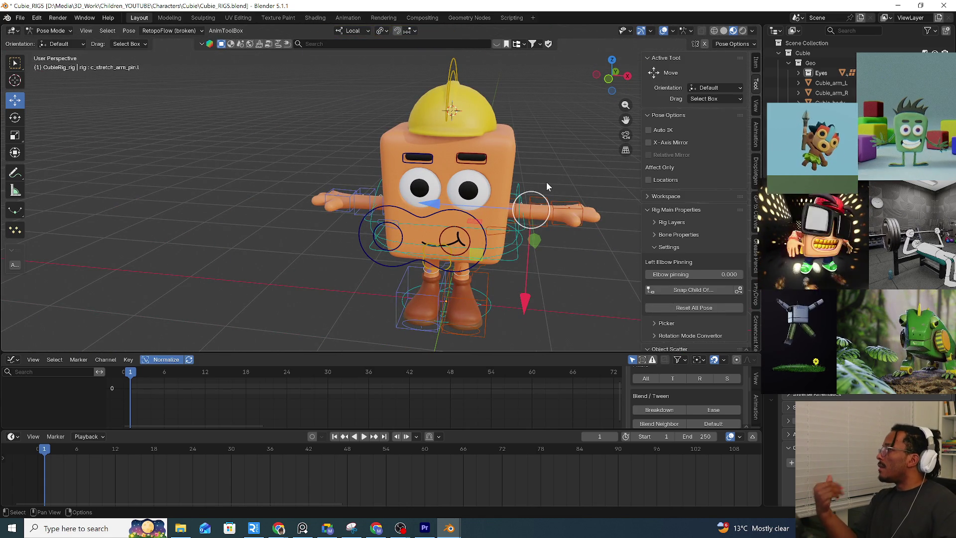
# Select all rig controls, dismiss Quick Favorites, return to a front view and collapse the Geo collection
pyautogui.moveTo(406, 94)
pyautogui.mouseDown(button='middle')
pyautogui.moveTo(320, 75)
pyautogui.moveTo(21, 45)
pyautogui.mouseUp(button='middle')
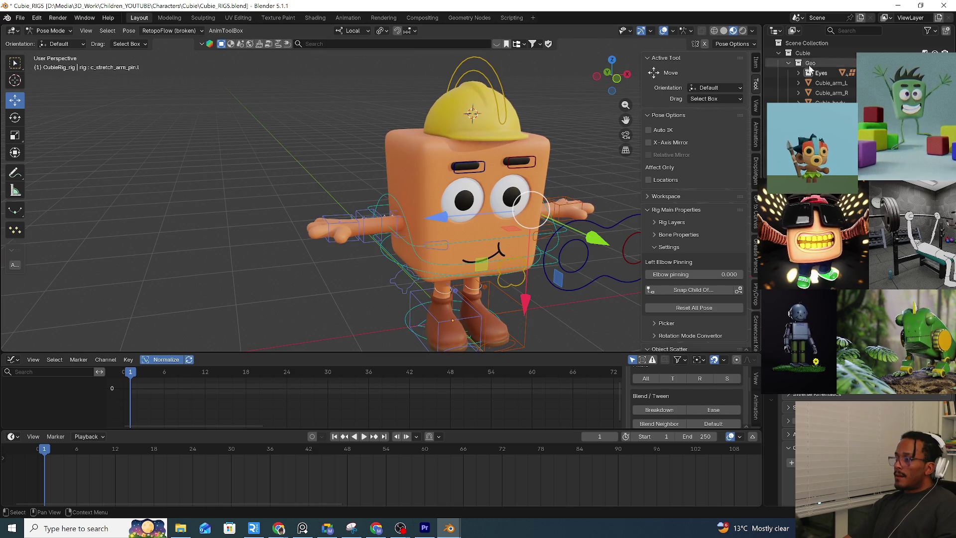
pyautogui.hotkey('alt', 'a')
pyautogui.press('a')
pyautogui.press('q')
pyautogui.click(312, 168)
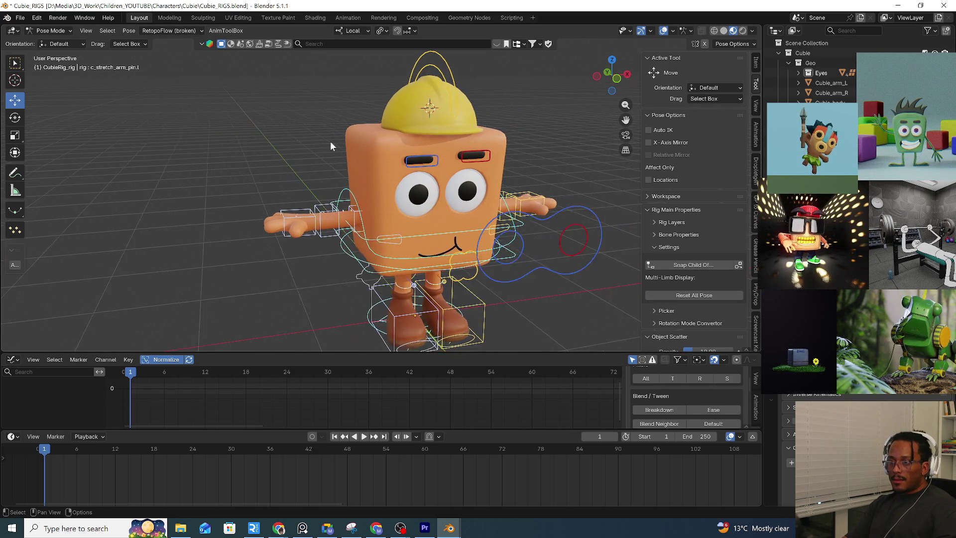
pyautogui.moveTo(327, 143); pyautogui.dragTo(517, 199, button='middle')
pyautogui.scroll(1, 516, 199)
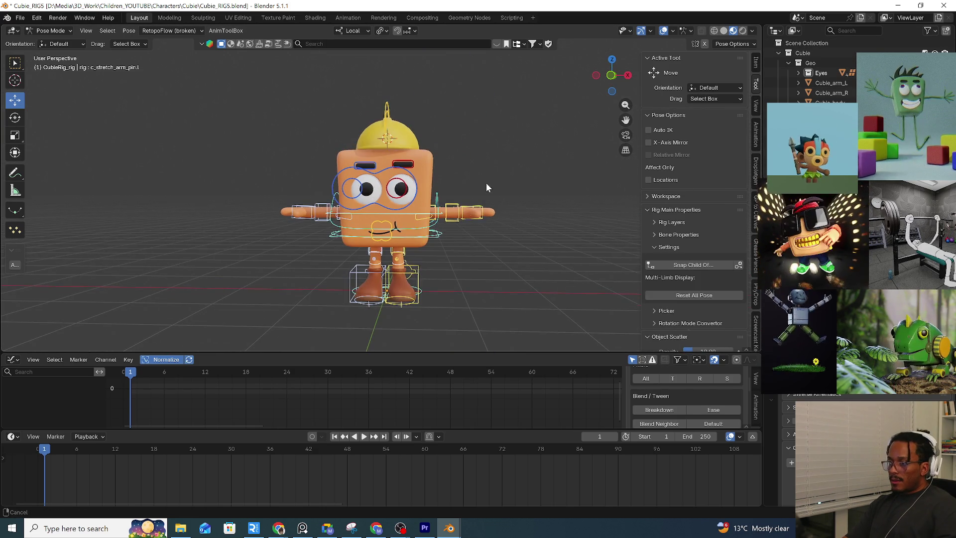
pyautogui.scroll(-1, 492, 180)
pyautogui.scroll(2, 186, 84)
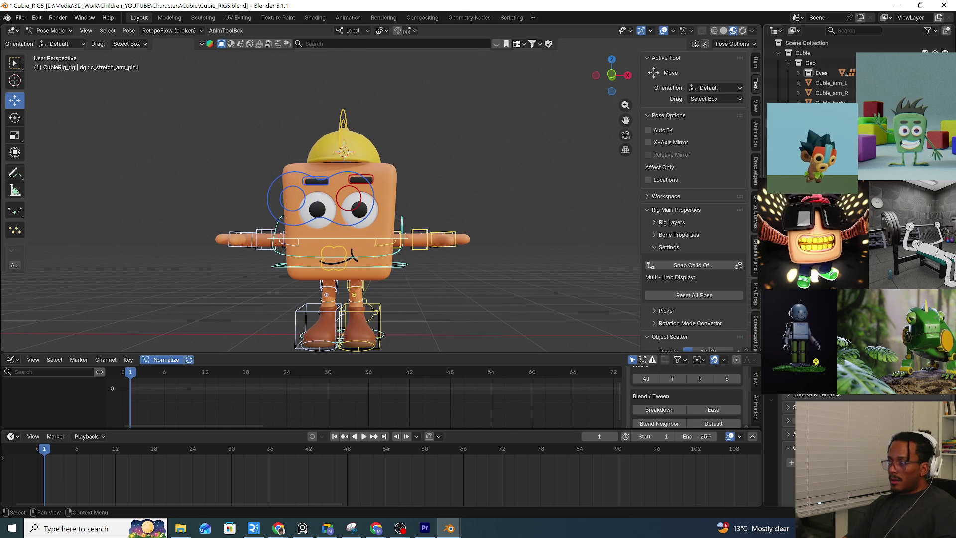
pyautogui.click(791, 64)
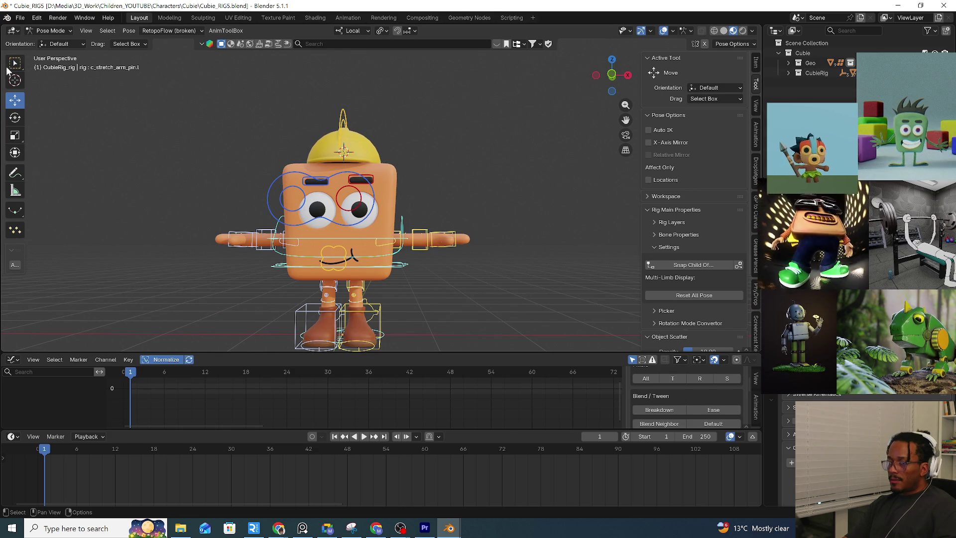
# Purge unused data from the file, deleting the 10 leftover data-blocks
pyautogui.click(20, 17)
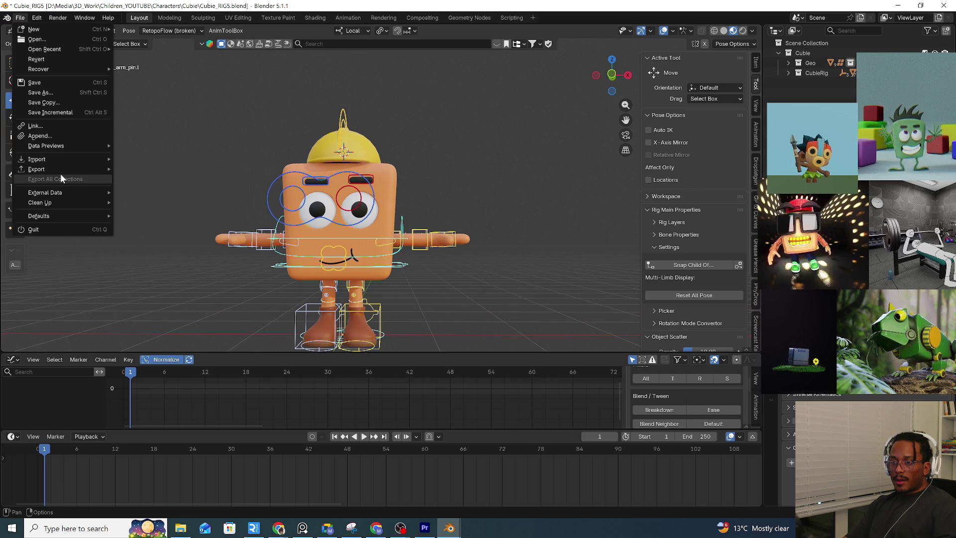
pyautogui.moveTo(41, 203)
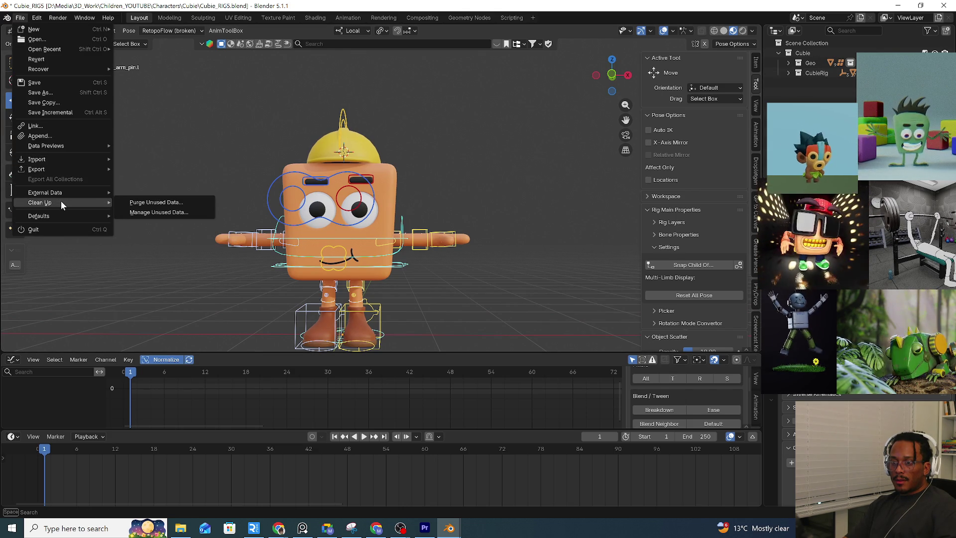
pyautogui.click(167, 202)
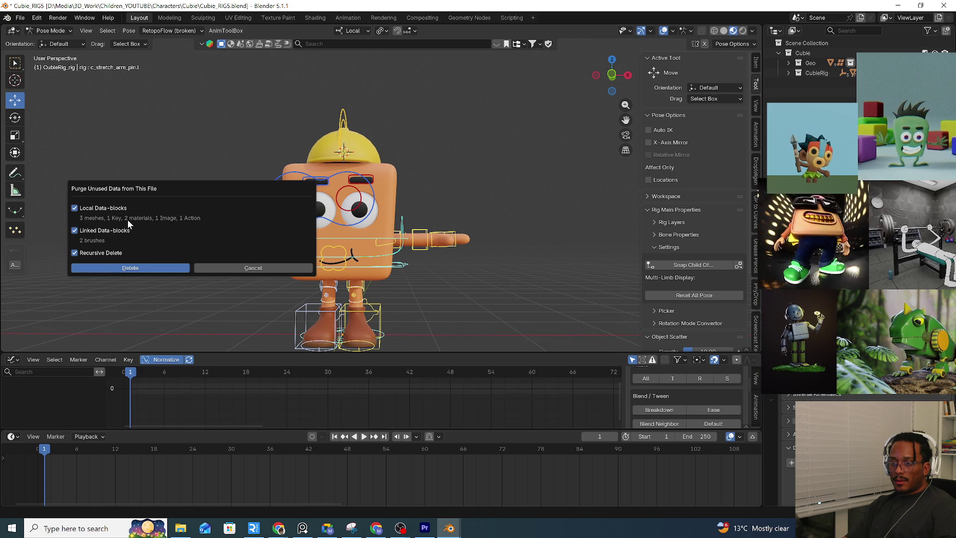
pyautogui.click(165, 268)
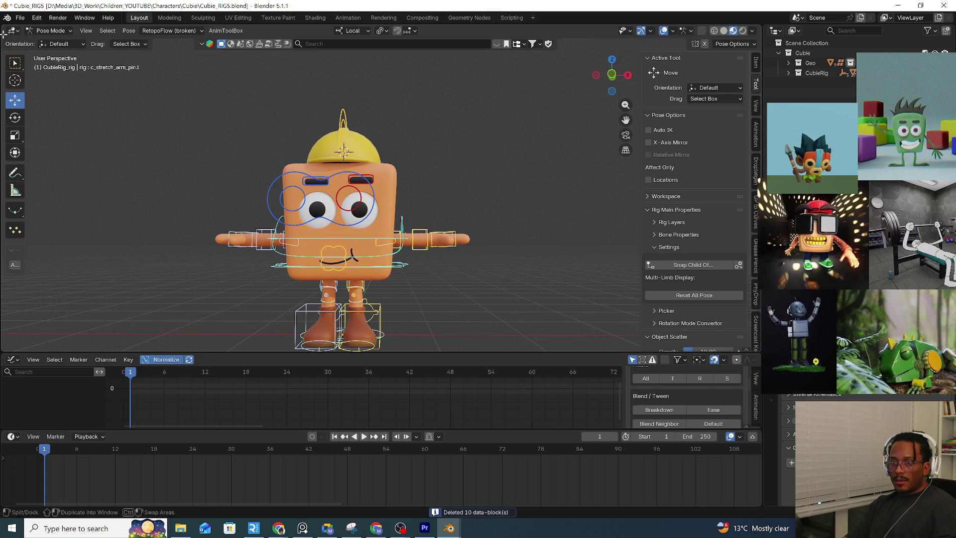
pyautogui.click(20, 17)
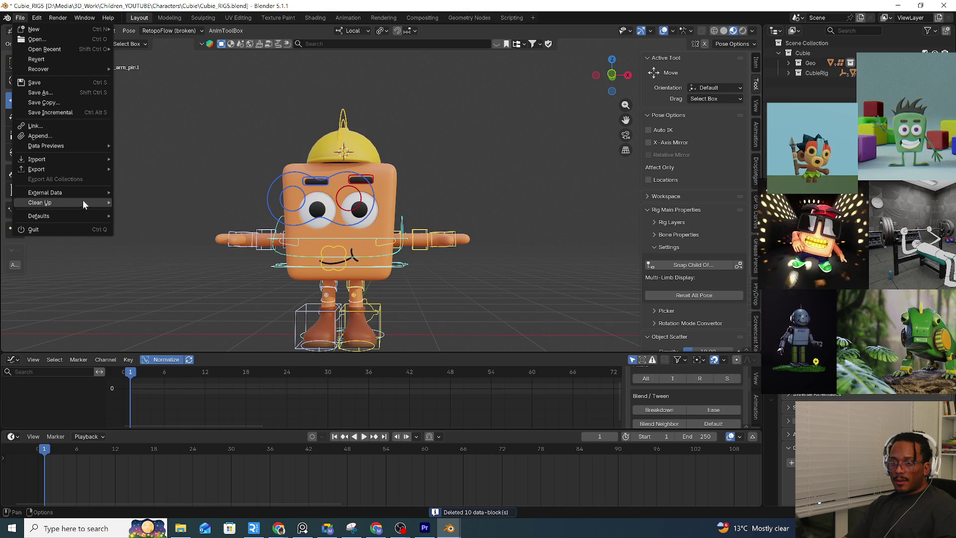
pyautogui.moveTo(45, 192)
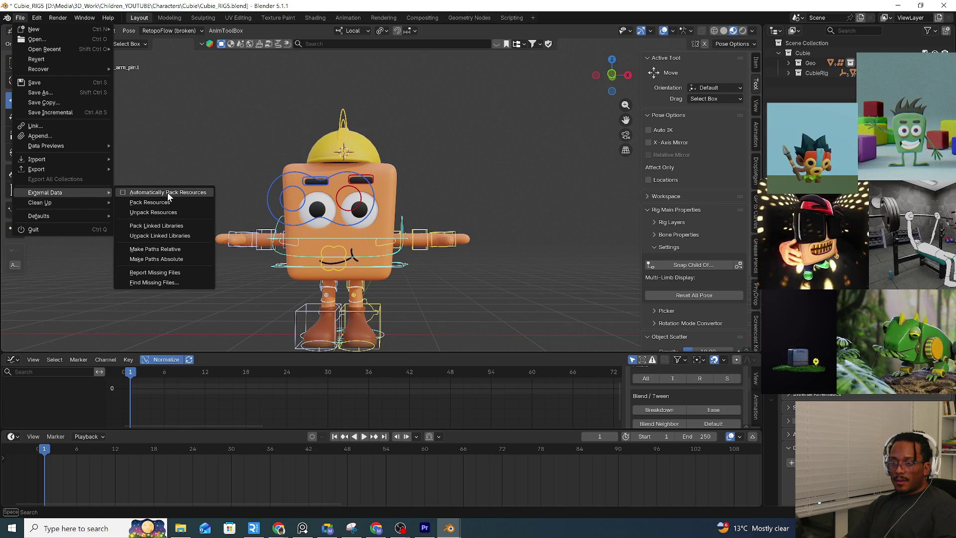
# Pack external resources into the file and review the Cubie collection in the Outliner
pyautogui.click(168, 191)
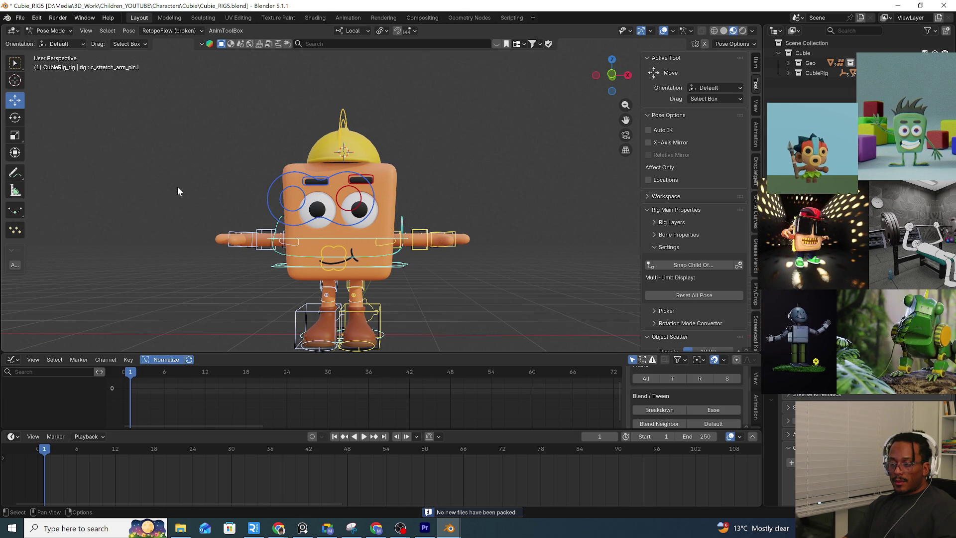
pyautogui.click(19, 18)
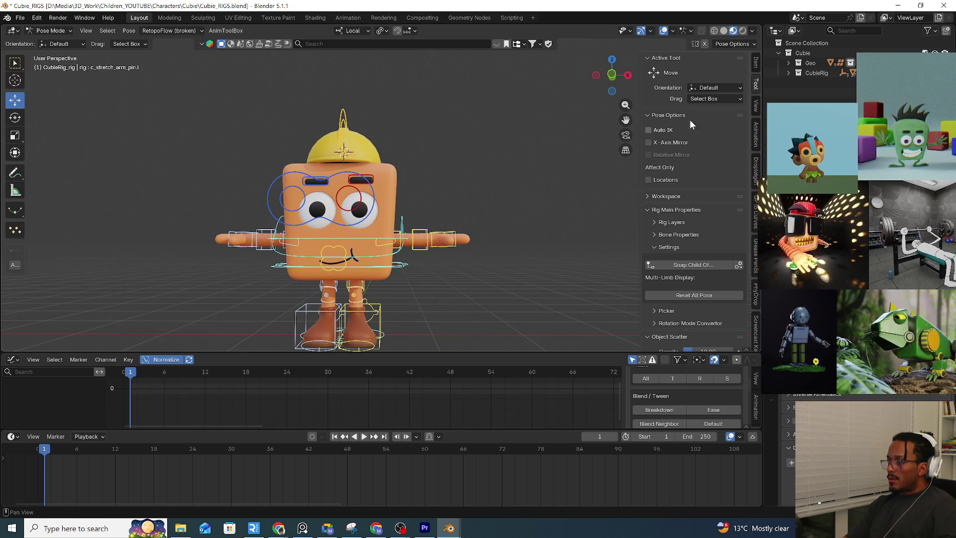
pyautogui.click(796, 43)
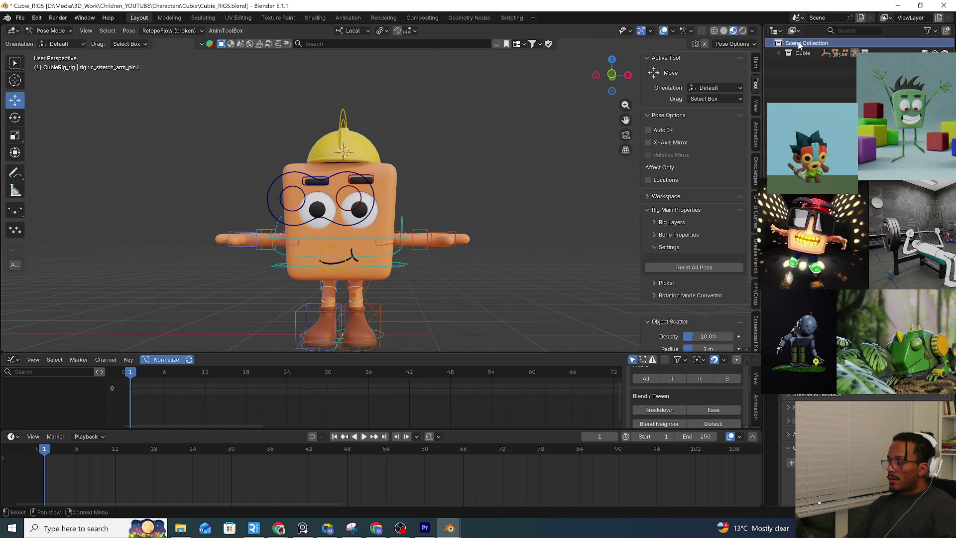
pyautogui.click(779, 53)
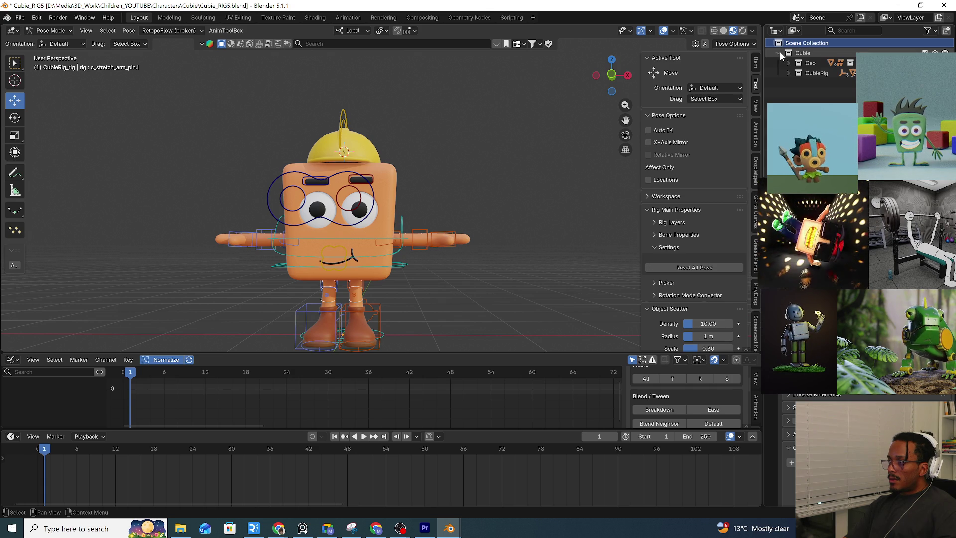
pyautogui.moveTo(418, 153); pyautogui.dragTo(370, 158, button='middle')
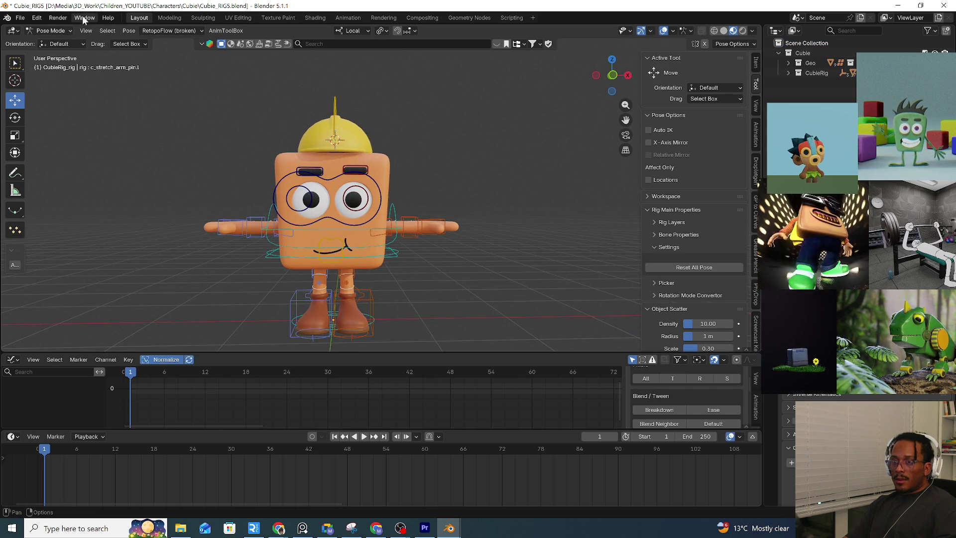
# Save the Cubie_RIG5 file and close its window, leaving the ShapePals set scene open
pyautogui.click(21, 17)
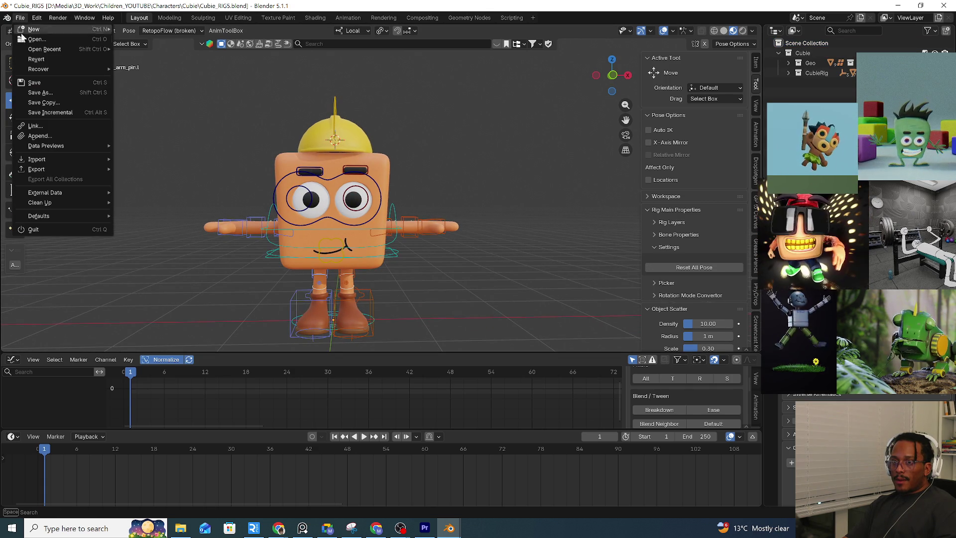
pyautogui.click(50, 83)
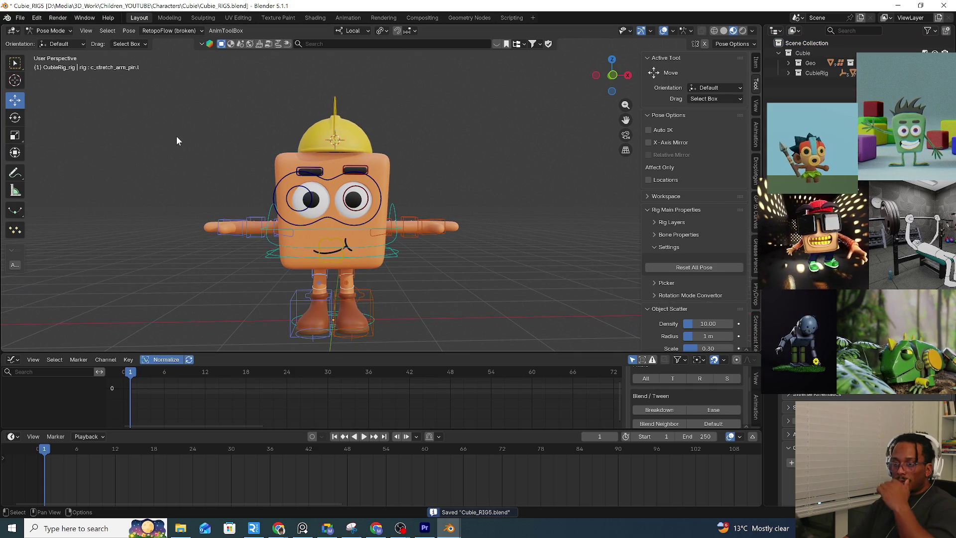
pyautogui.click(940, 7)
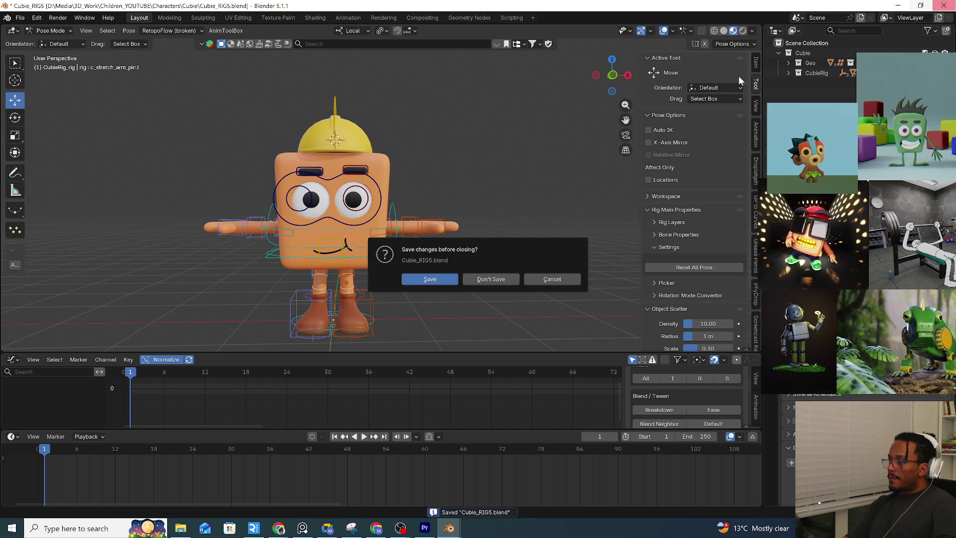
pyautogui.click(437, 280)
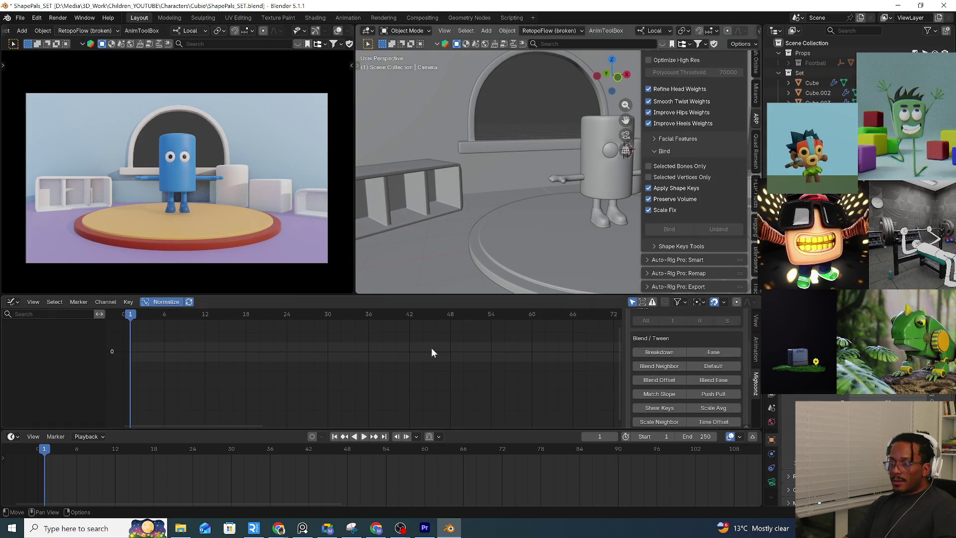
pyautogui.click(20, 17)
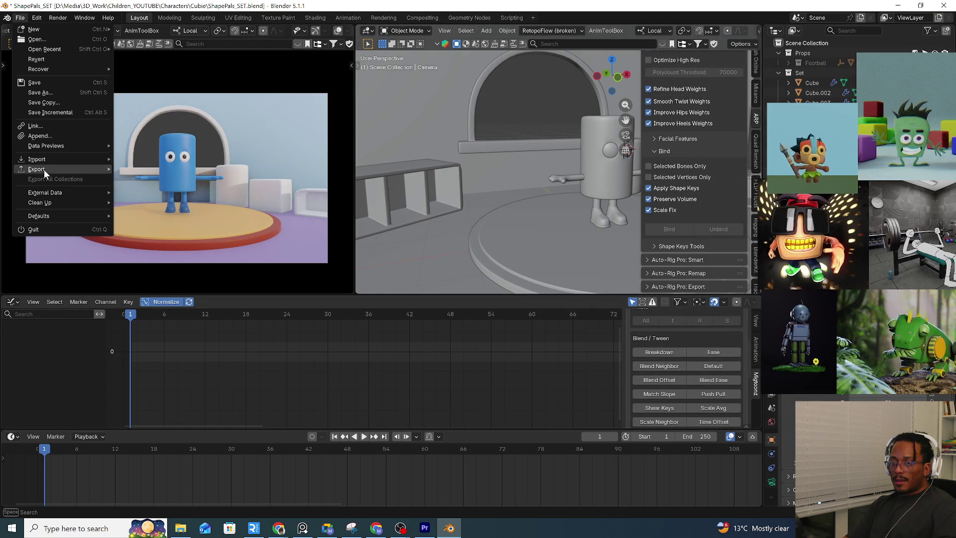
pyautogui.click(60, 135)
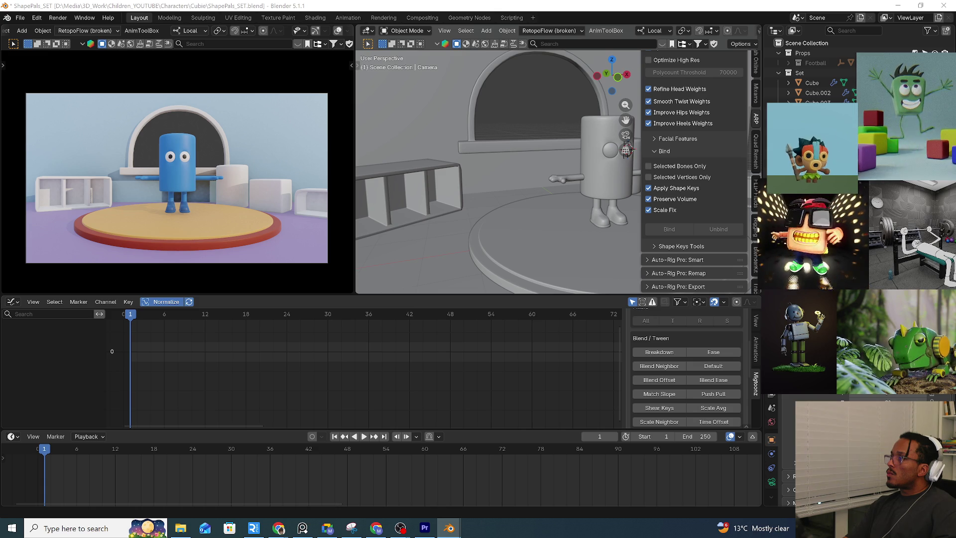
pyautogui.moveTo(553, 127); pyautogui.dragTo(622, 224)
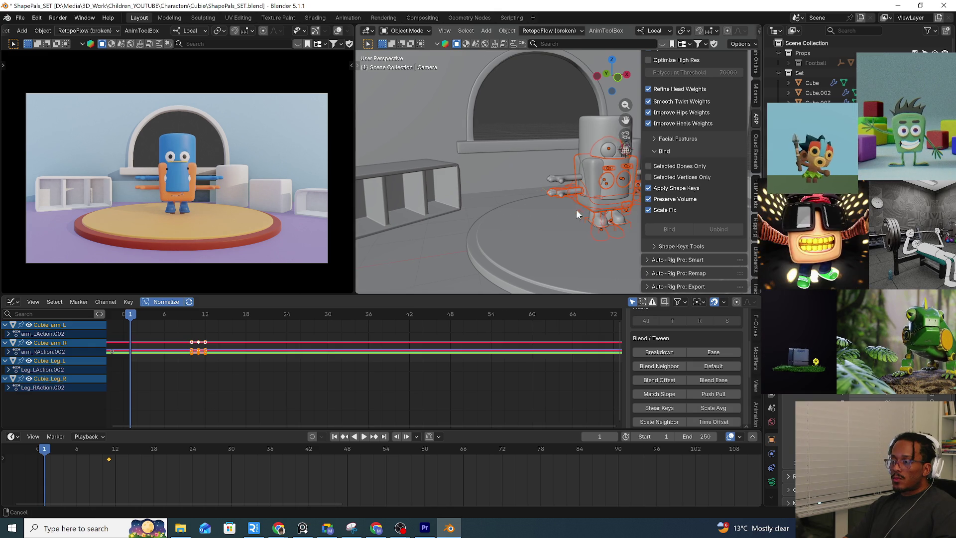
pyautogui.keyDown('shift'); pyautogui.moveTo(581, 213); pyautogui.dragTo(491, 205, button='middle'); pyautogui.keyUp('shift')
pyautogui.click(551, 208)
pyautogui.moveTo(551, 208)
pyautogui.mouseDown(button='middle')
pyautogui.moveTo(521, 188)
pyautogui.moveTo(522, 220)
pyautogui.mouseUp(button='middle')
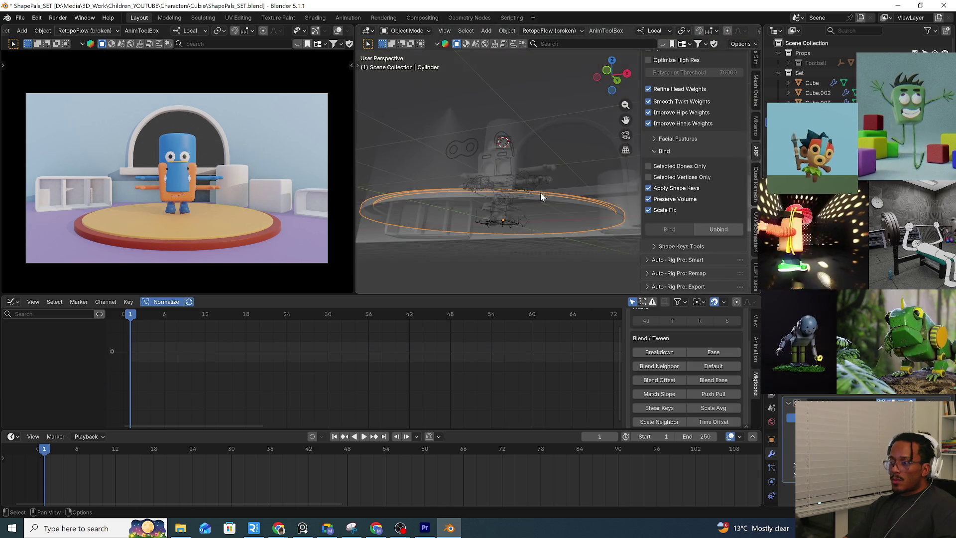
pyautogui.click(521, 219)
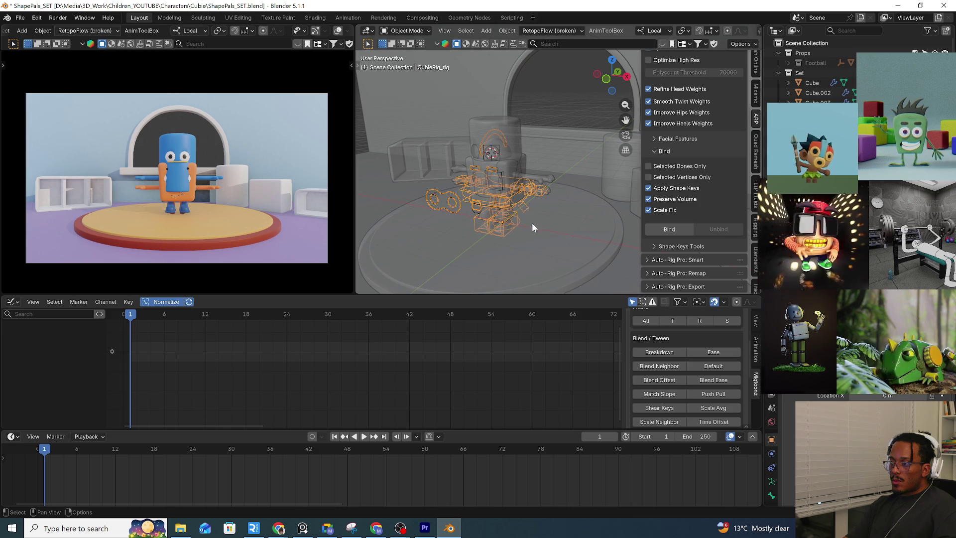
pyautogui.press('g')
pyautogui.press('x')
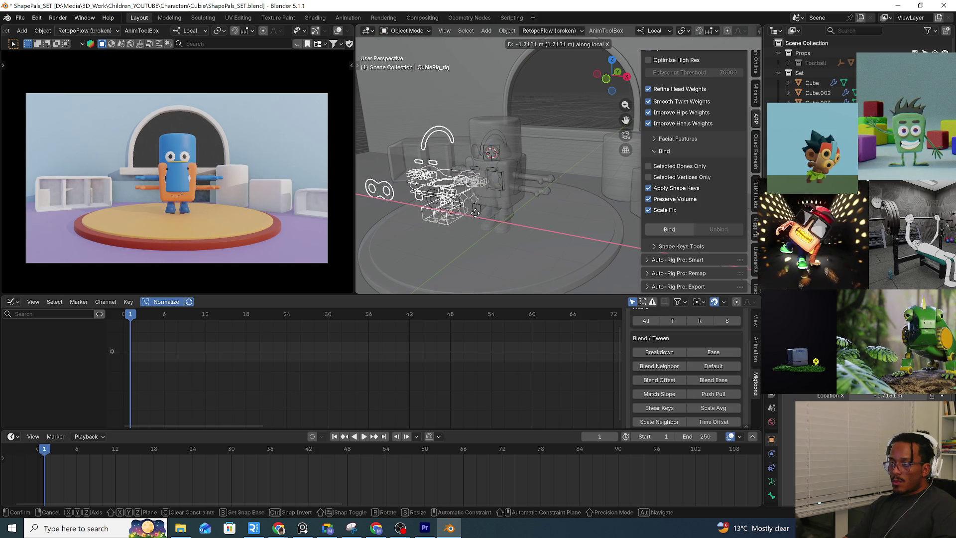
pyautogui.click(475, 216)
pyautogui.hotkey('ctrl', 'z')
pyautogui.press('Tab')
pyautogui.hotkey('ctrl', 'Tab')
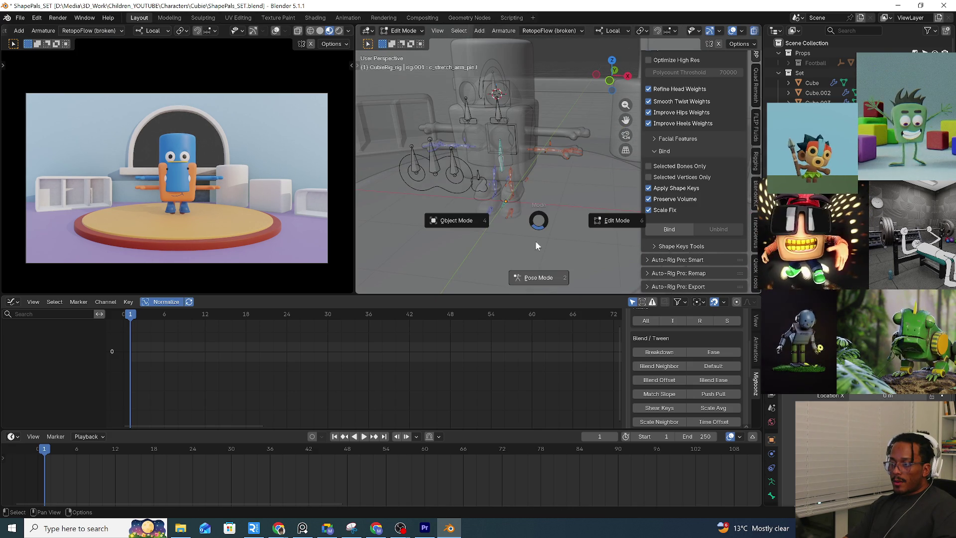
pyautogui.click(533, 266)
pyautogui.click(537, 196)
pyautogui.press('r')
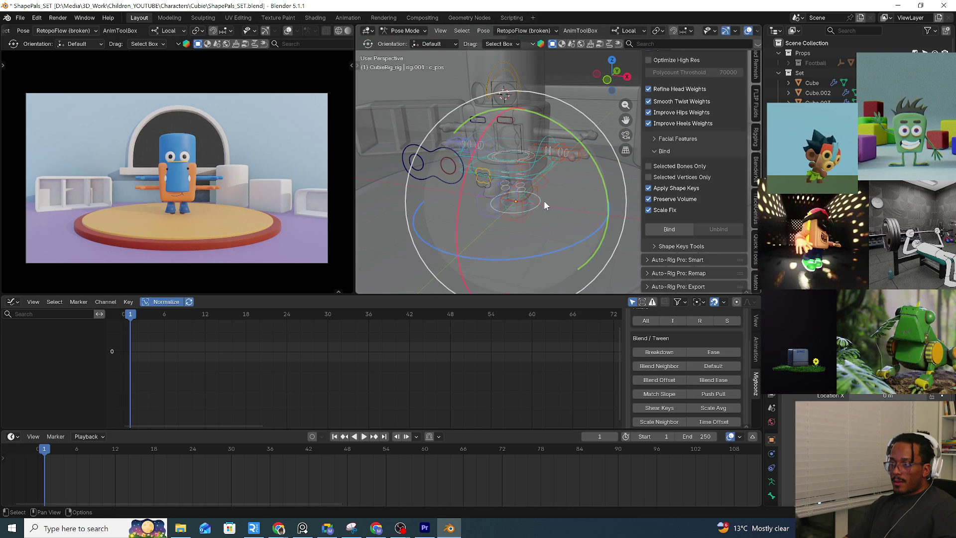
pyautogui.press('g')
pyautogui.press('x')
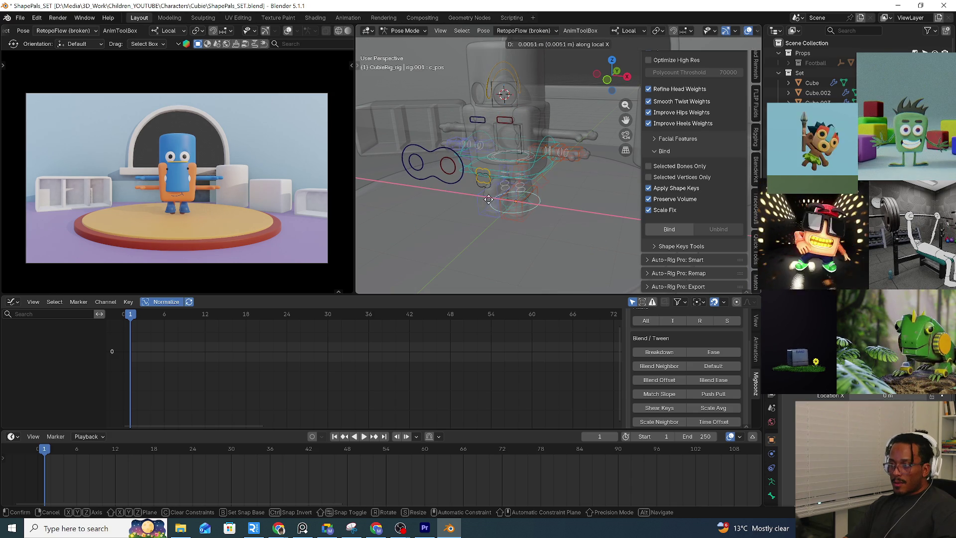
pyautogui.click(470, 196)
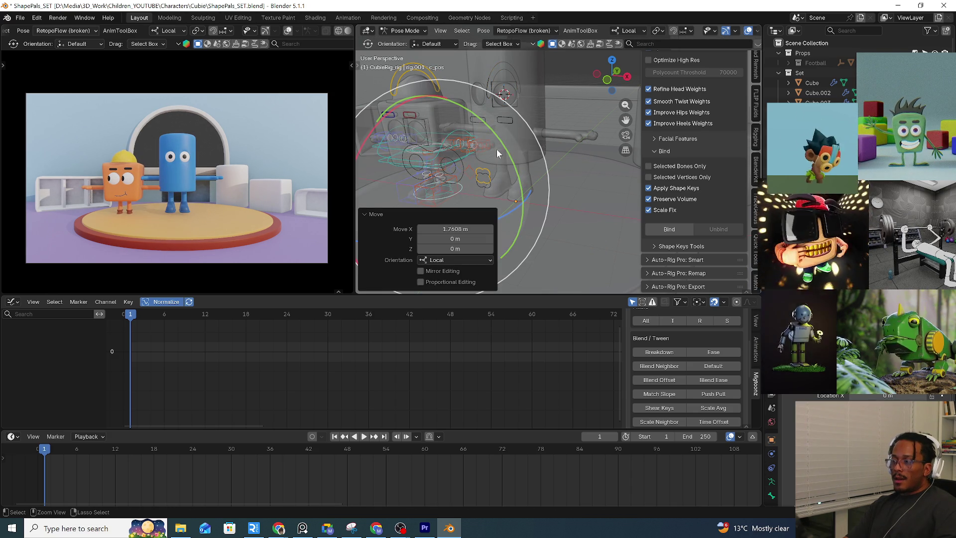
pyautogui.hotkey('ctrl', 'z')
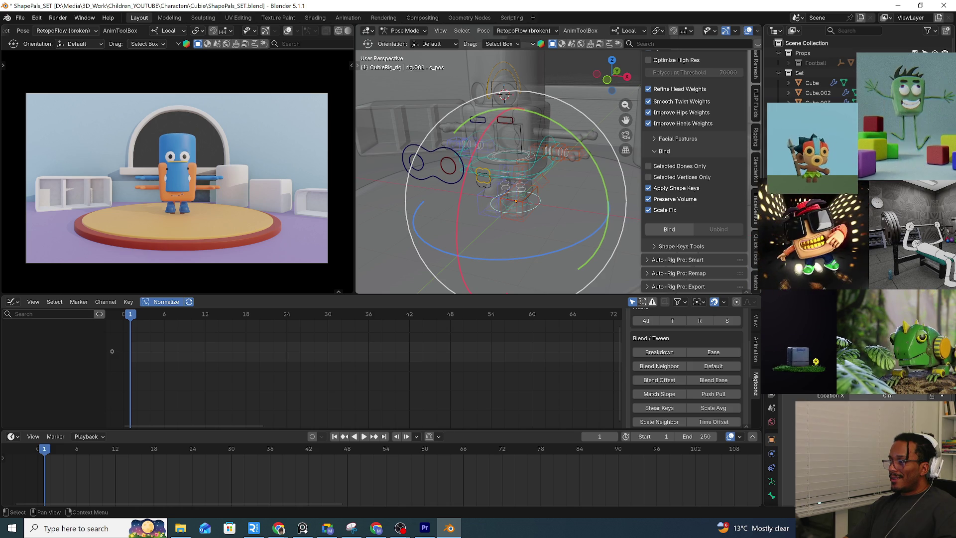
pyautogui.rightClick(777, 203)
pyautogui.click(740, 203)
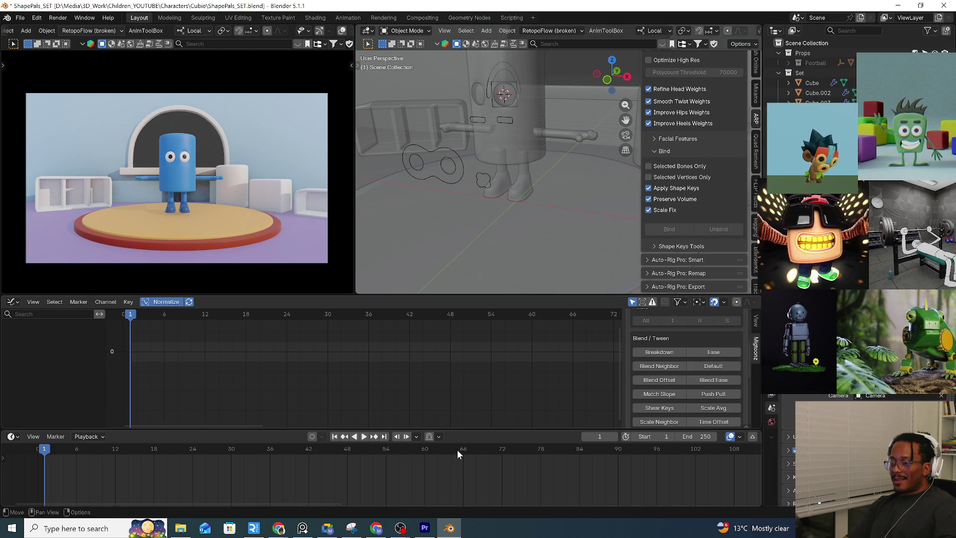
# Reopen Cubie_RIG5.blend from recent files and start moving the c_pos root control
pyautogui.rightClick(458, 506)
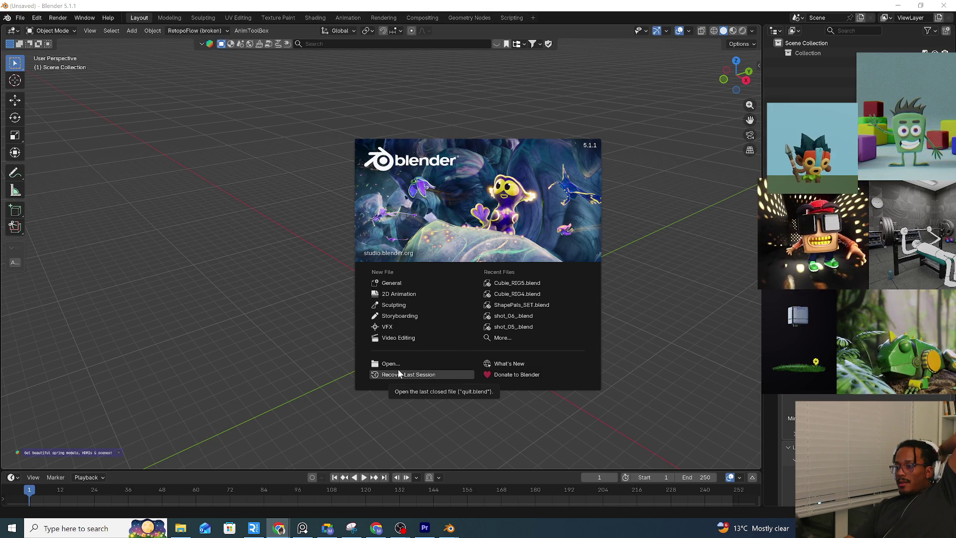
pyautogui.click(21, 18)
pyautogui.moveTo(44, 49)
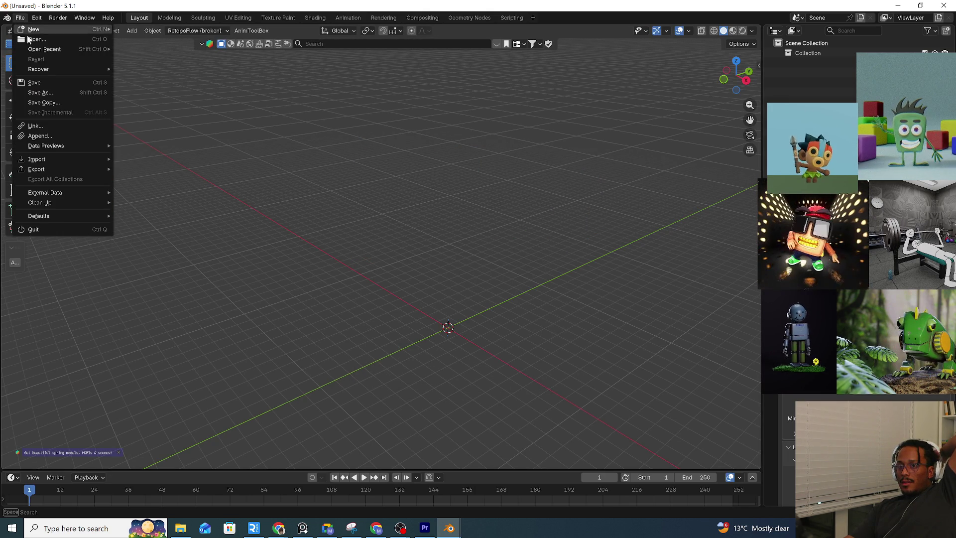
pyautogui.click(178, 48)
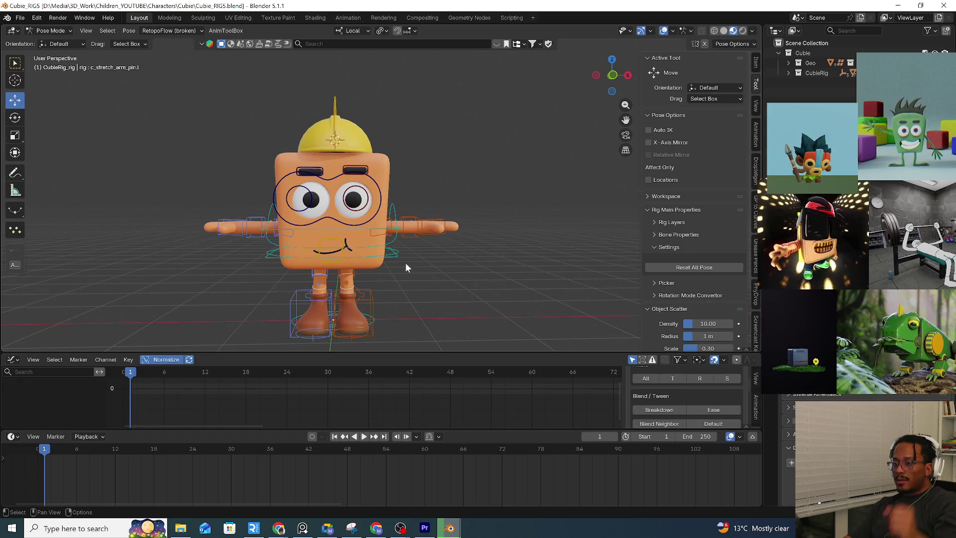
pyautogui.moveTo(406, 266)
pyautogui.mouseDown(button='middle')
pyautogui.moveTo(420, 290)
pyautogui.moveTo(477, 287)
pyautogui.mouseUp(button='middle')
pyautogui.click(420, 290)
pyautogui.press('g')
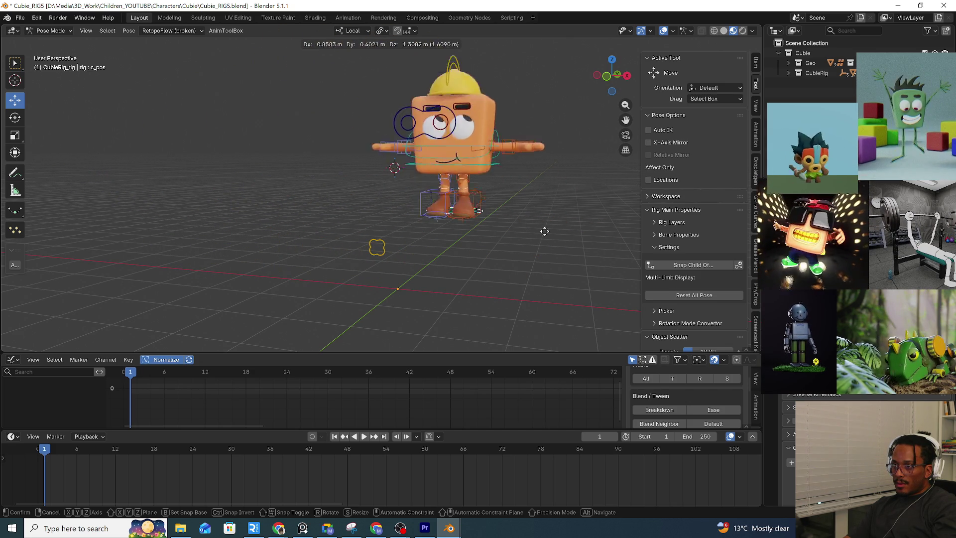
# Cancel the root move and test-move c_pos again, returning the rig to rest
pyautogui.rightClick(320, 237)
pyautogui.click(323, 235)
pyautogui.moveTo(323, 235)
pyautogui.mouseDown(button='middle')
pyautogui.moveTo(417, 228)
pyautogui.moveTo(377, 196)
pyautogui.mouseUp(button='middle')
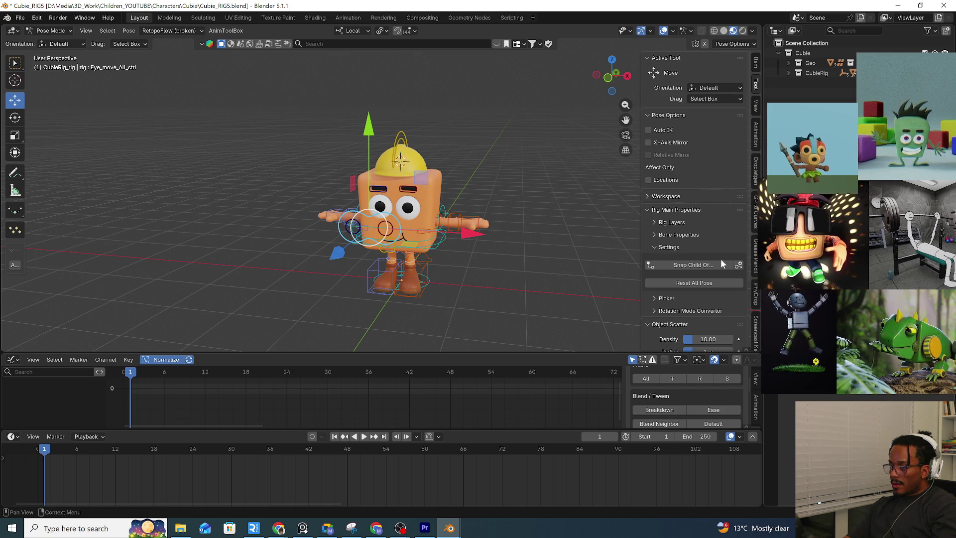
pyautogui.moveTo(441, 283); pyautogui.dragTo(486, 277, button='middle')
pyautogui.click(479, 289)
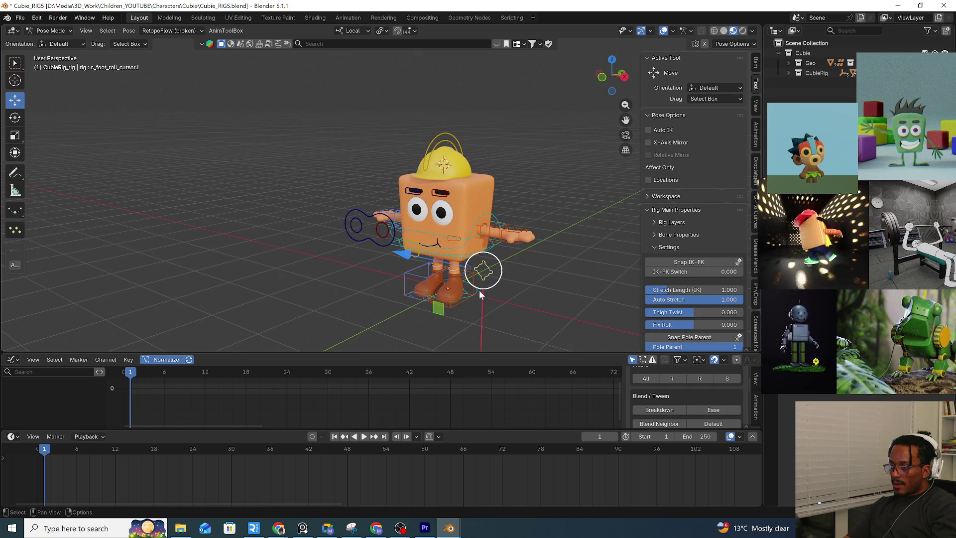
pyautogui.press('g')
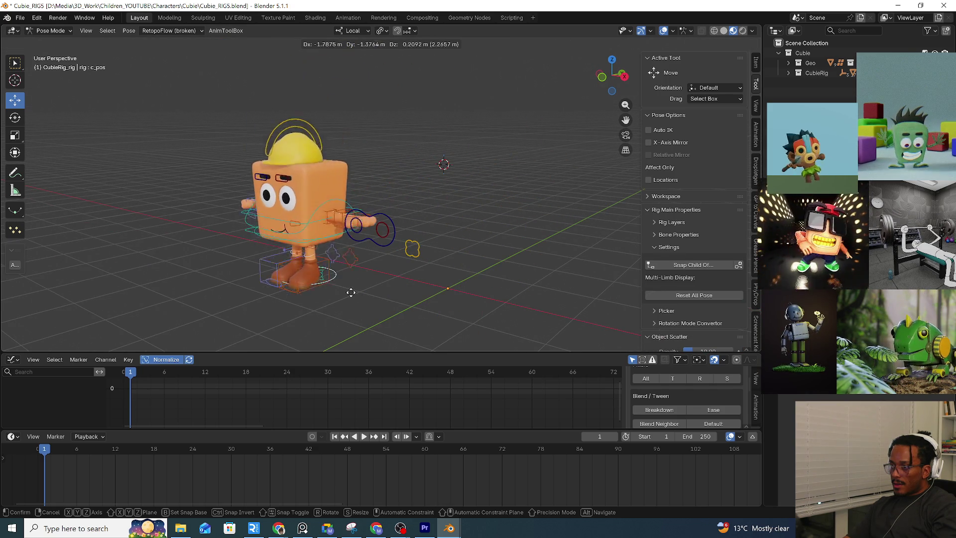
pyautogui.press('Escape')
# Switch the rig from posing back to Object Mode
pyautogui.press('Tab')
pyautogui.hotkey('ctrl', 'Tab')
pyautogui.click(419, 297)
pyautogui.moveTo(420, 298); pyautogui.dragTo(549, 208, button='middle')
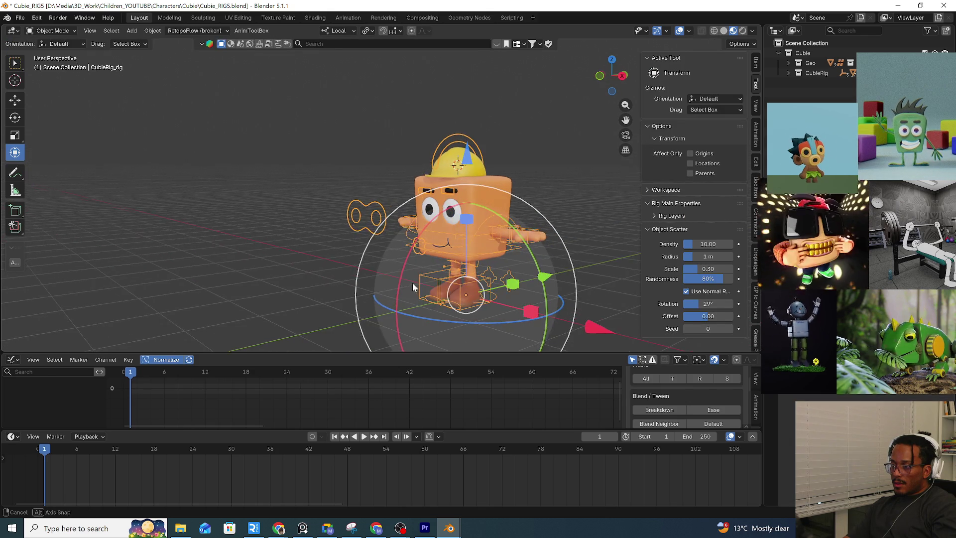
pyautogui.click(549, 209)
pyautogui.scroll(3, 443, 205)
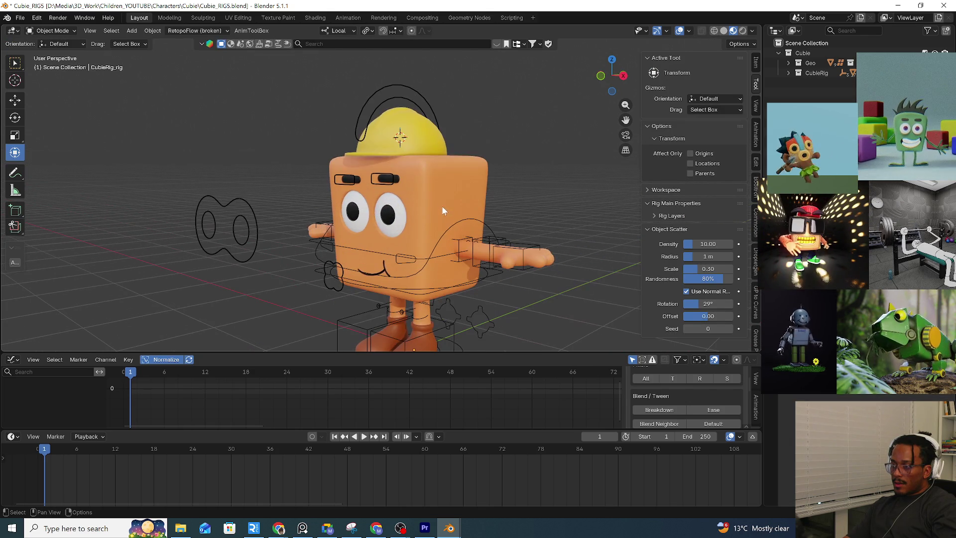
pyautogui.moveTo(442, 205); pyautogui.dragTo(401, 219, button='middle')
pyautogui.click(437, 197)
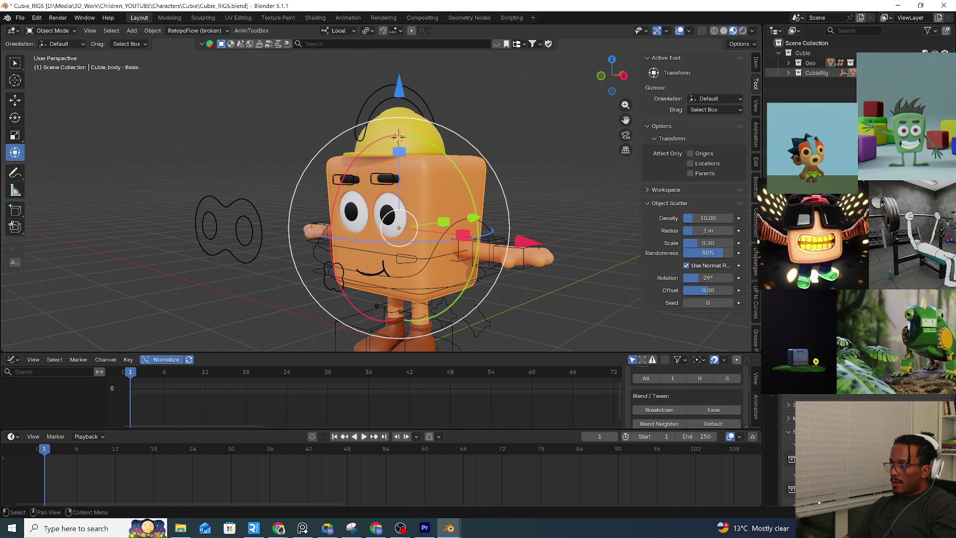
pyautogui.hotkey('shift', 'h')
pyautogui.rightClick(807, 63)
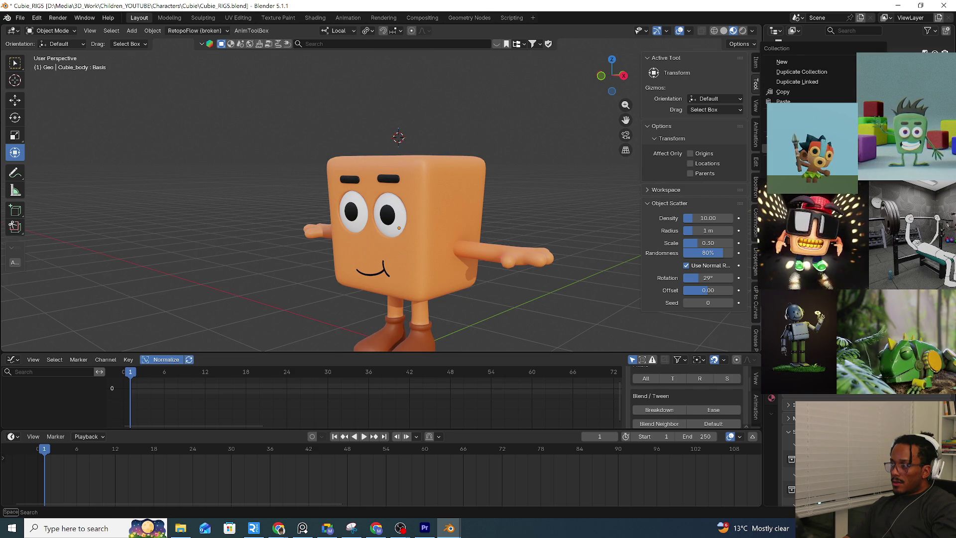
pyautogui.hotkey('ctrl', 'z')
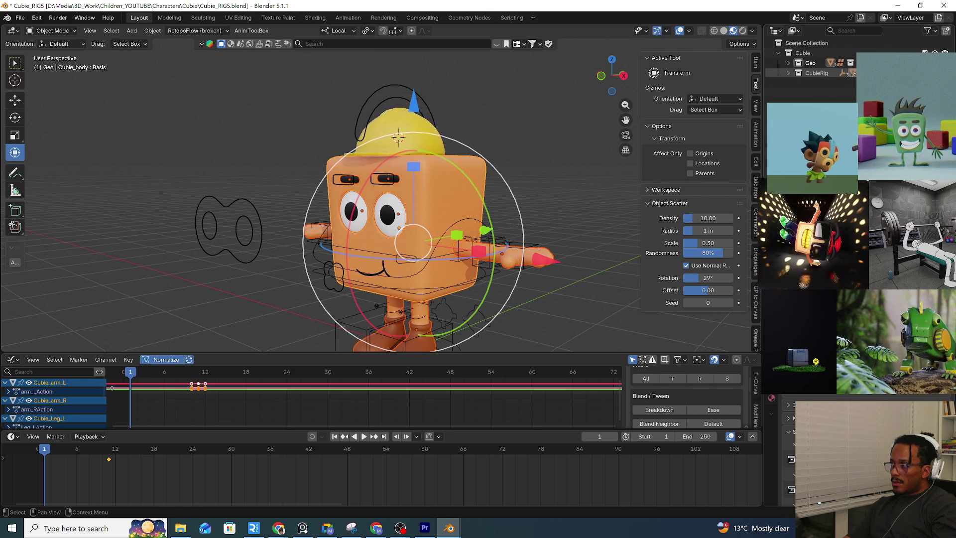
# Undo to restore the selection with the rig active and look through the set/clear parent options
pyautogui.hotkey('ctrl', 'z')
pyautogui.keyDown('shift'); pyautogui.moveTo(580, 179); pyautogui.dragTo(466, 270, button='middle'); pyautogui.keyUp('shift')
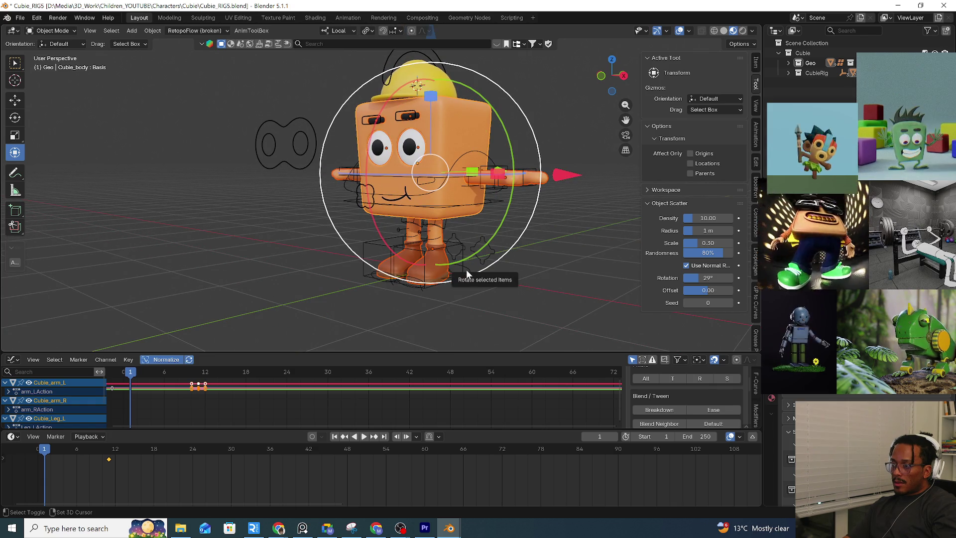
pyautogui.hotkey('ctrl', 'z')
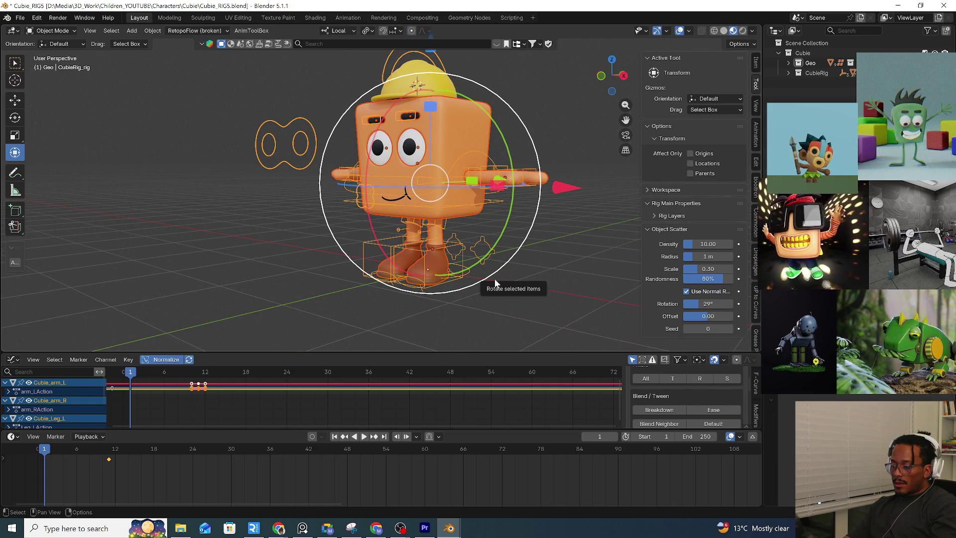
pyautogui.hotkey('ctrl', 'p')
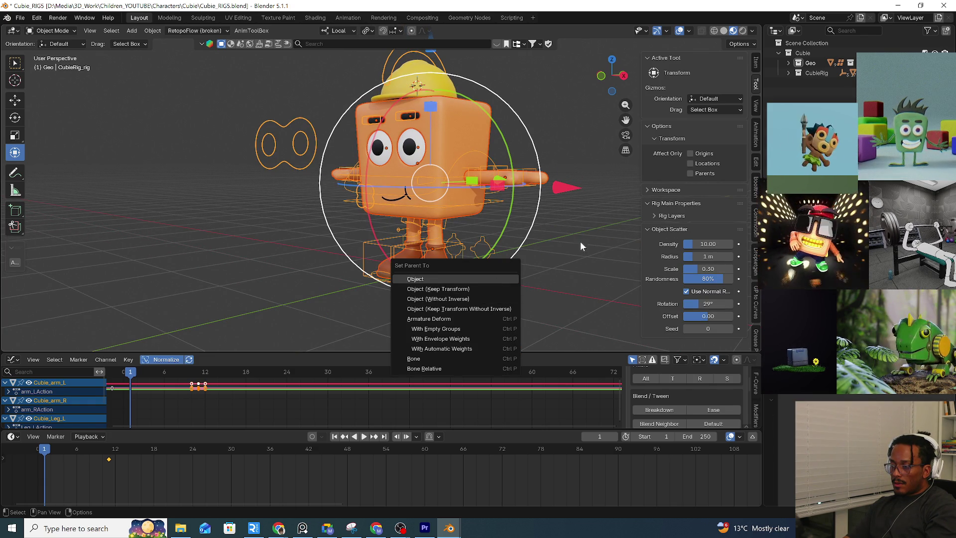
pyautogui.press('Escape')
pyautogui.hotkey('alt', 'p')
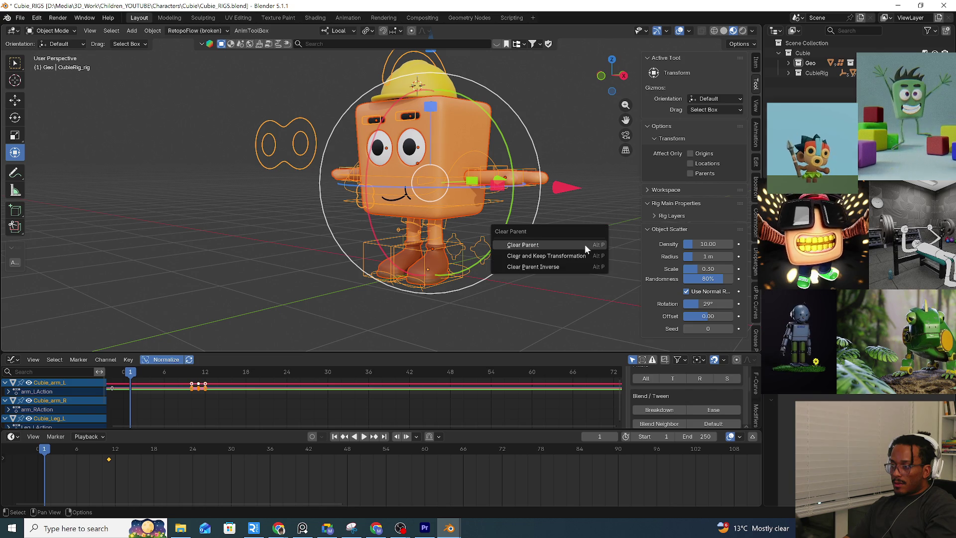
pyautogui.press('Escape')
# Parent the nine character objects to CubieRig_rig (Object) and start a test move of the rig
pyautogui.hotkey('shift', 'p')
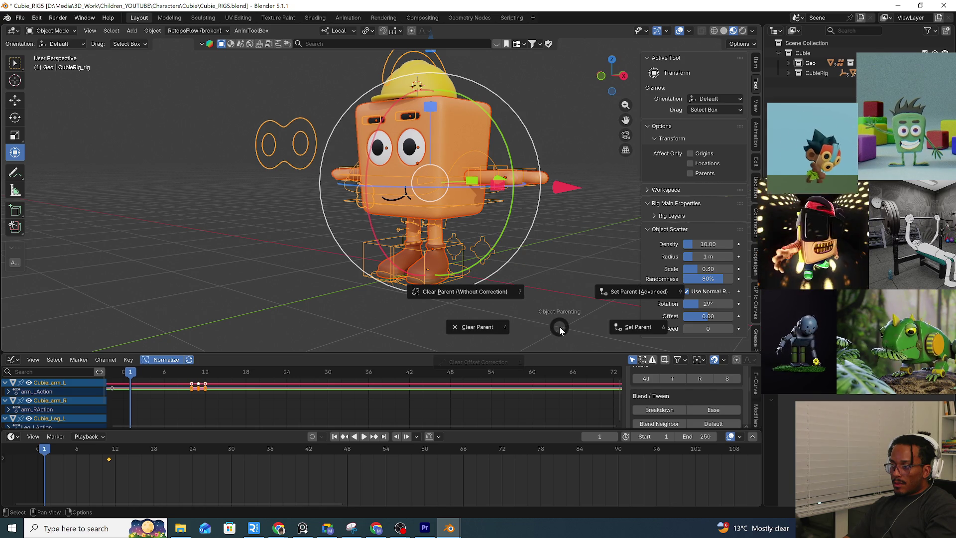
pyautogui.click(636, 329)
pyautogui.click(582, 318)
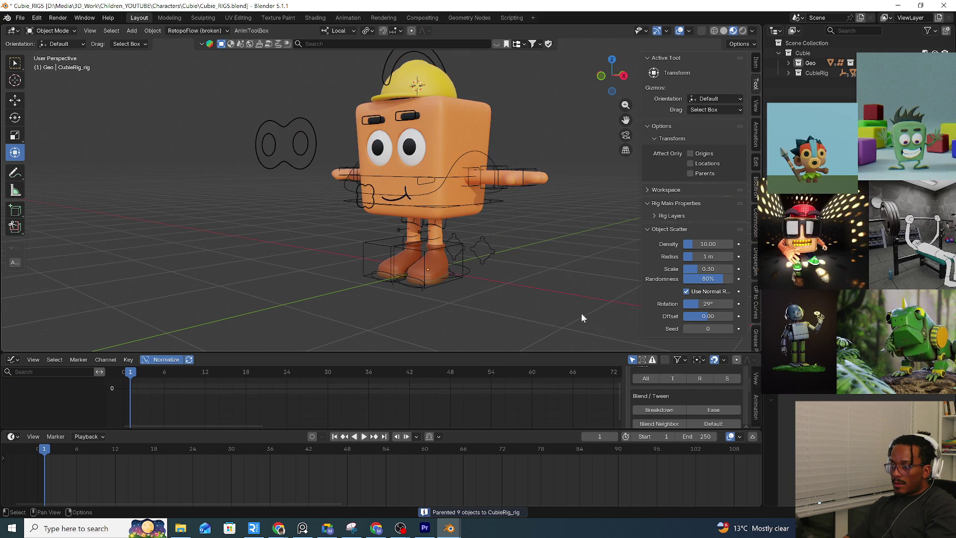
pyautogui.click(470, 279)
pyautogui.press('g')
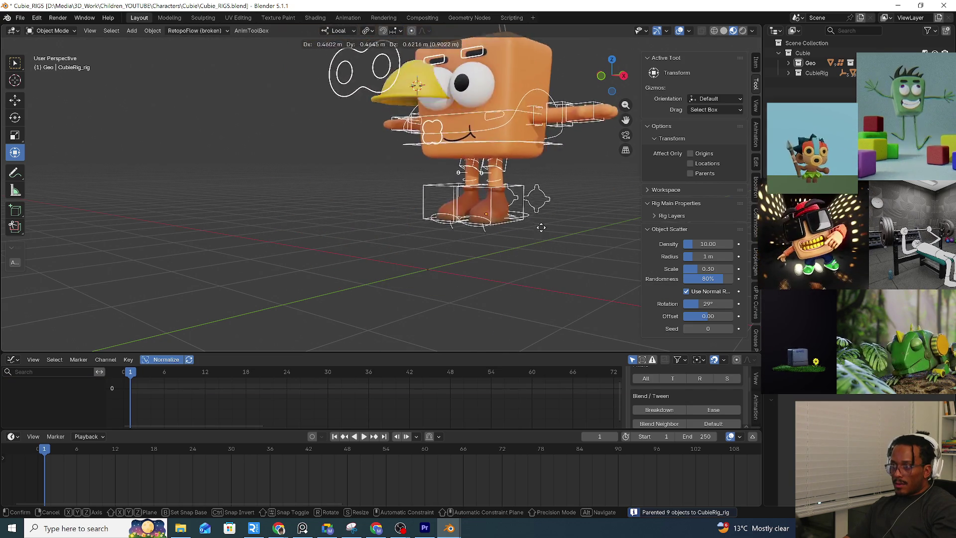
# Cancel the test move and place the Hardhat inside the Geo collection in the Outliner
pyautogui.press('Escape')
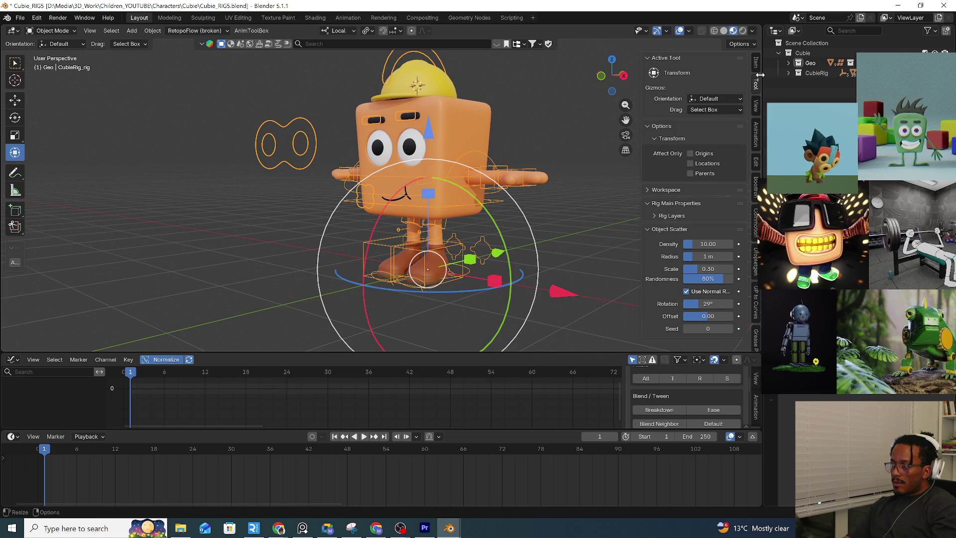
pyautogui.click(789, 65)
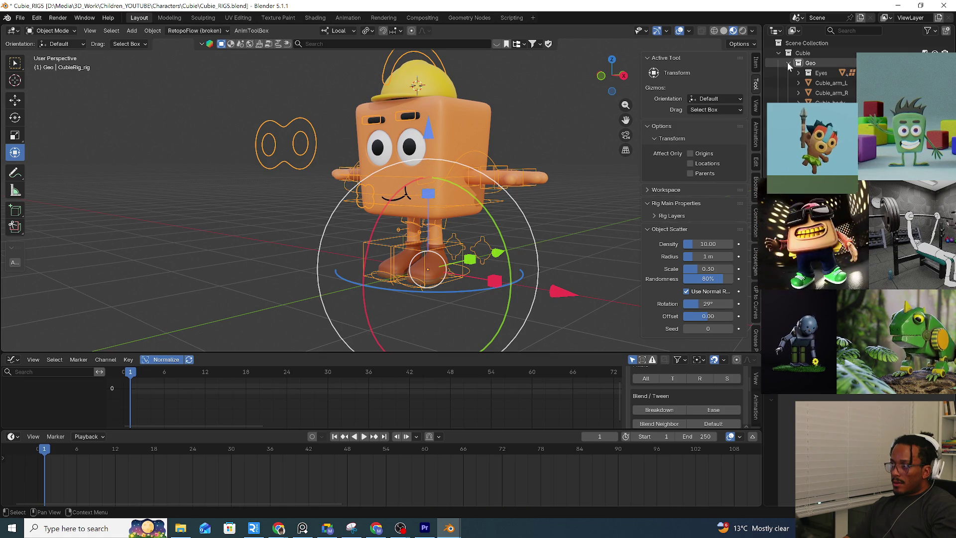
pyautogui.click(442, 89)
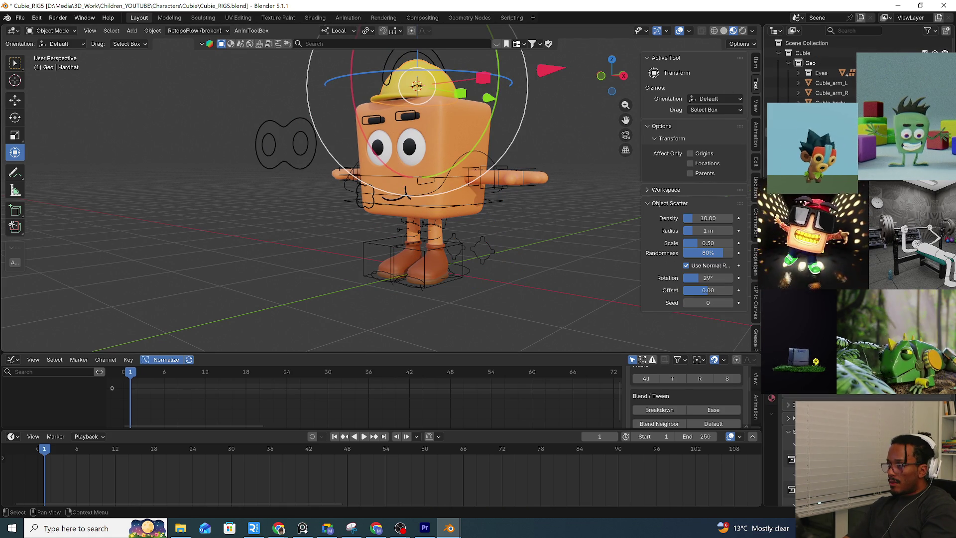
pyautogui.scroll(-2, 829, 74)
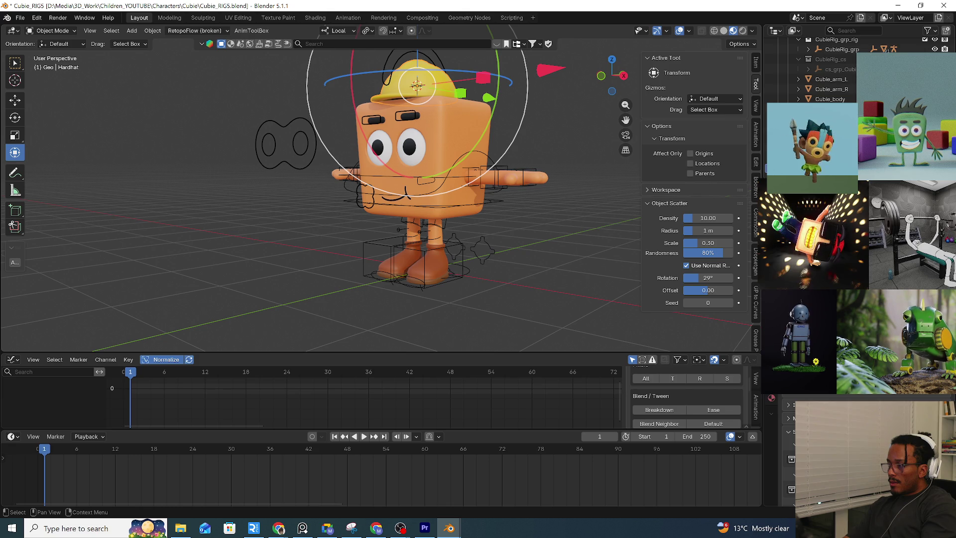
pyautogui.moveTo(829, 135); pyautogui.dragTo(853, 29)
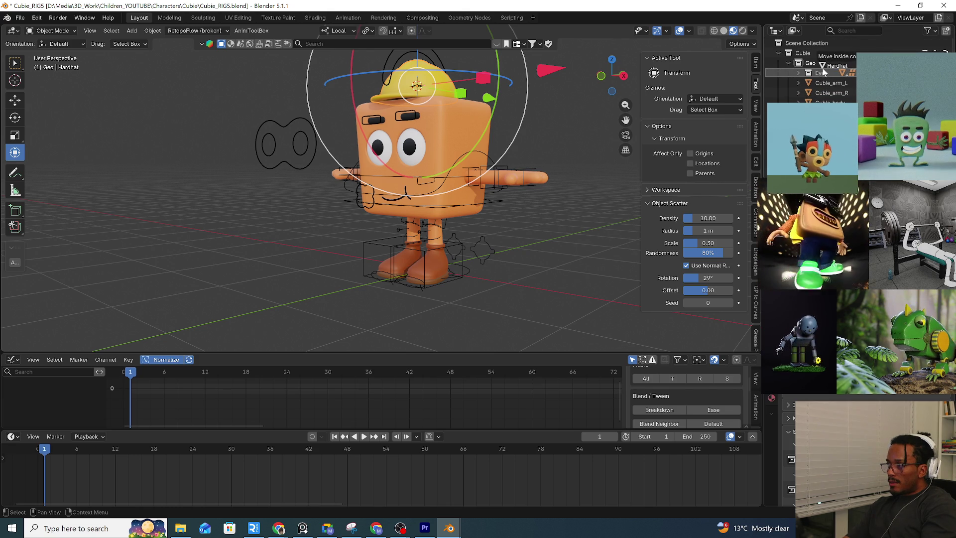
pyautogui.moveTo(834, 62); pyautogui.dragTo(820, 59)
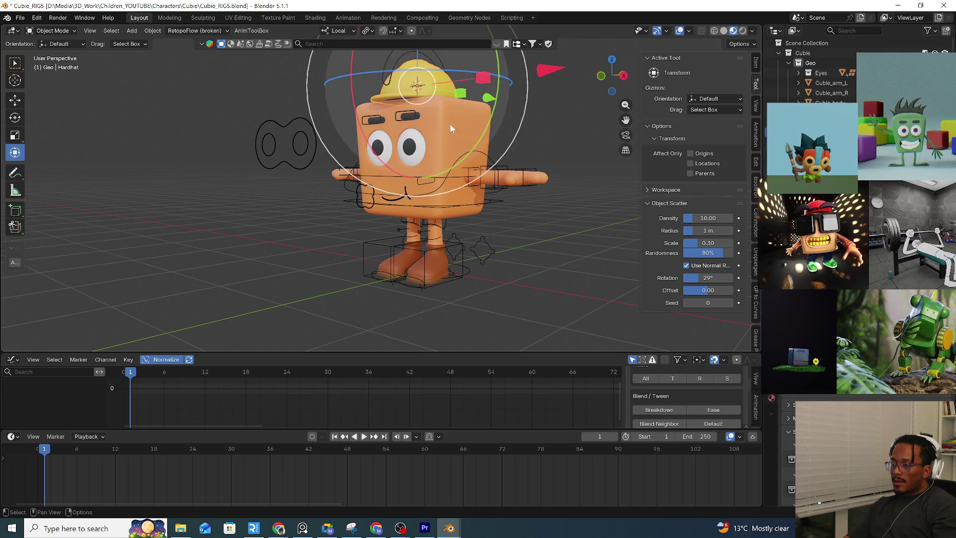
# Parent the Hardhat to CubieRig_rig (Object) and test-move the rig, cancelling the move
pyautogui.click(459, 277)
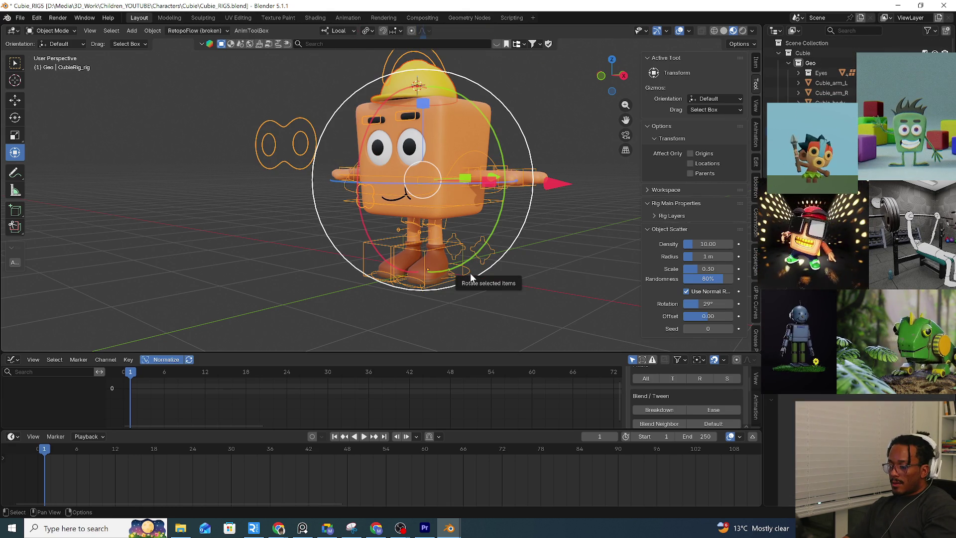
pyautogui.hotkey('ctrl', 'p')
pyautogui.click(550, 277)
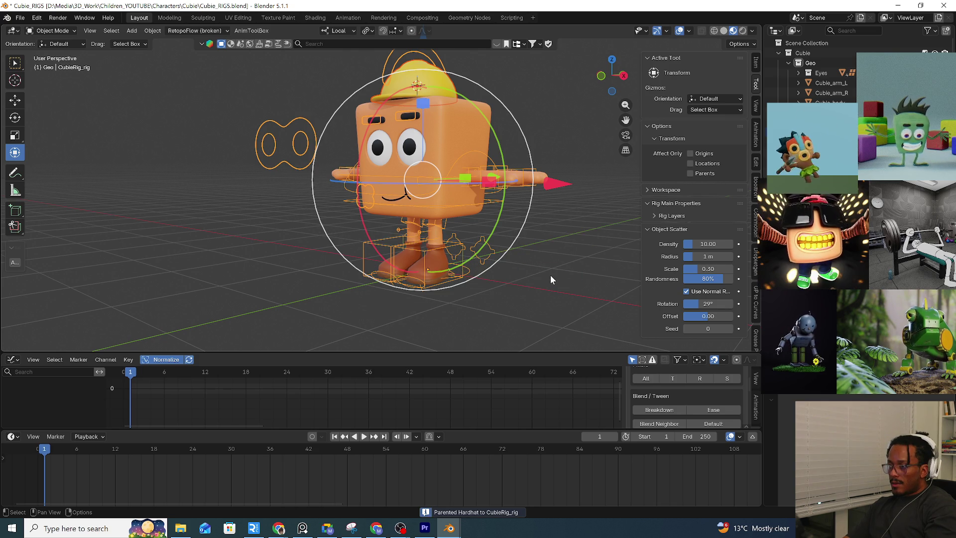
pyautogui.click(486, 267)
pyautogui.press('g')
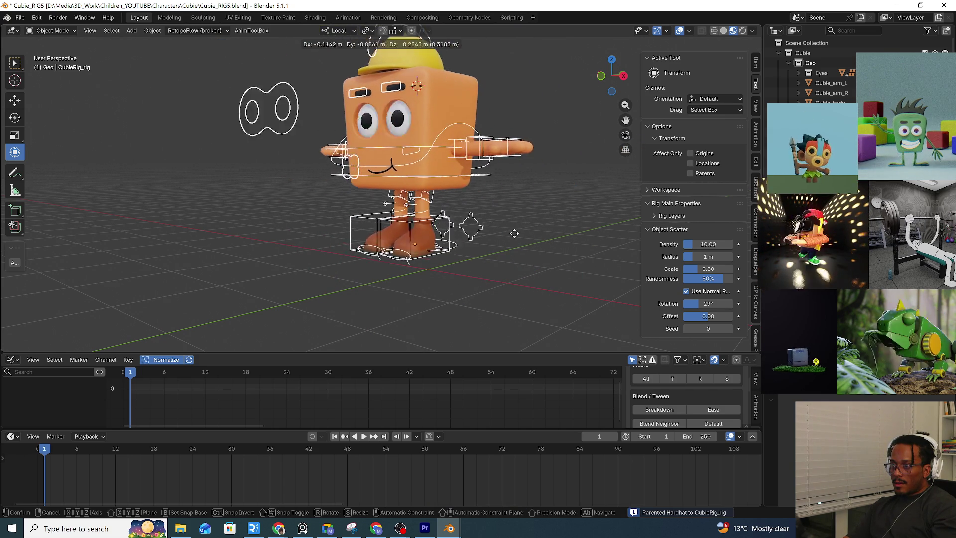
pyautogui.press('r')
pyautogui.press('Escape')
# Switch the viewport to plain solid shading
pyautogui.hotkey('alt', 'z')
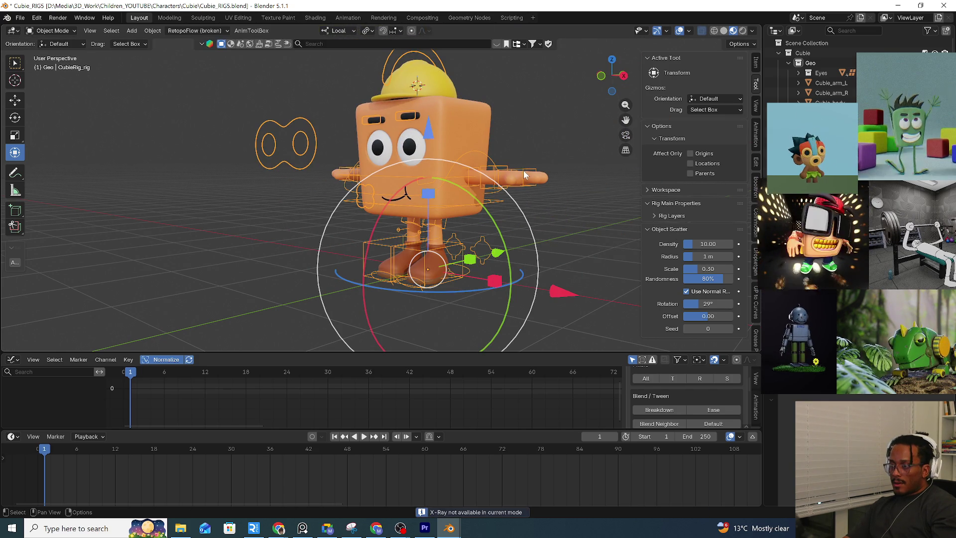
pyautogui.click(724, 31)
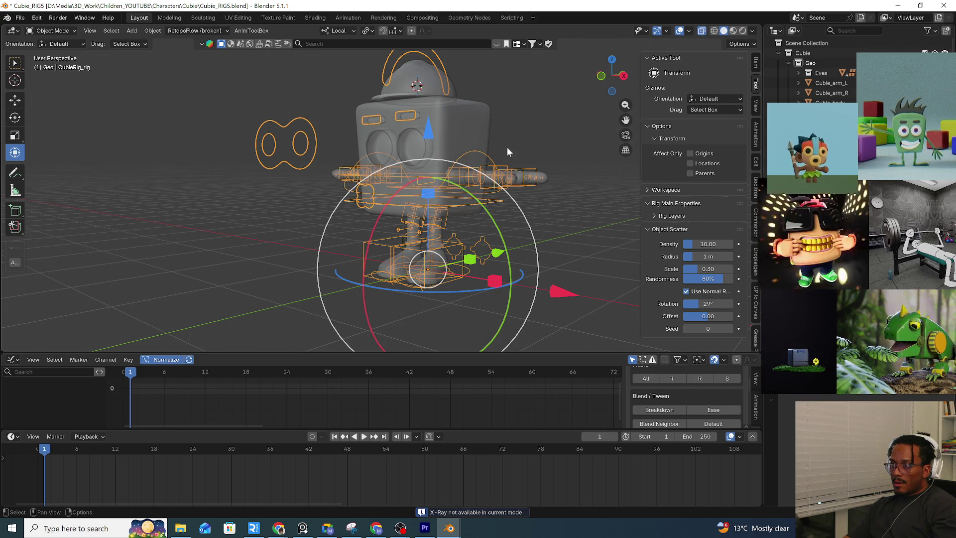
# Parent the eyeDeform object from the Eyes collection to CubieRig_rig (Object)
pyautogui.moveTo(523, 138); pyautogui.dragTo(512, 175, button='middle')
pyautogui.scroll(3, 821, 75)
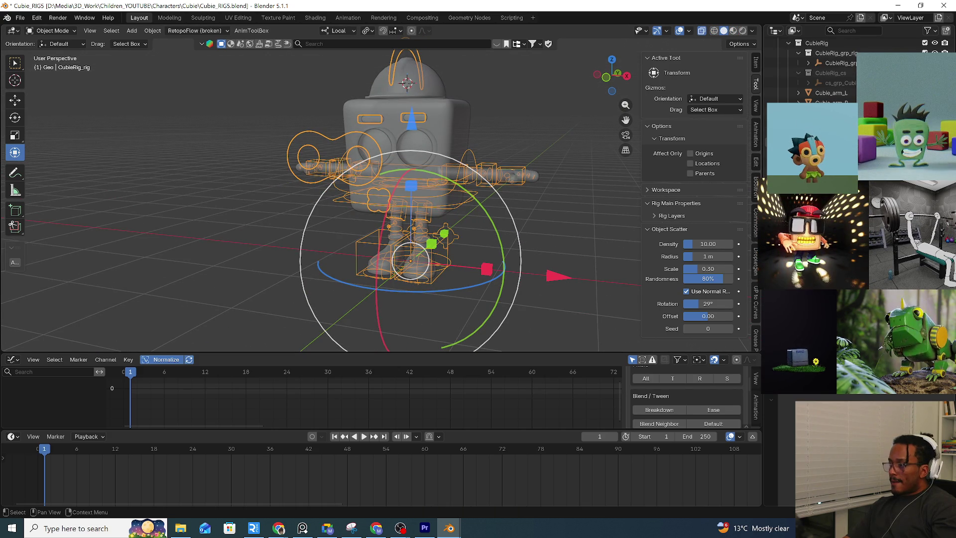
pyautogui.click(800, 73)
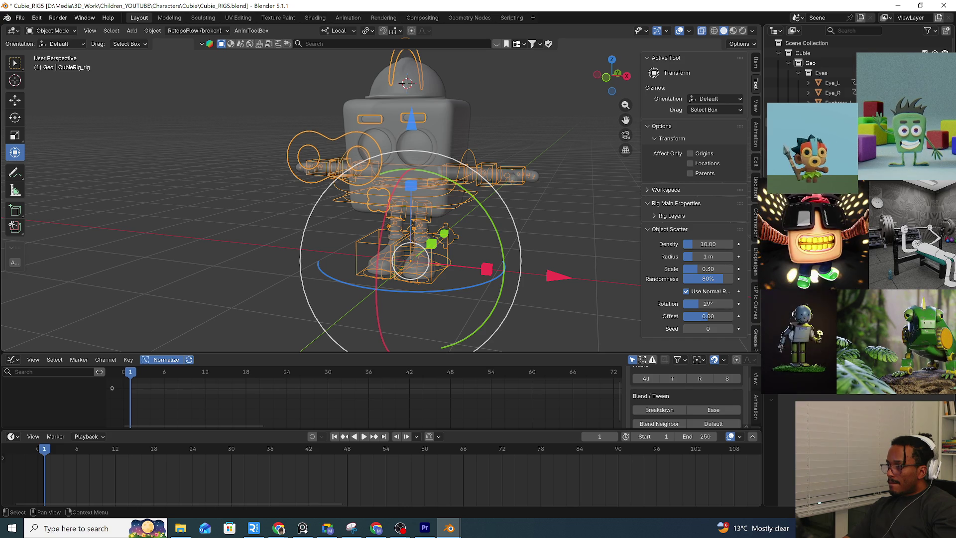
pyautogui.click(833, 112)
pyautogui.moveTo(528, 138)
pyautogui.mouseDown(button='middle')
pyautogui.moveTo(474, 136)
pyautogui.moveTo(523, 142)
pyautogui.mouseUp(button='middle')
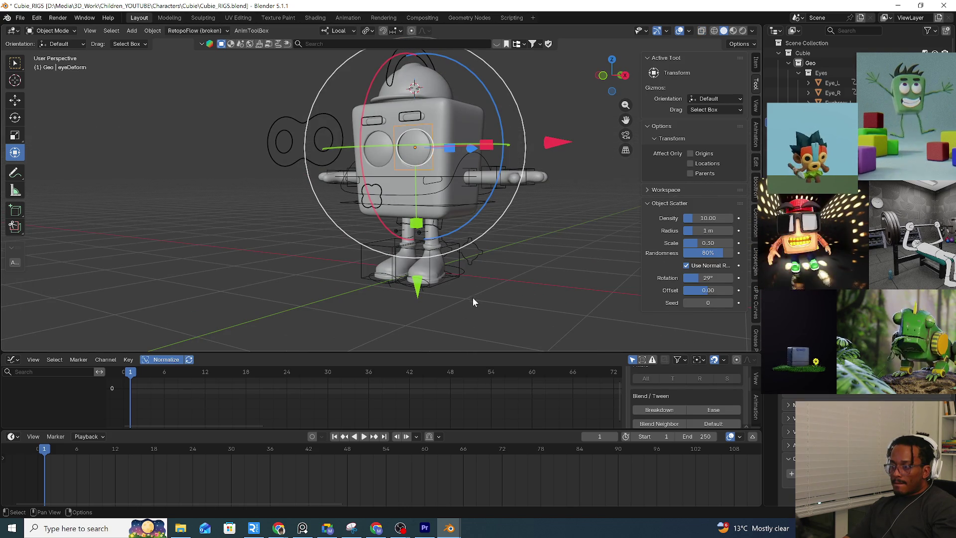
pyautogui.click(465, 268)
pyautogui.hotkey('ctrl', 'p')
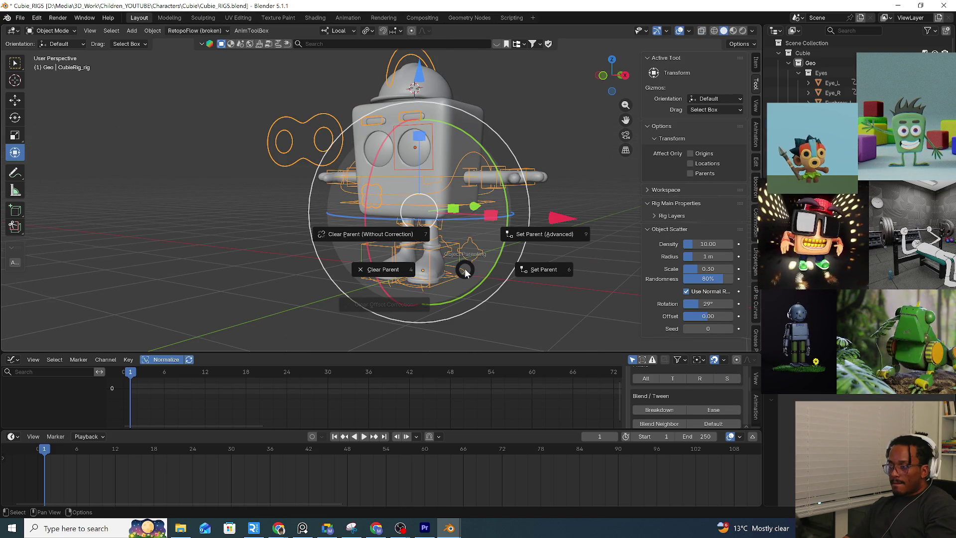
pyautogui.click(537, 274)
# Return the rig to Object Mode and deselect its controls
pyautogui.press('Tab')
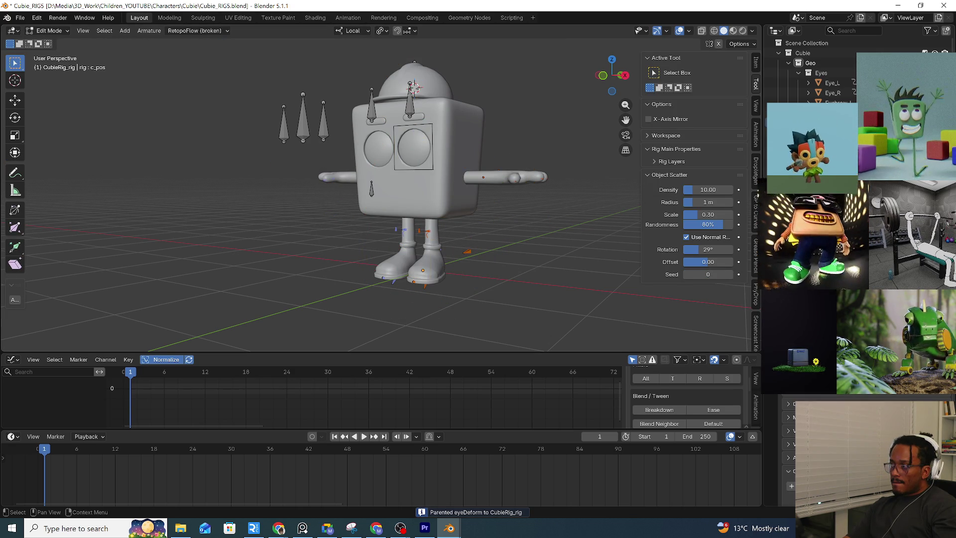
pyautogui.hotkey('ctrl', 'Tab')
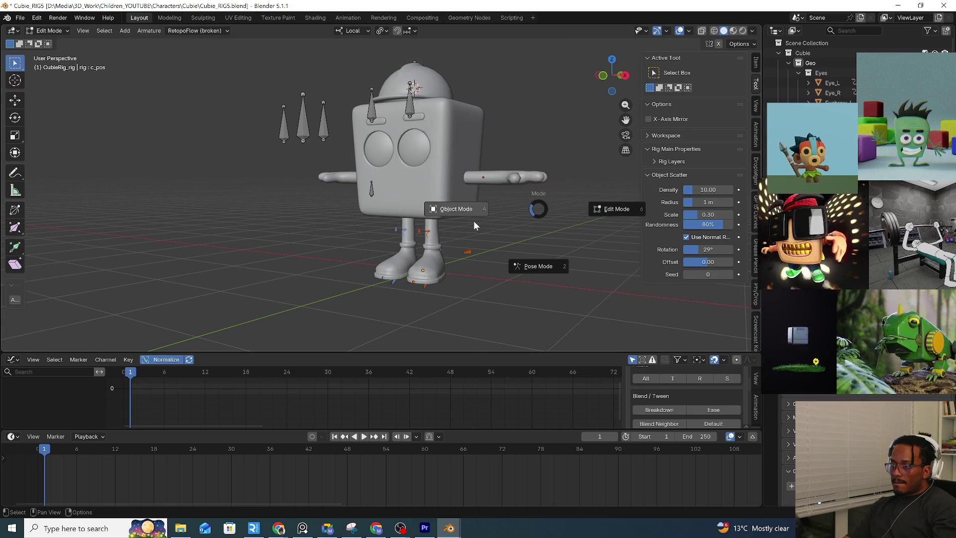
pyautogui.click(456, 208)
pyautogui.click(573, 246)
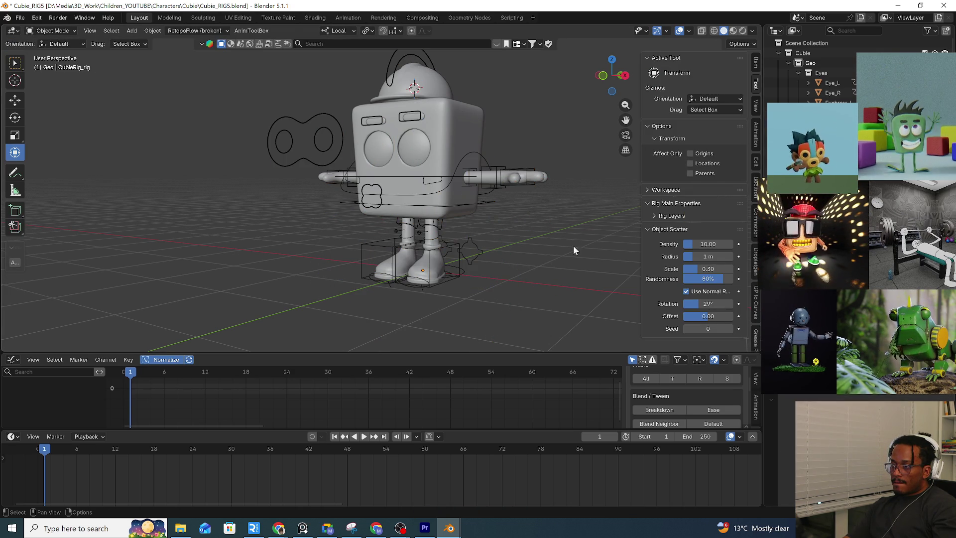
pyautogui.click(735, 31)
pyautogui.click(453, 258)
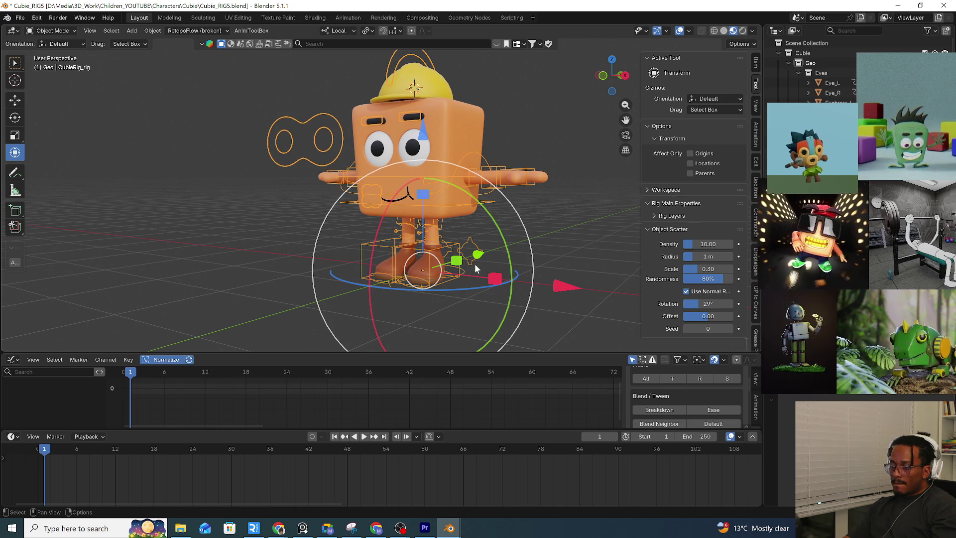
pyautogui.moveTo(509, 255); pyautogui.dragTo(534, 244)
pyautogui.rightClick(534, 243)
pyautogui.hotkey('ctrl', 'Tab')
pyautogui.click(531, 317)
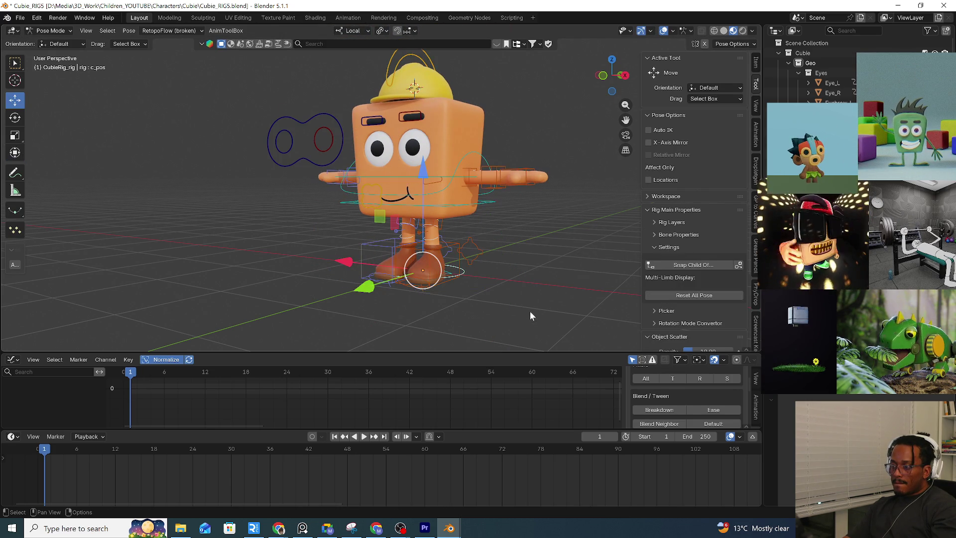
pyautogui.press('g')
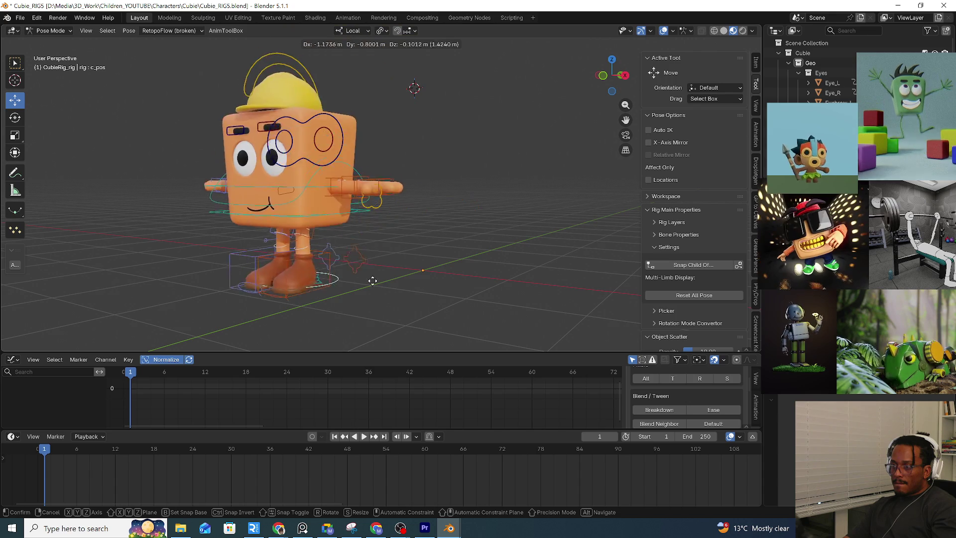
pyautogui.press('Escape')
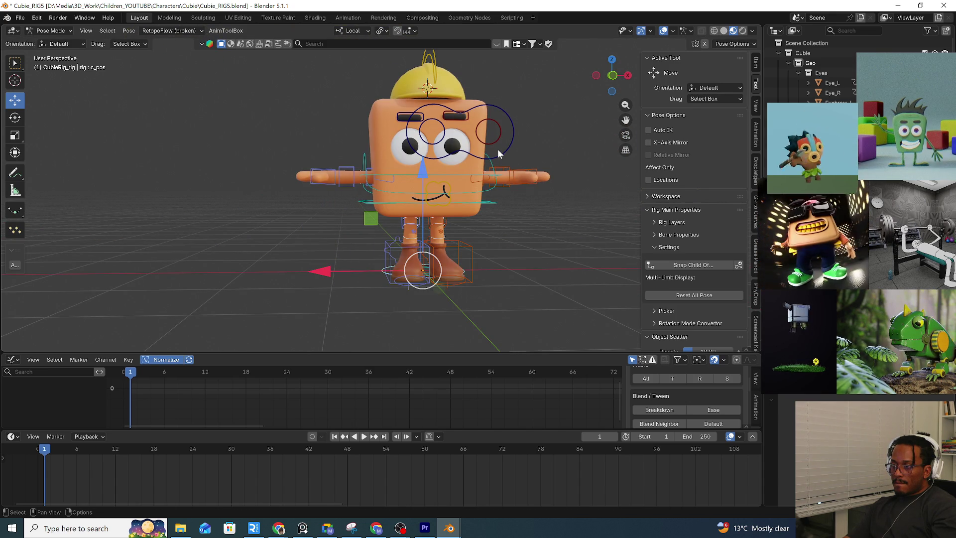
pyautogui.click(511, 148)
pyautogui.press('g')
pyautogui.press('Escape')
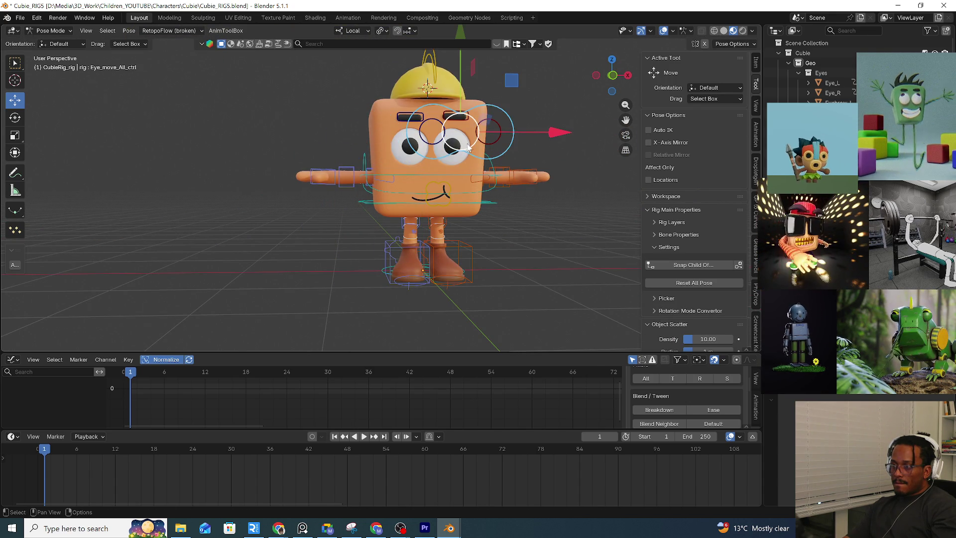
pyautogui.moveTo(515, 146); pyautogui.dragTo(493, 145, button='middle')
pyautogui.scroll(3, 490, 176)
pyautogui.scroll(2, 479, 182)
pyautogui.scroll(2, 485, 168)
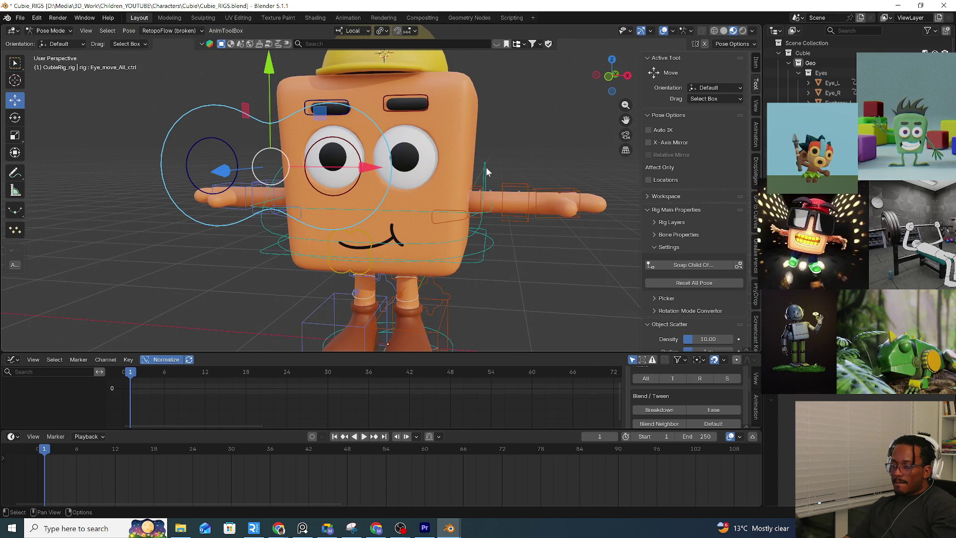
pyautogui.scroll(-3, 487, 165)
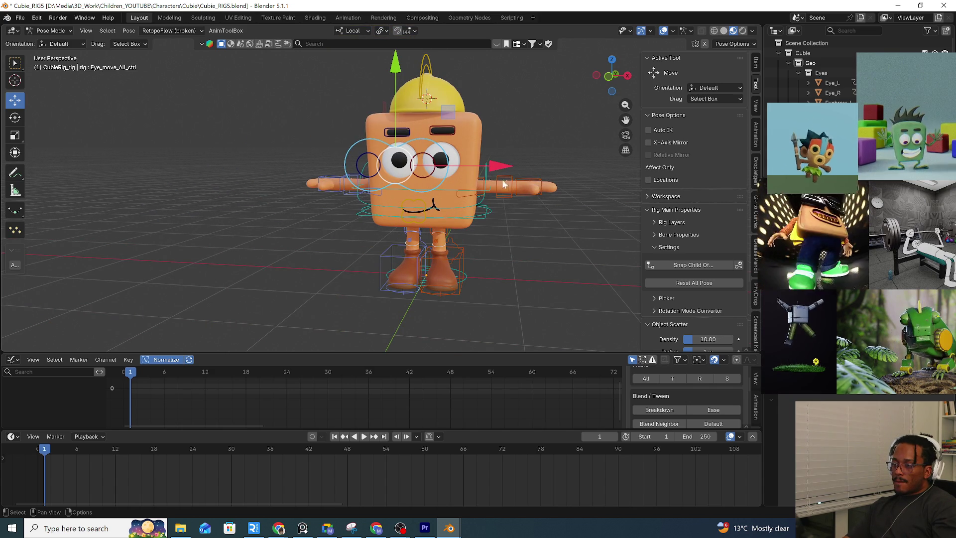
pyautogui.click(484, 185)
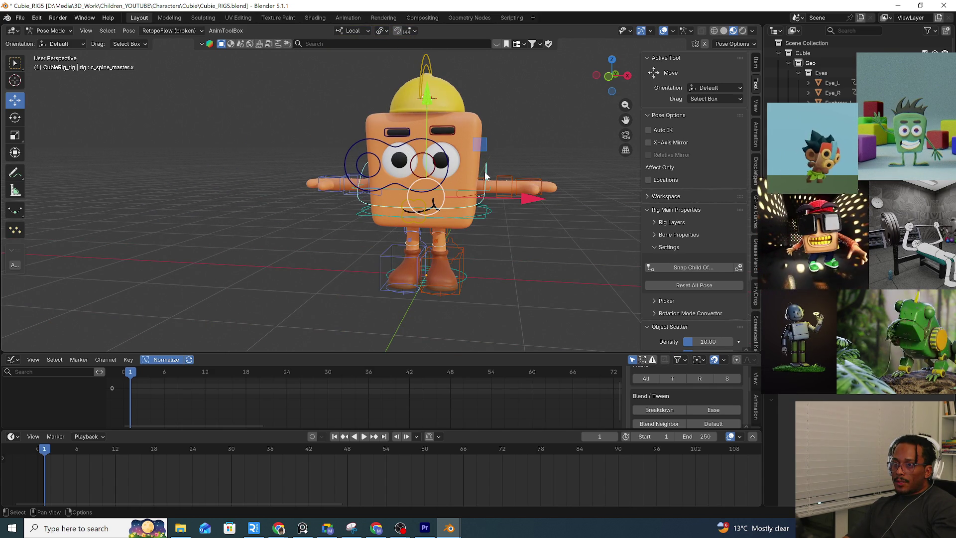
pyautogui.click(452, 164)
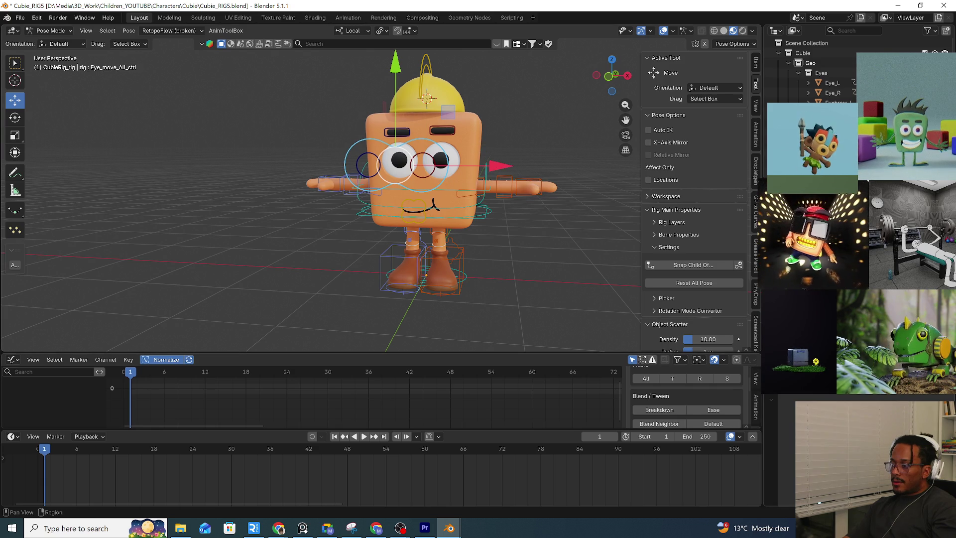
pyautogui.hotkey('ctrl', 'shift', 'c')
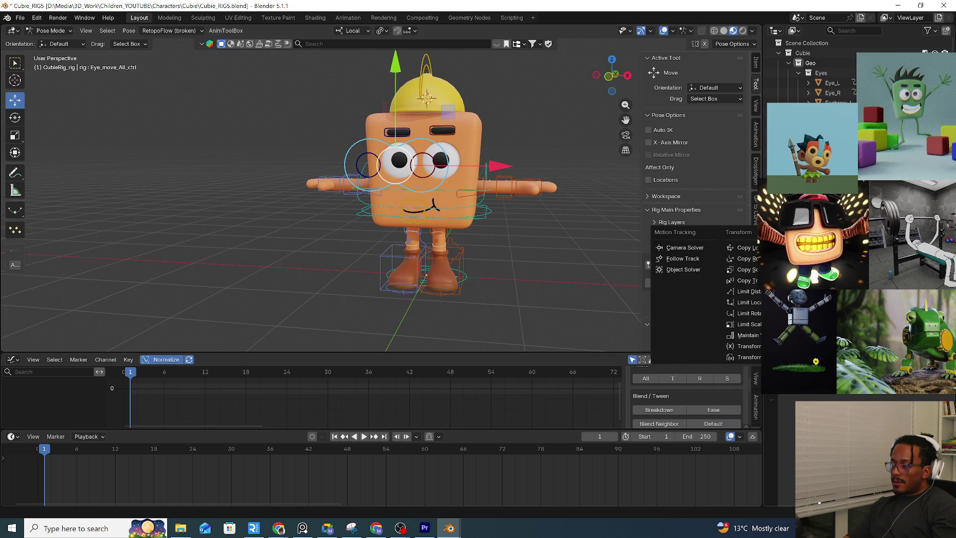
pyautogui.press('Escape')
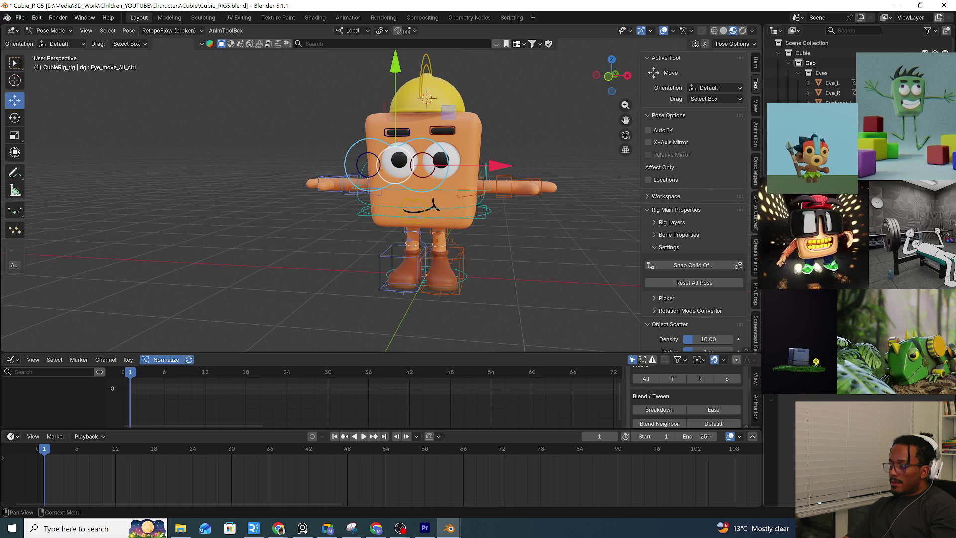
pyautogui.click(488, 271)
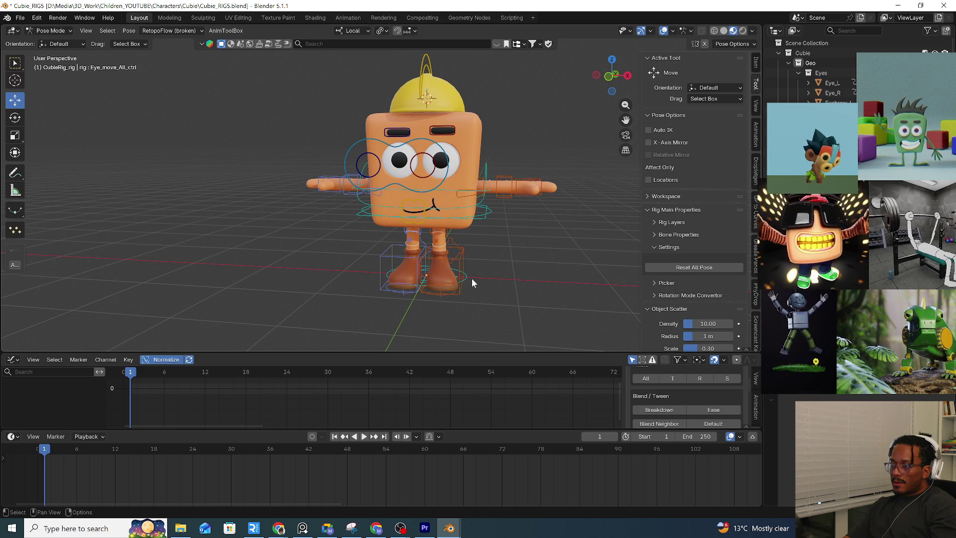
# Trial-move the c_pos, c_spine_master.x and c.root_master.x controls with G, cancelling each so the pose stays
pyautogui.click(467, 280)
pyautogui.press('g')
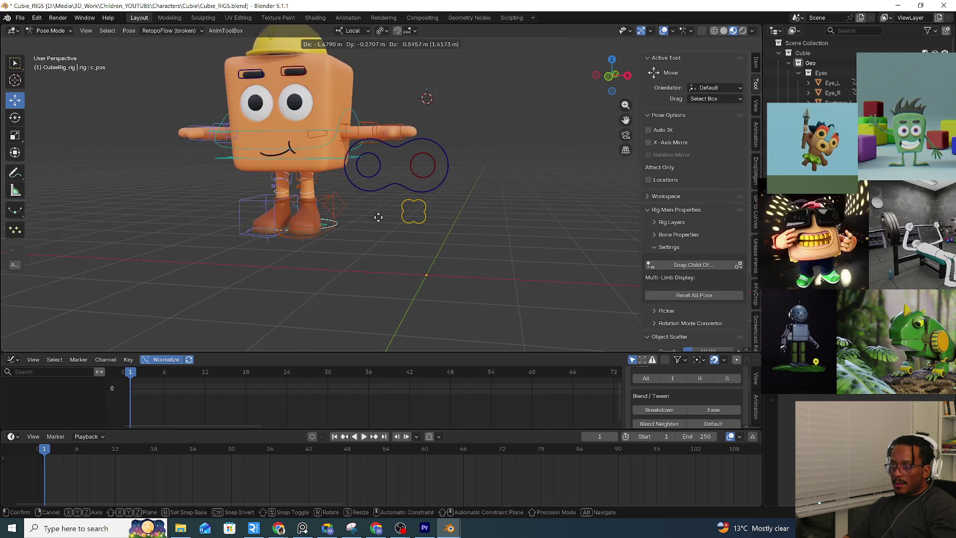
pyautogui.press('Escape')
pyautogui.click(491, 212)
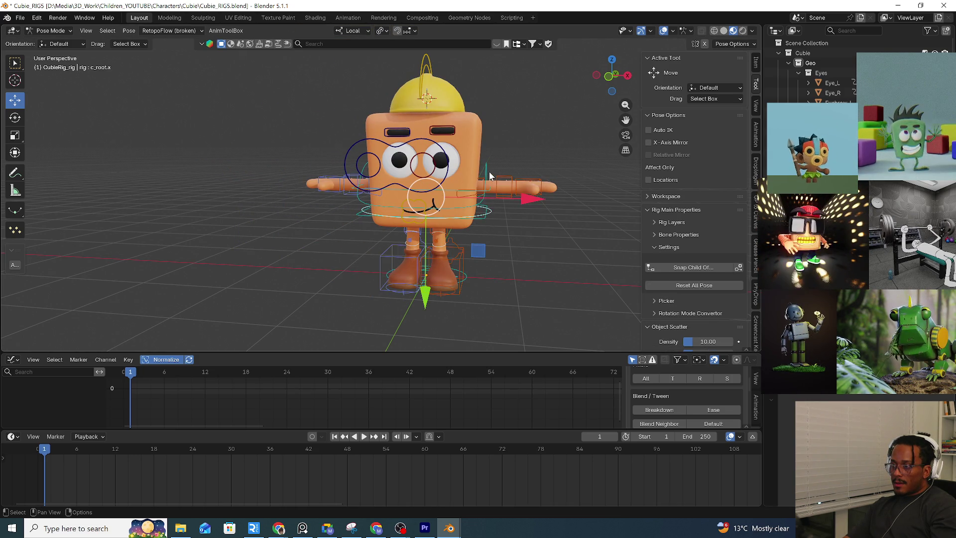
pyautogui.press('g')
pyautogui.press('Escape')
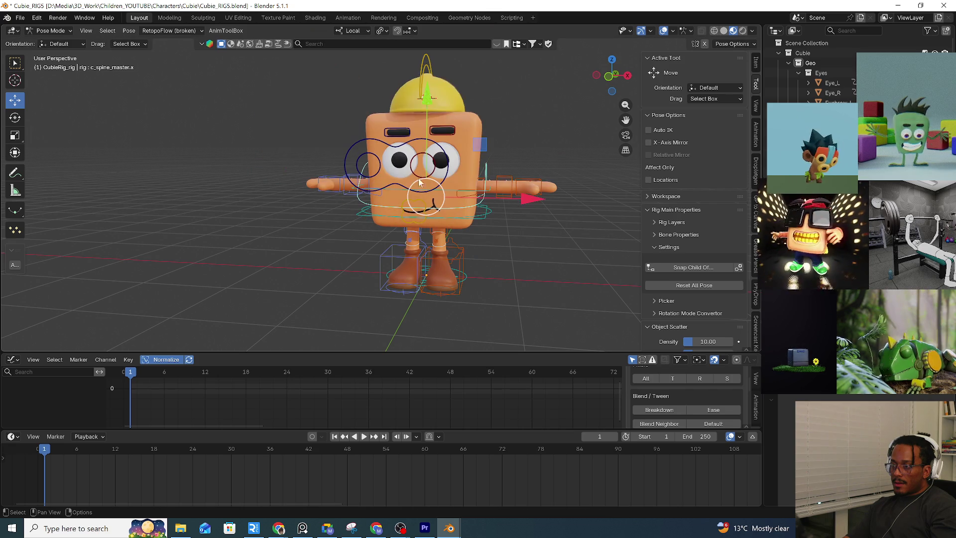
pyautogui.click(483, 220)
pyautogui.press('g')
pyautogui.press('Escape')
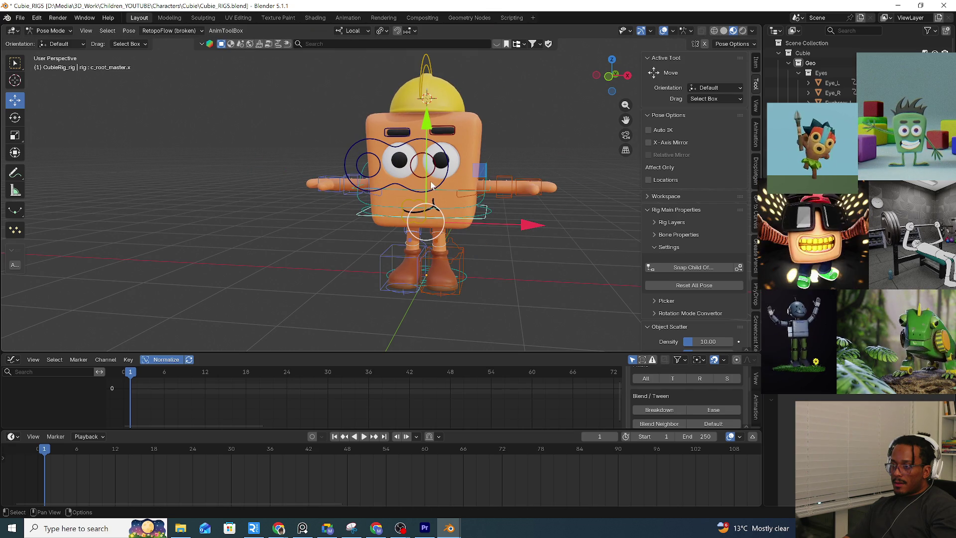
# Confirm the shoulder.l bone name, then alternate eye and root control picks with cancelled root moves
pyautogui.click(444, 180)
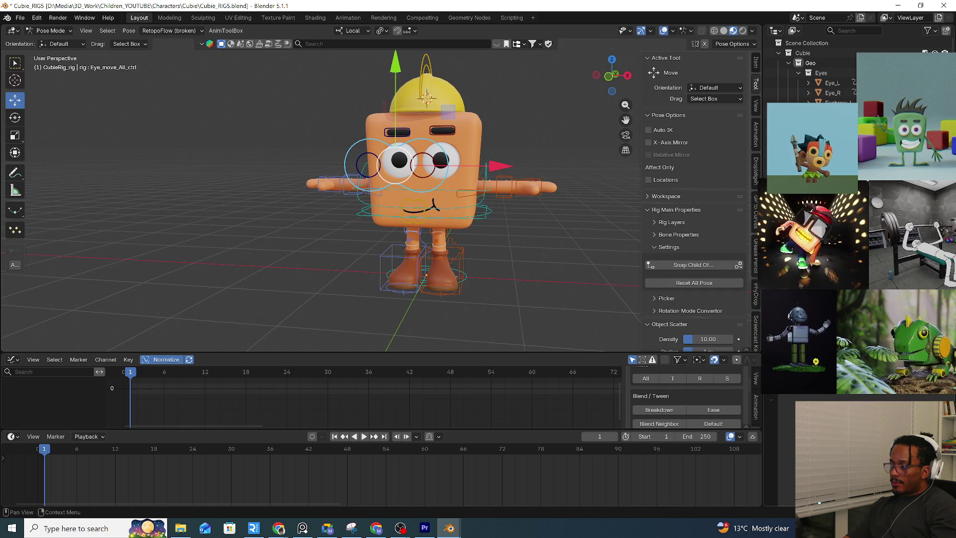
pyautogui.doubleClick(852, 396)
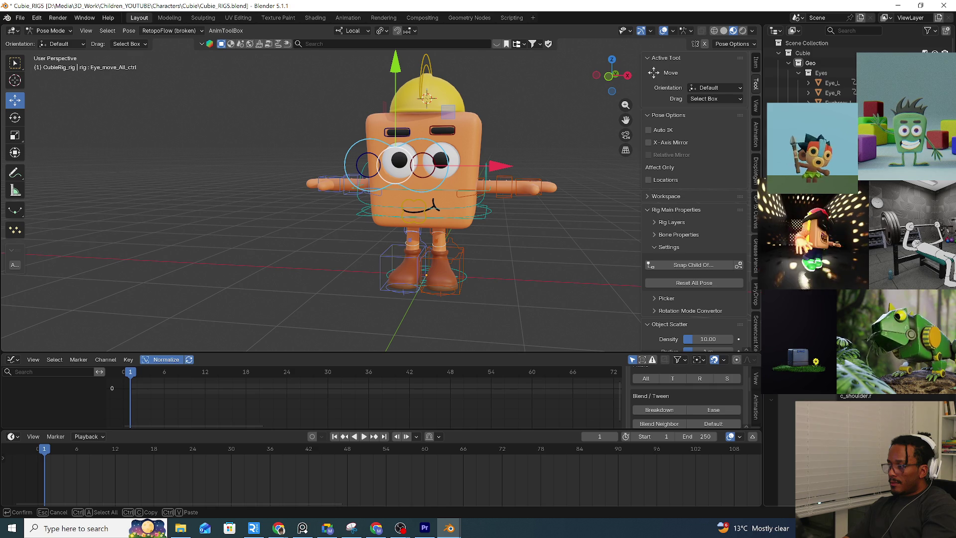
pyautogui.press('Return')
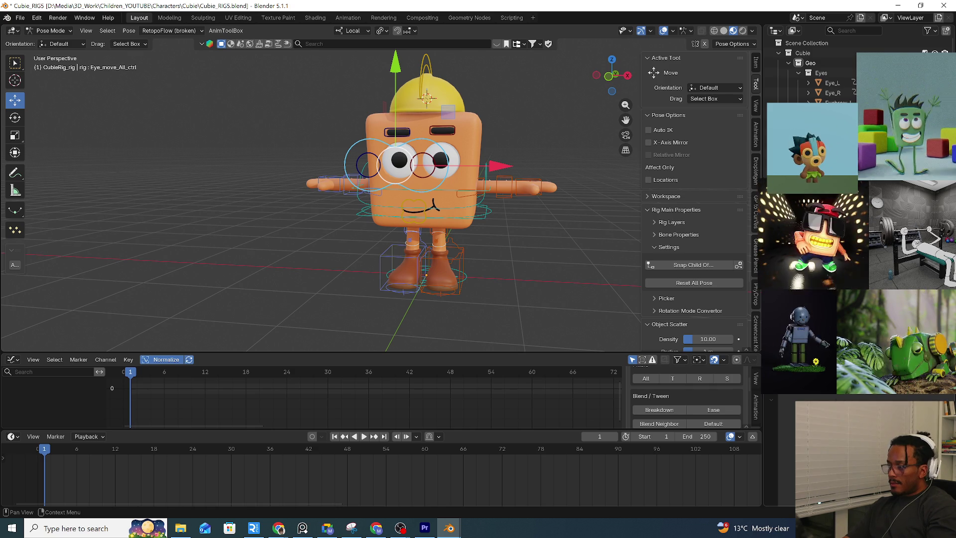
pyautogui.click(484, 220)
pyautogui.press('g')
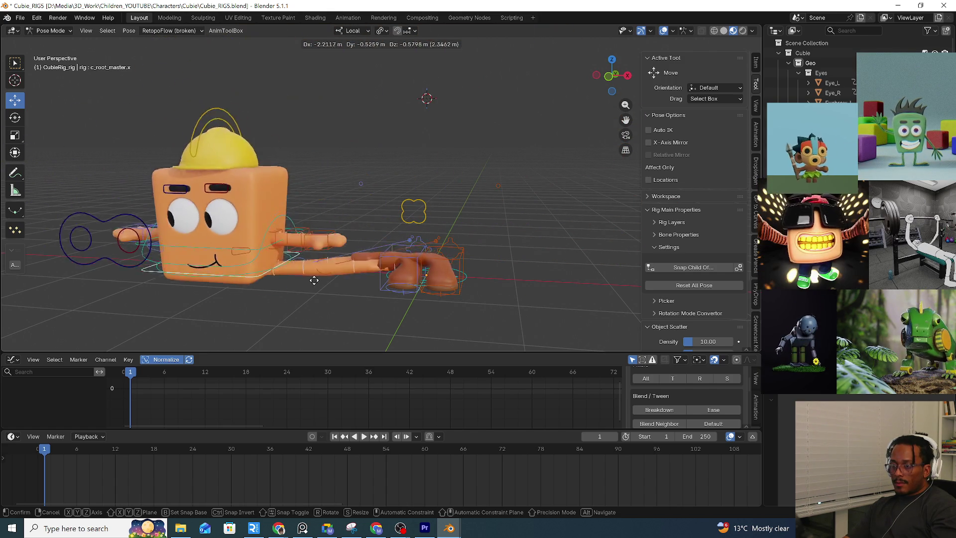
pyautogui.press('Escape')
pyautogui.click(433, 177)
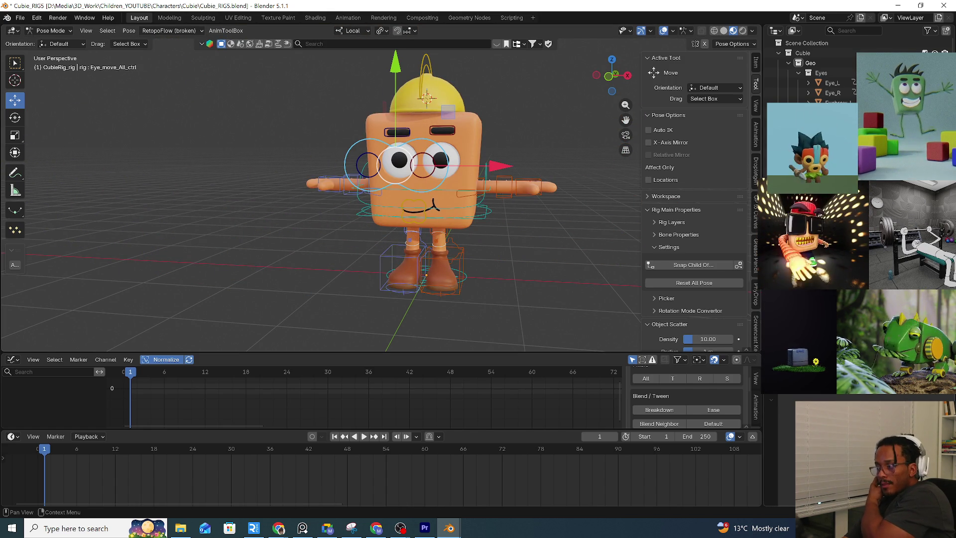
pyautogui.click(488, 217)
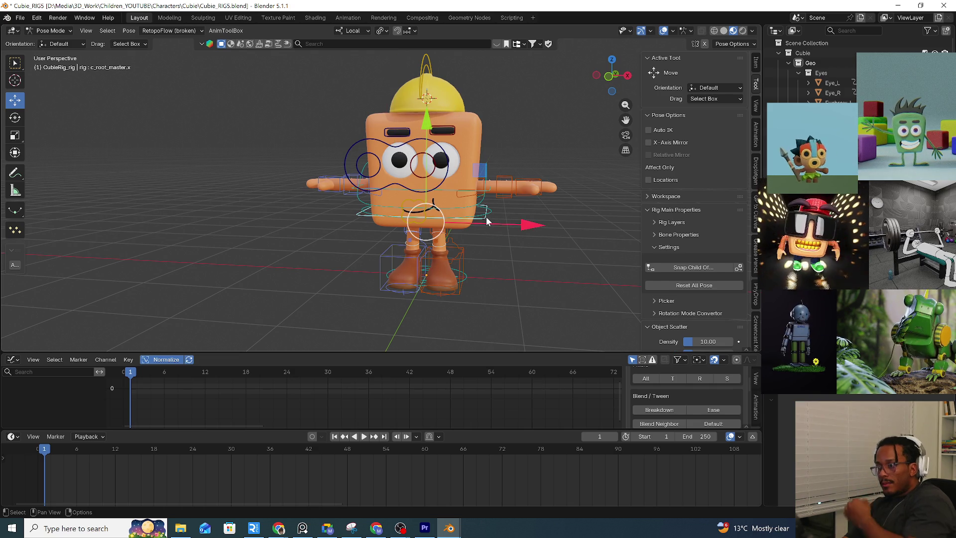
pyautogui.press('g')
pyautogui.press('Escape')
pyautogui.click(443, 175)
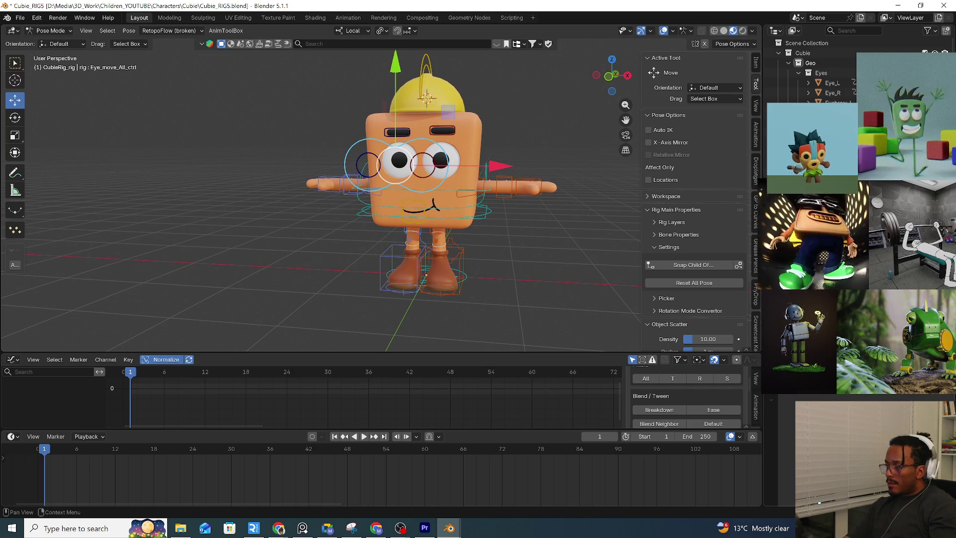
# Keep testing root-control moves against the Eye_move_All_ctrl selection, snapping Cubie back each time
pyautogui.click(482, 219)
pyautogui.press('g')
pyautogui.press('Escape')
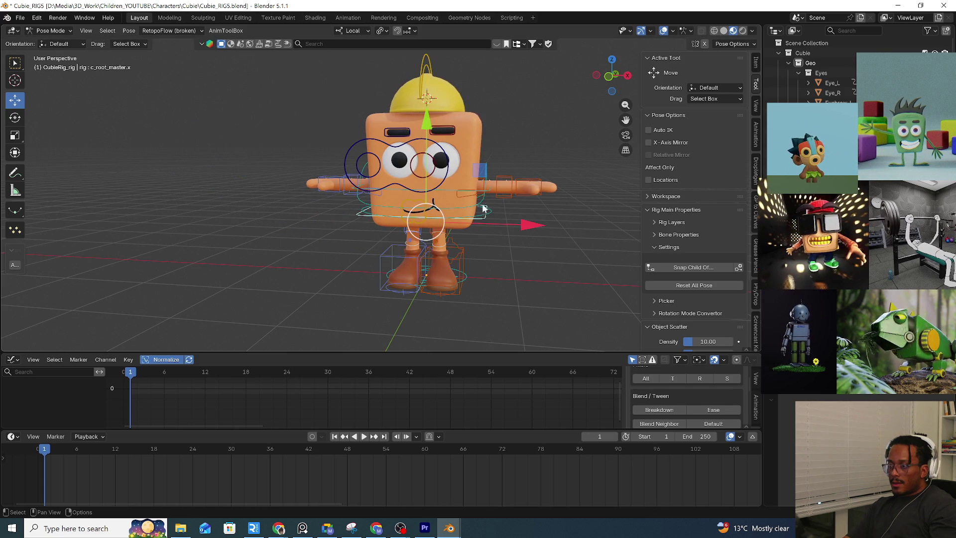
pyautogui.click(445, 180)
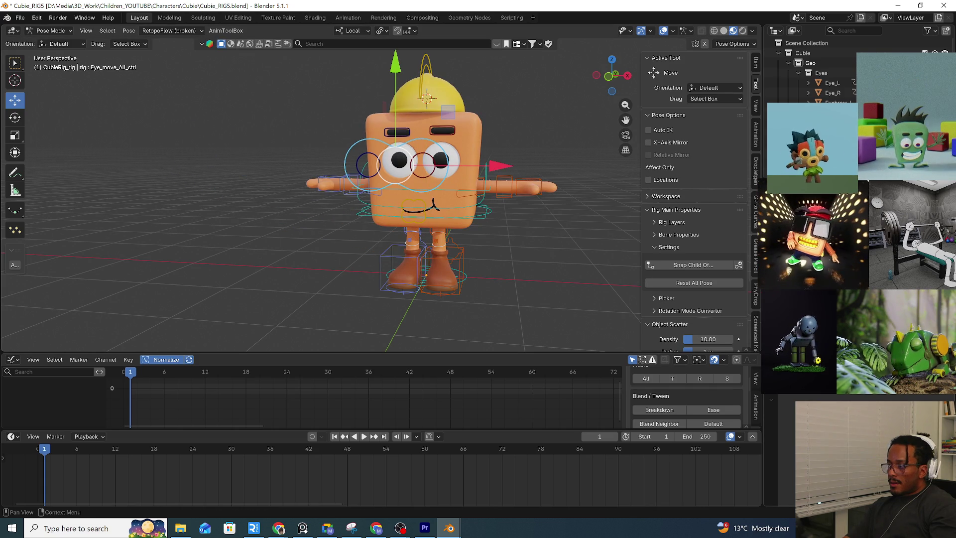
pyautogui.click(480, 223)
pyautogui.press('g')
pyautogui.press('Escape')
pyautogui.press('g')
pyautogui.press('Escape')
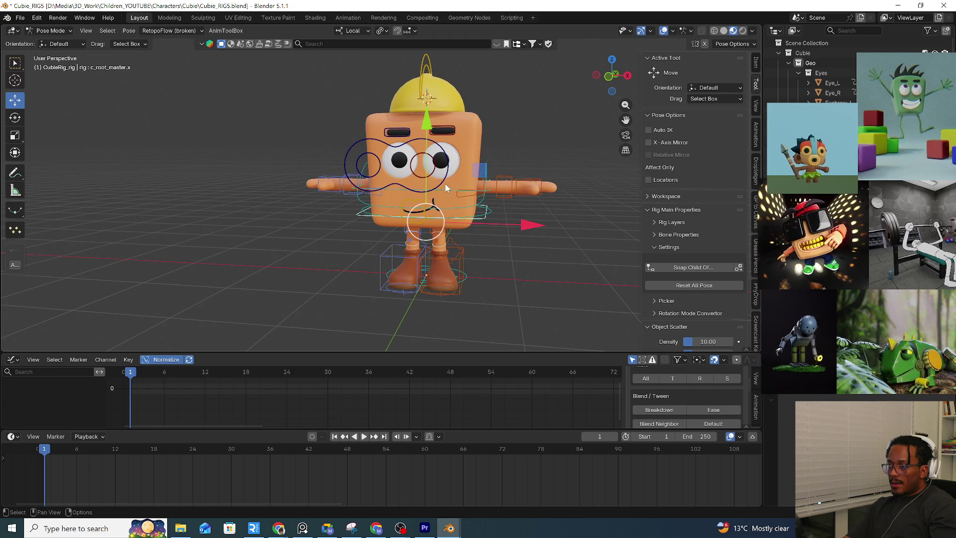
# With the eye control picked after a last cancelled root stretch, bring up the Add Bone Constraint list
pyautogui.click(445, 183)
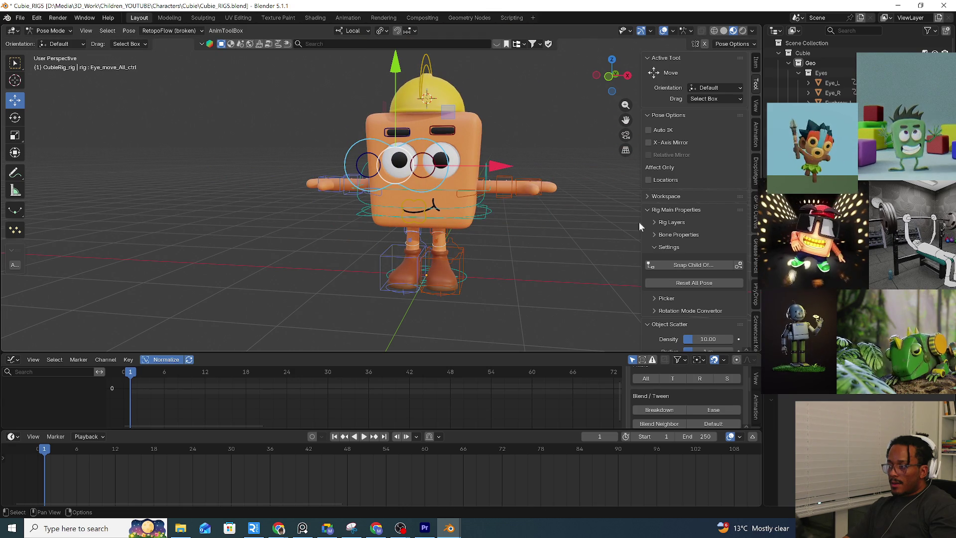
pyautogui.click(482, 220)
pyautogui.press('g')
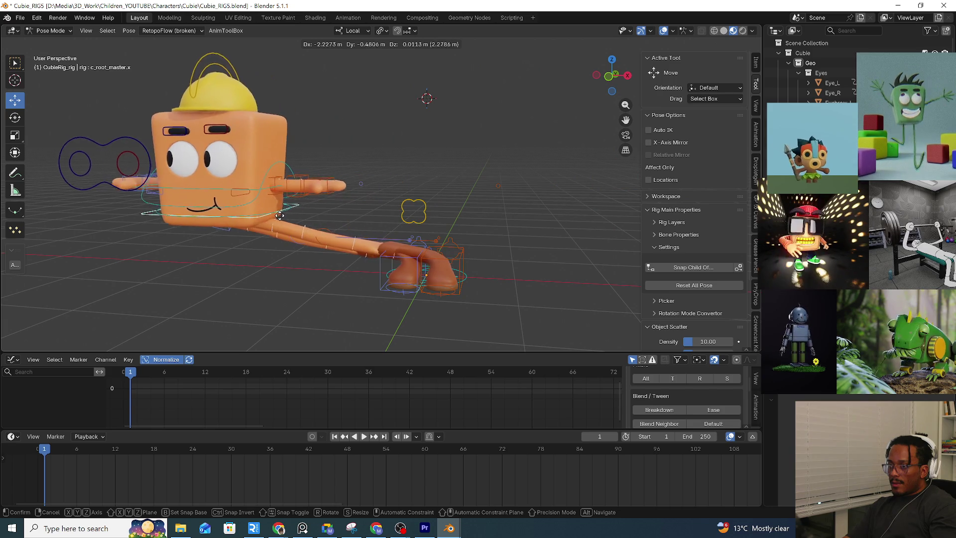
pyautogui.press('Escape')
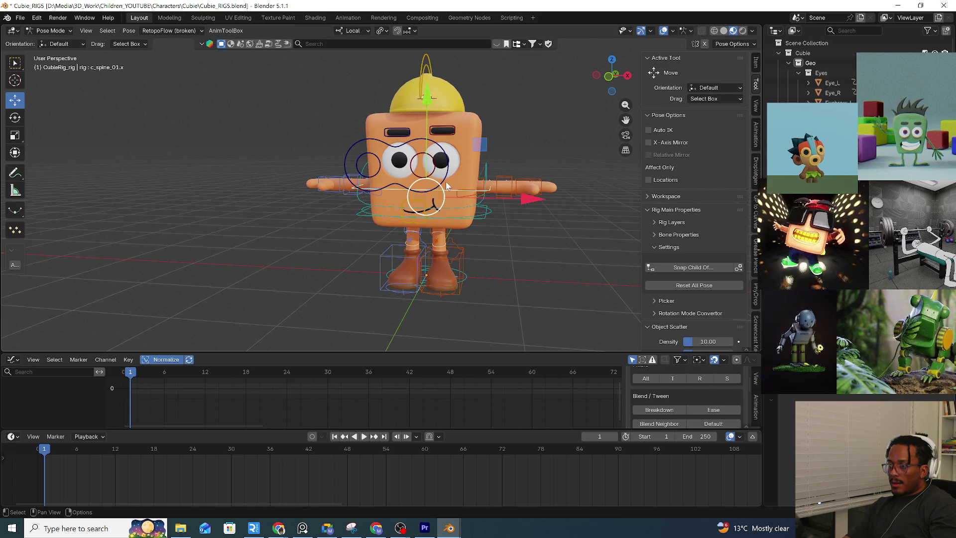
pyautogui.click(445, 178)
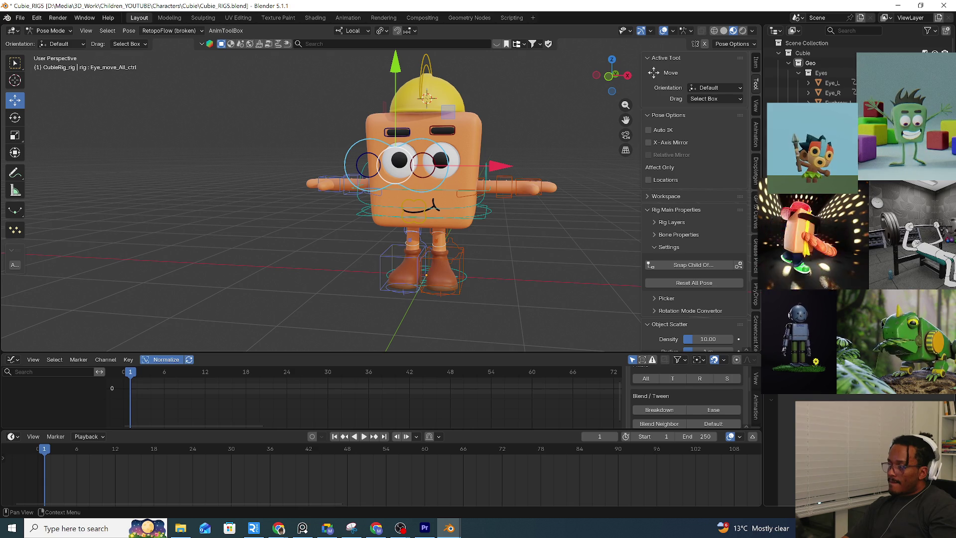
pyautogui.hotkey('ctrl', 'shift', 'c')
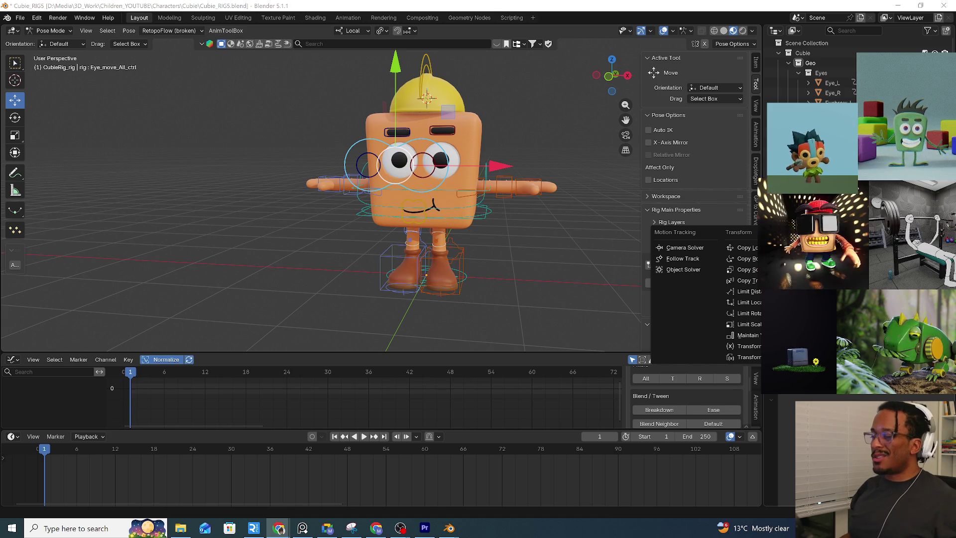
# Leave the constraint list and trial-move the root and eye controls, cancelling and undoing to keep rest pose
pyautogui.click(482, 219)
pyautogui.press('g')
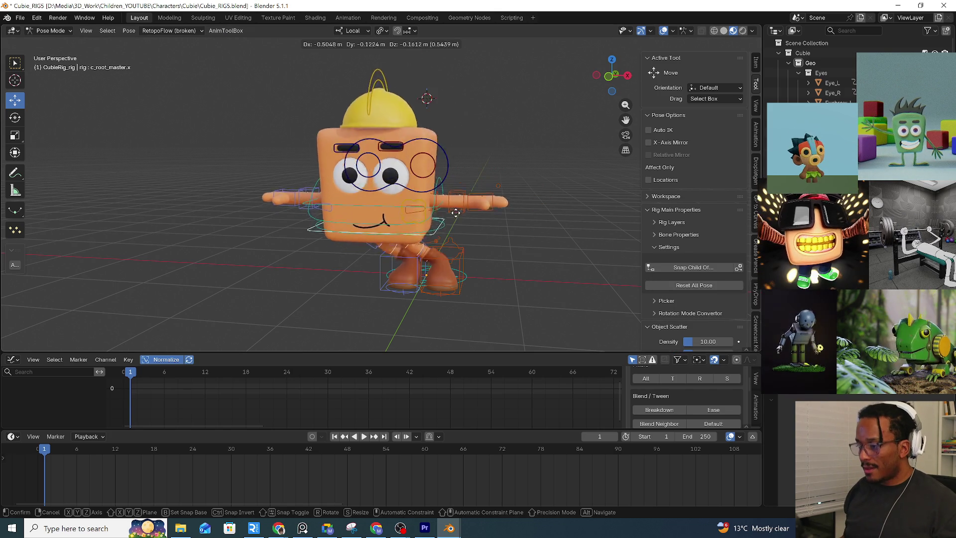
pyautogui.press('Escape')
pyautogui.moveTo(536, 228)
pyautogui.mouseDown(button='middle')
pyautogui.moveTo(478, 219)
pyautogui.moveTo(518, 210)
pyautogui.mouseUp(button='middle')
pyautogui.click(478, 160)
pyautogui.press('g')
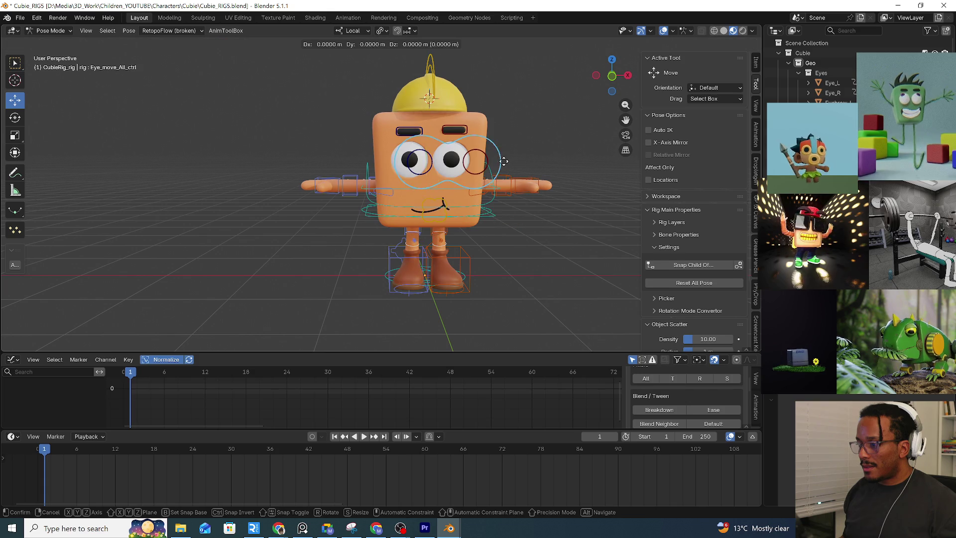
pyautogui.press('Escape')
pyautogui.hotkey('ctrl', 'z')
pyautogui.hotkey('ctrl', 'z')
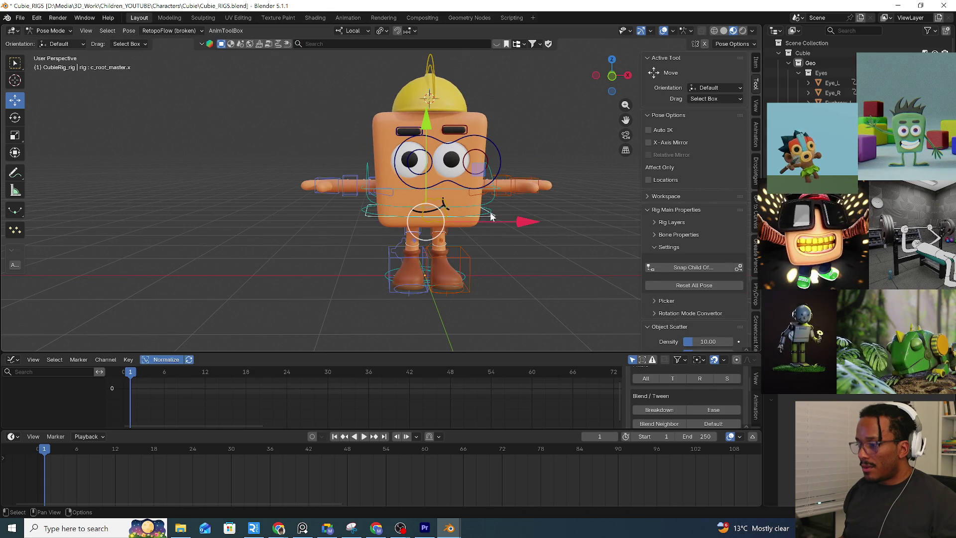
# Orbit to a three-quarter view of Cubie while testing cancelled upper-body root moves
pyautogui.press('g')
pyautogui.press('Escape')
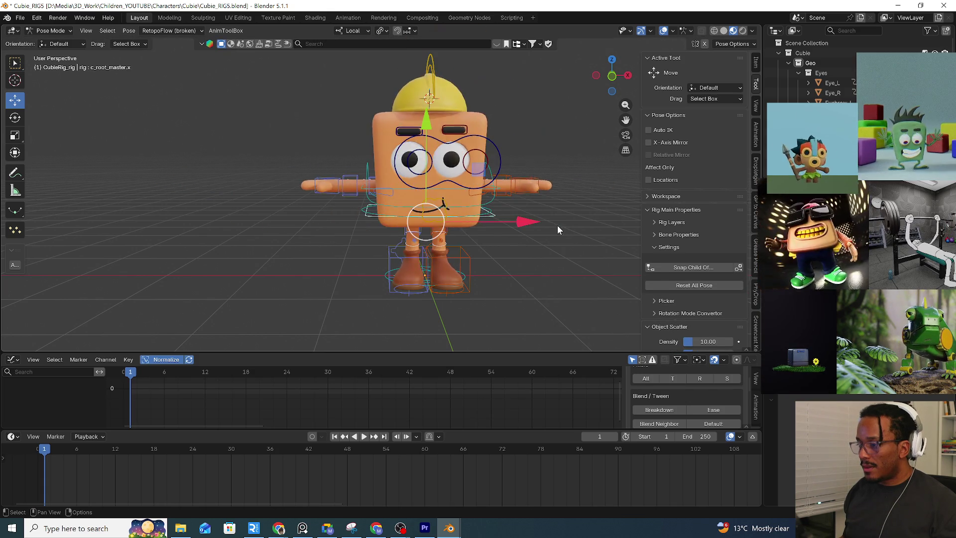
pyautogui.moveTo(558, 224); pyautogui.dragTo(465, 203, button='middle')
pyautogui.moveTo(400, 192); pyautogui.dragTo(410, 189, button='middle')
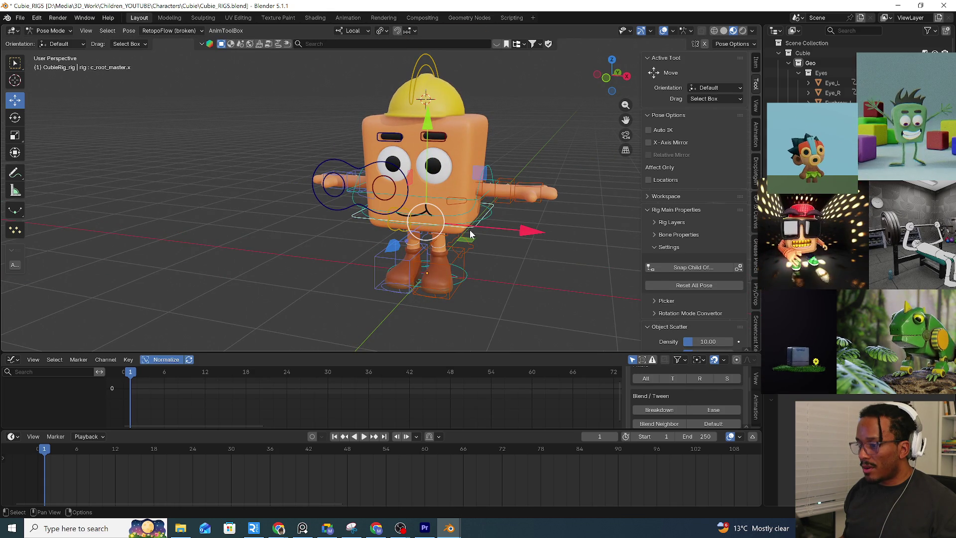
pyautogui.press('g')
pyautogui.press('Escape')
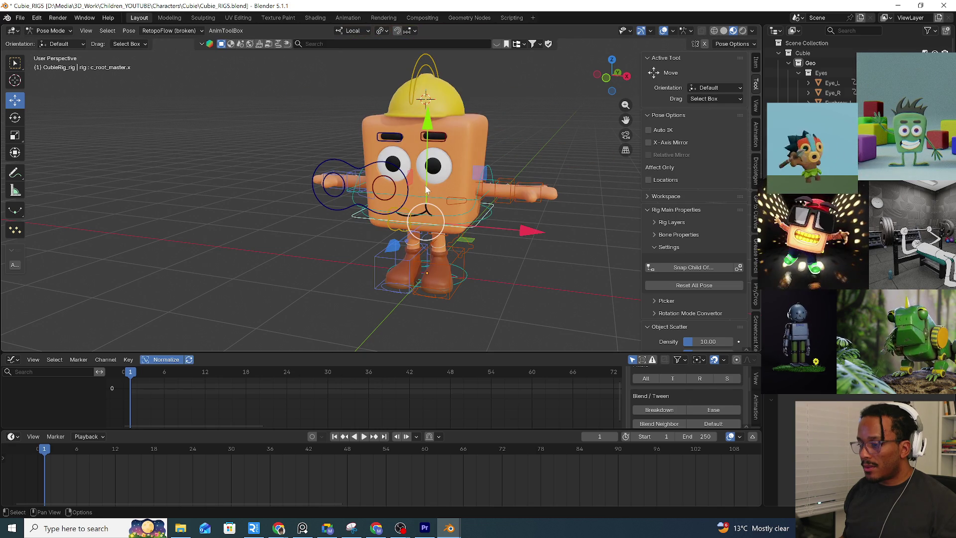
pyautogui.press('g')
pyautogui.press('Escape')
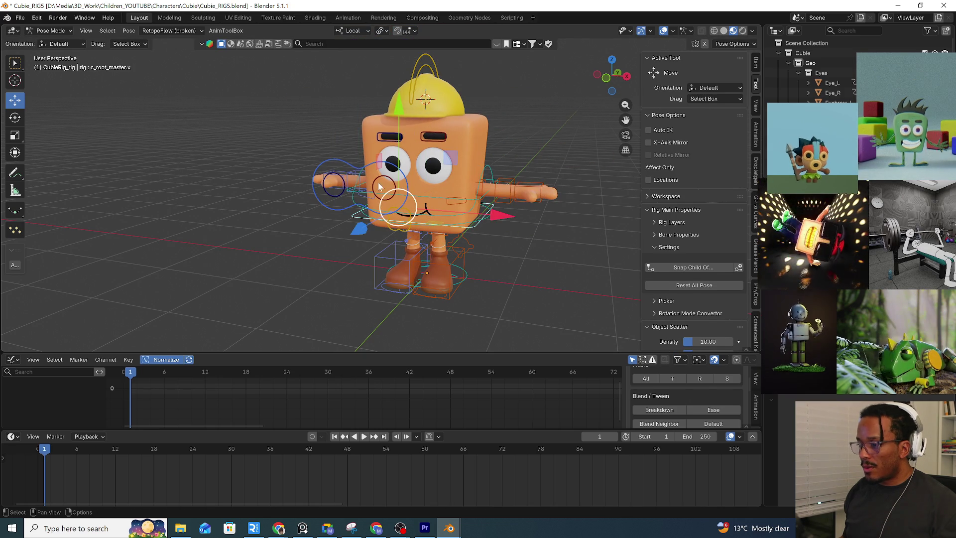
# Select the eye control then the root control and bring up the bone parenting options
pyautogui.click(352, 171)
pyautogui.keyDown('shift'); pyautogui.click(475, 226); pyautogui.keyUp('shift')
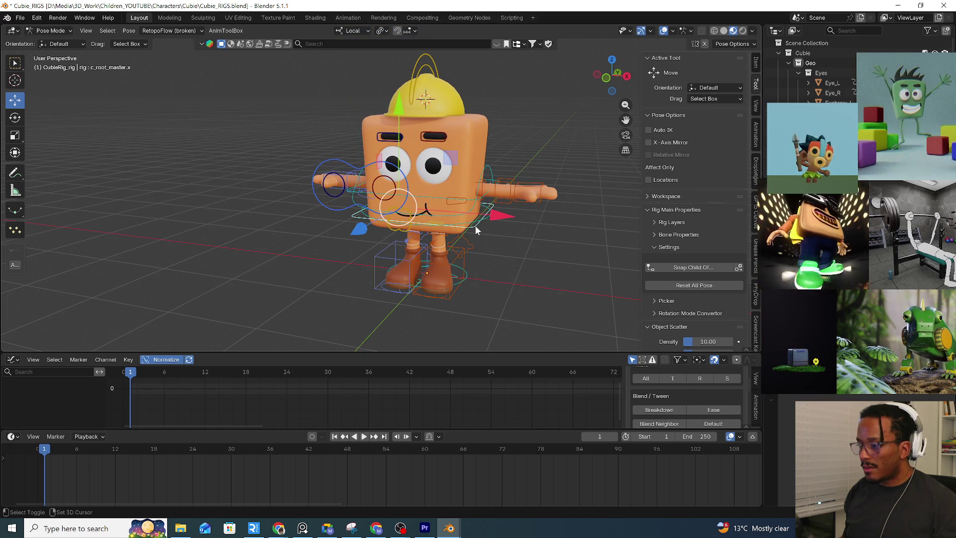
pyautogui.hotkey('ctrl', 'p')
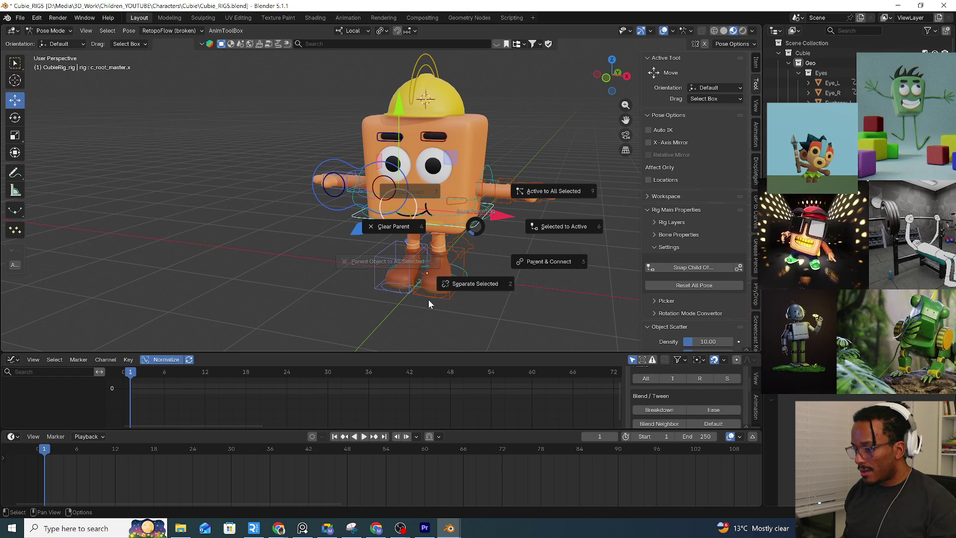
# Apply plain Object parenting from the parenting choices and verify with a cancelled G move
pyautogui.press('Escape')
pyautogui.hotkey('ctrl', 'p')
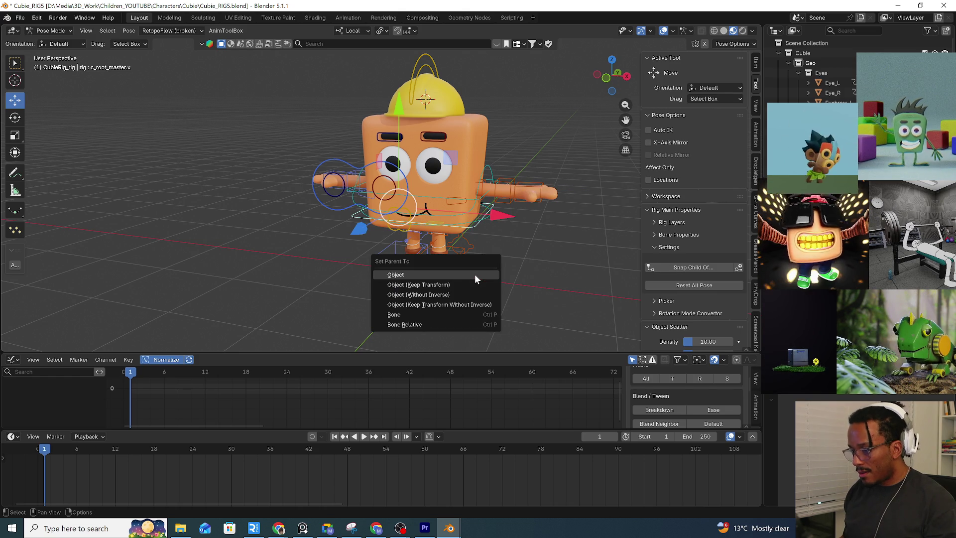
pyautogui.click(475, 275)
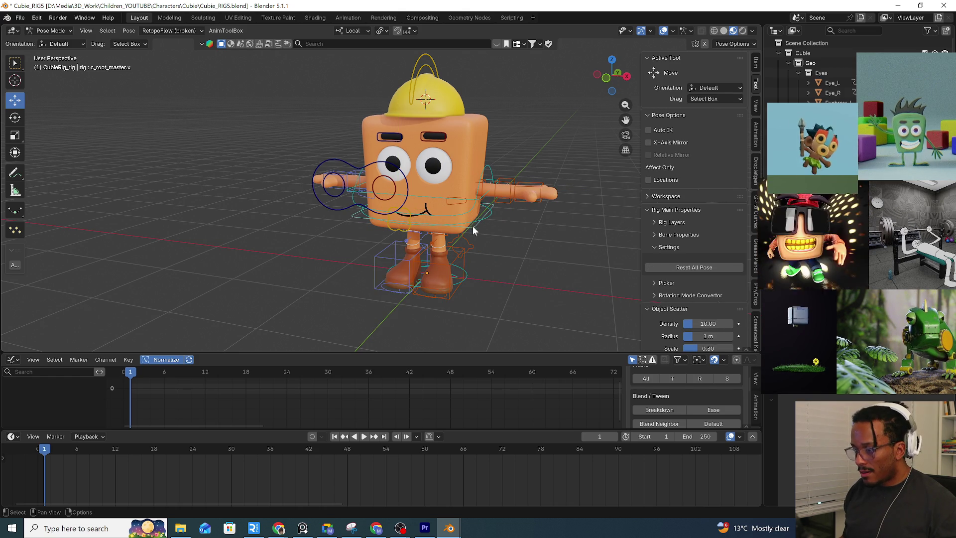
pyautogui.press('g')
pyautogui.press('Escape')
# Make Eye_move_All_ctrl the active bone, reset its location with Alt+G, and parent the bone to it
pyautogui.click(374, 187)
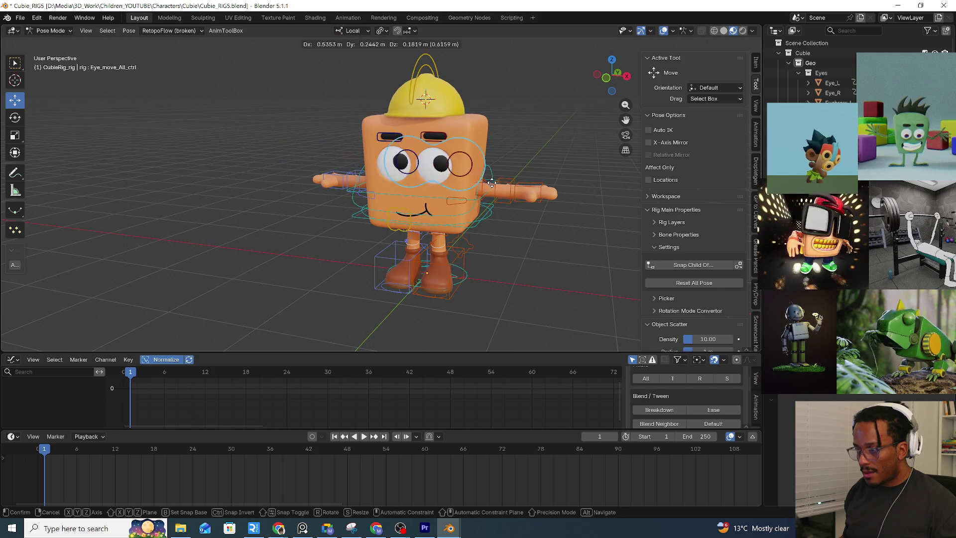
pyautogui.click(351, 187)
pyautogui.hotkey('alt', 'g')
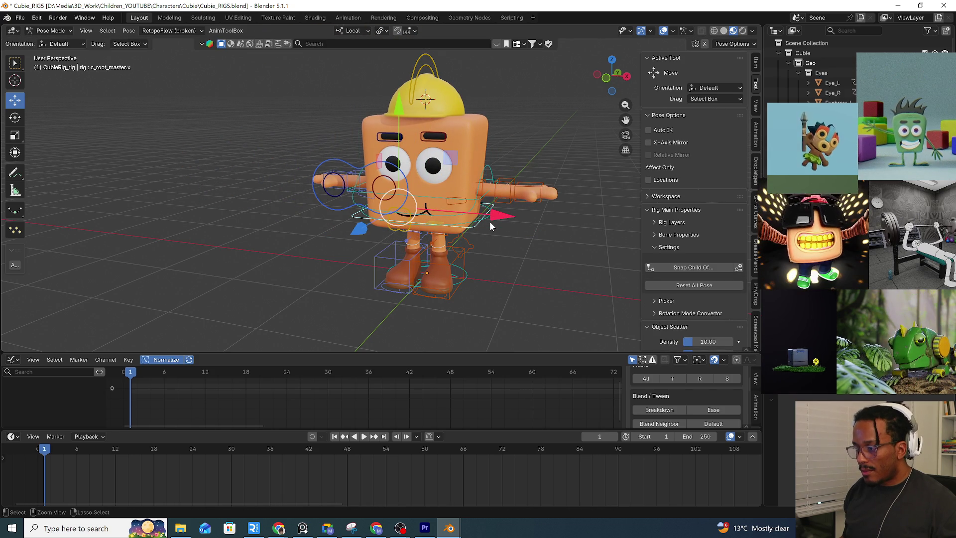
pyautogui.hotkey('ctrl', 'z')
pyautogui.hotkey('alt', 'g')
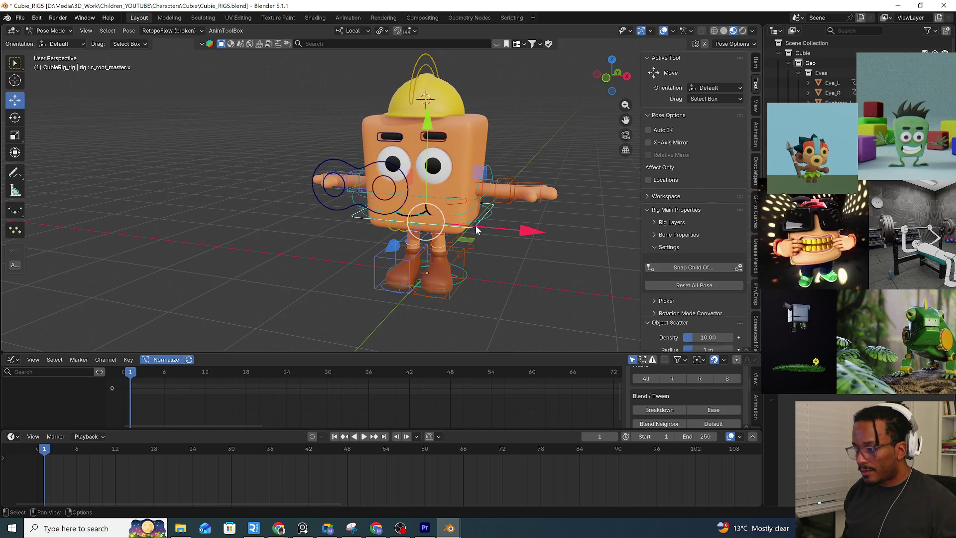
pyautogui.hotkey('ctrl', 'p')
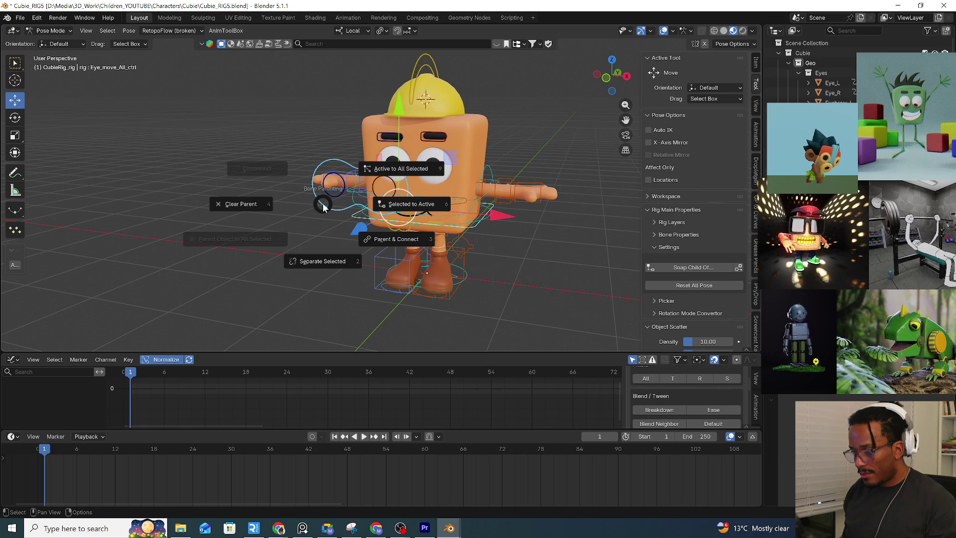
pyautogui.click(382, 237)
# Orbit around Cubie and test-rotate the rig and eye control to check the new parenting
pyautogui.moveTo(428, 237); pyautogui.dragTo(398, 223, button='middle')
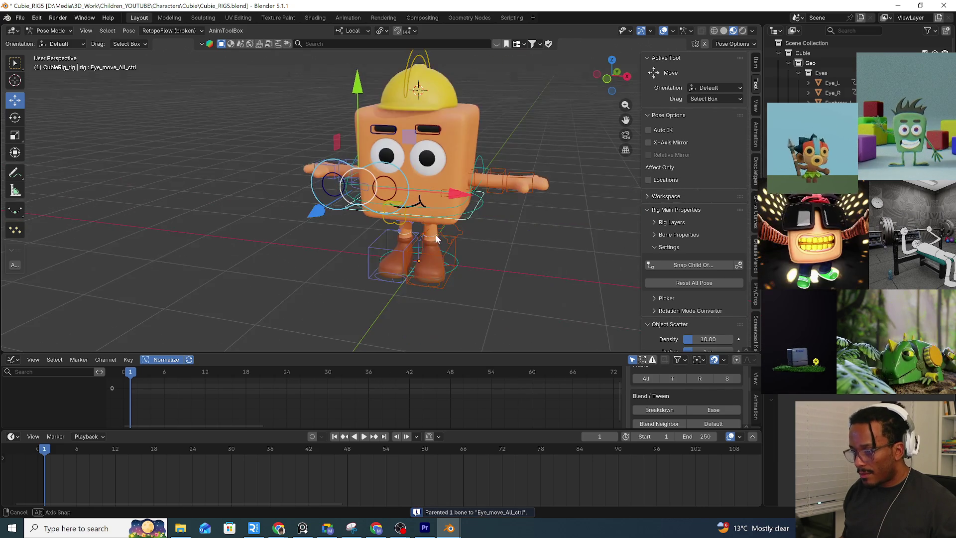
pyautogui.press('r')
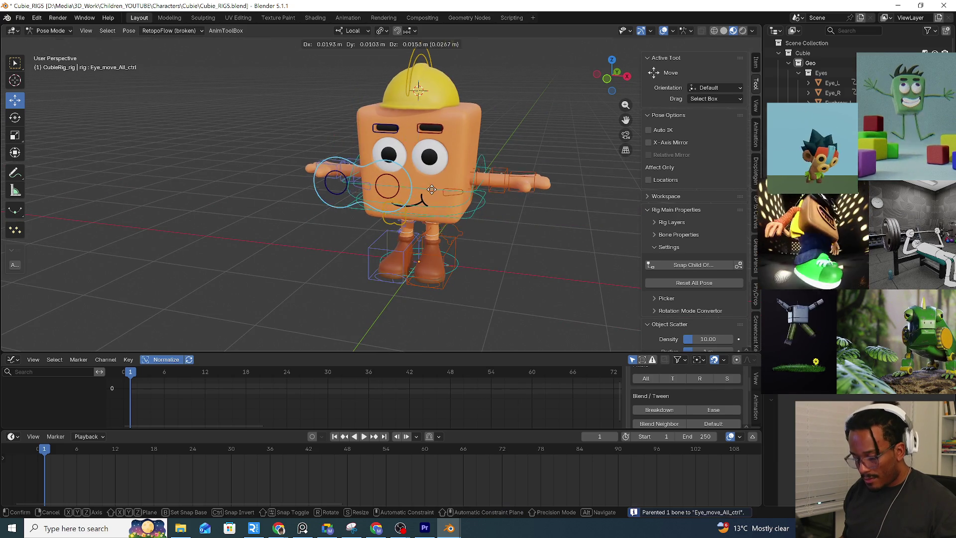
pyautogui.rightClick(461, 221)
pyautogui.press('r')
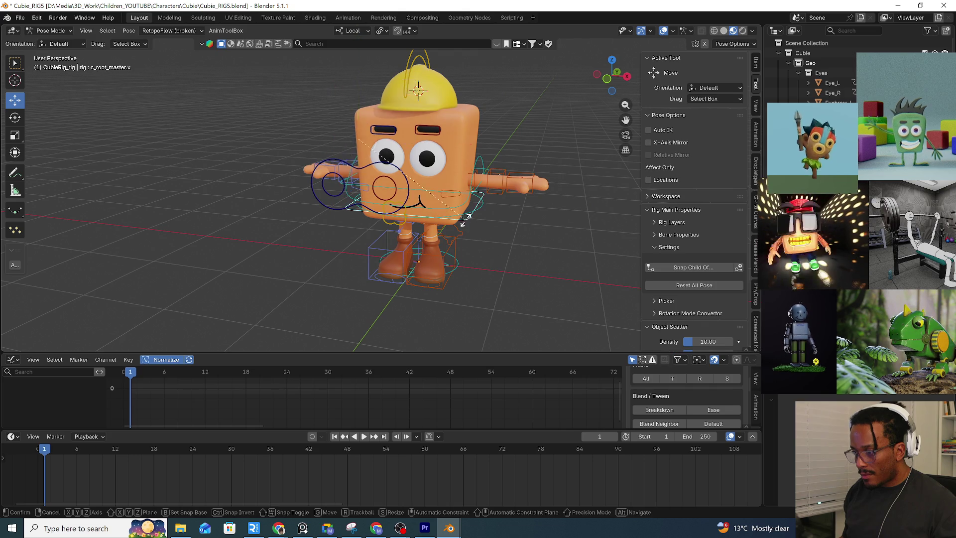
# Clear the eye control's test rotation with Alt+R and reselect it with a cancelled move
pyautogui.click(470, 203)
pyautogui.hotkey('alt', 'r')
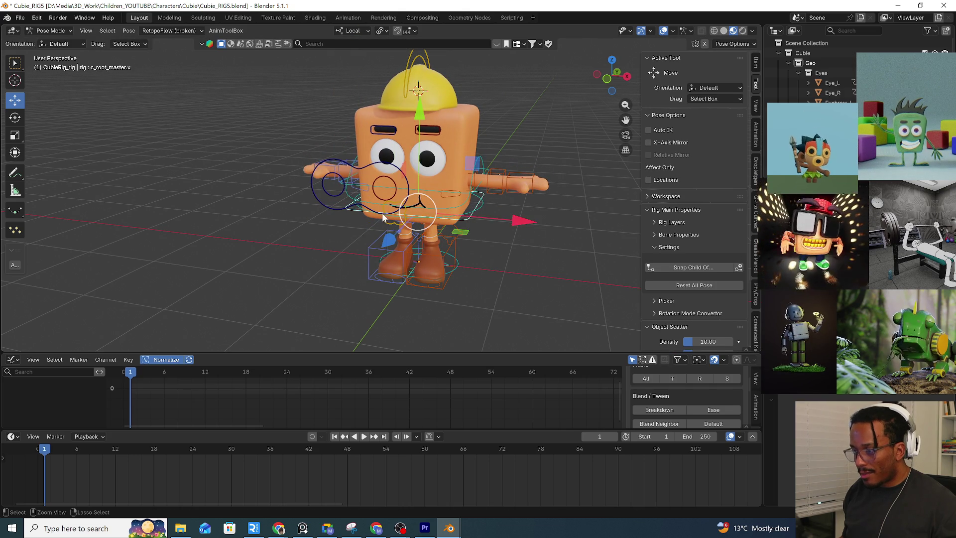
pyautogui.click(320, 216)
pyautogui.click(409, 189)
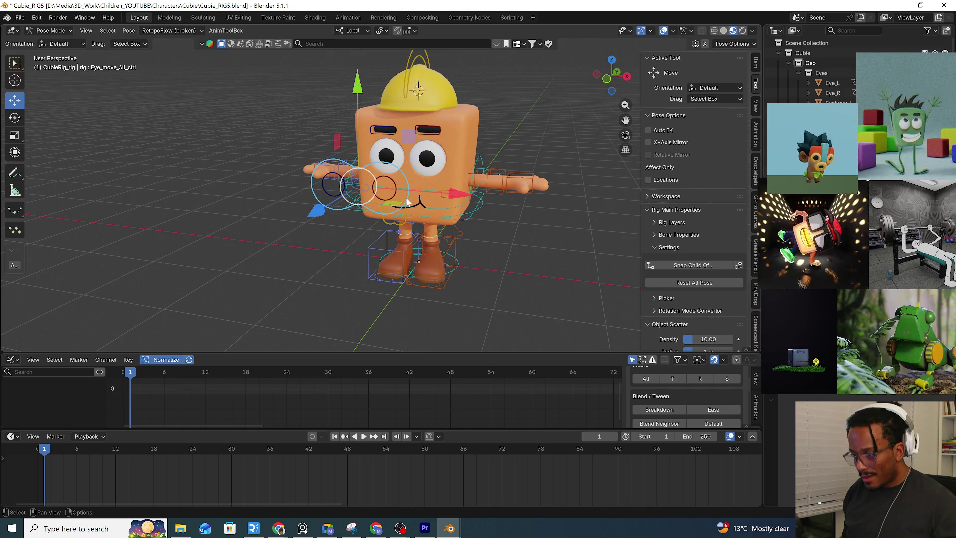
pyautogui.press('g')
pyautogui.press('Escape')
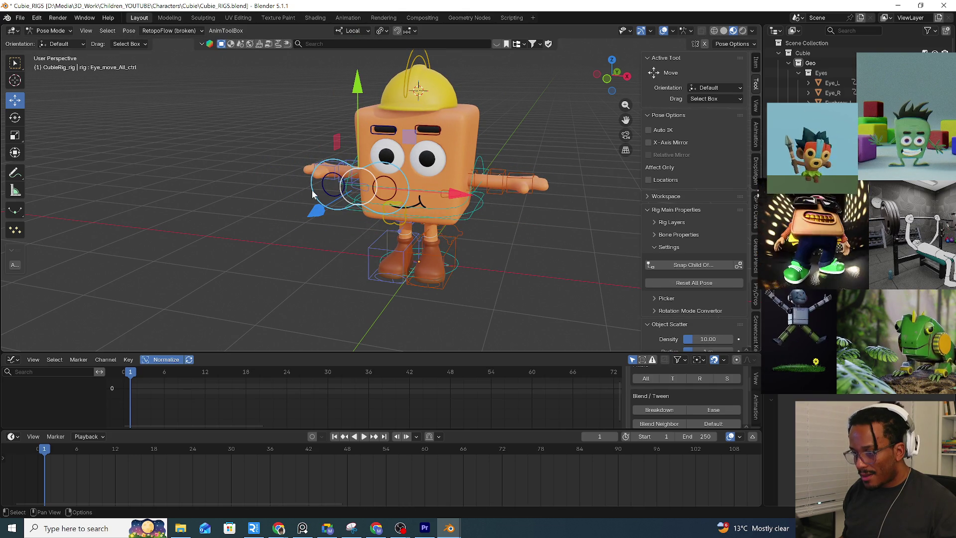
# Add c_root_master.x as the active parent and parent Eye_move_All_ctrl to it via the bone parenting options
pyautogui.click(465, 219)
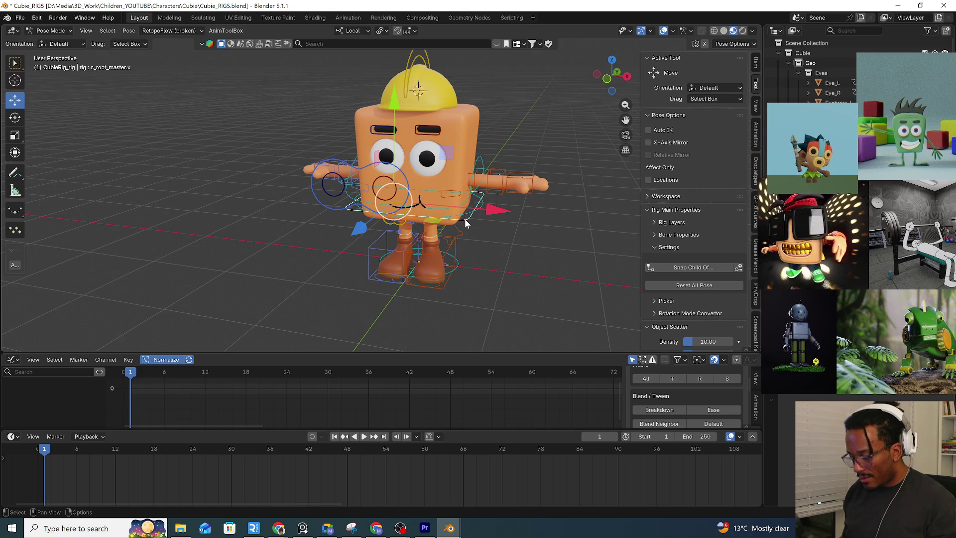
pyautogui.hotkey('ctrl', 'p')
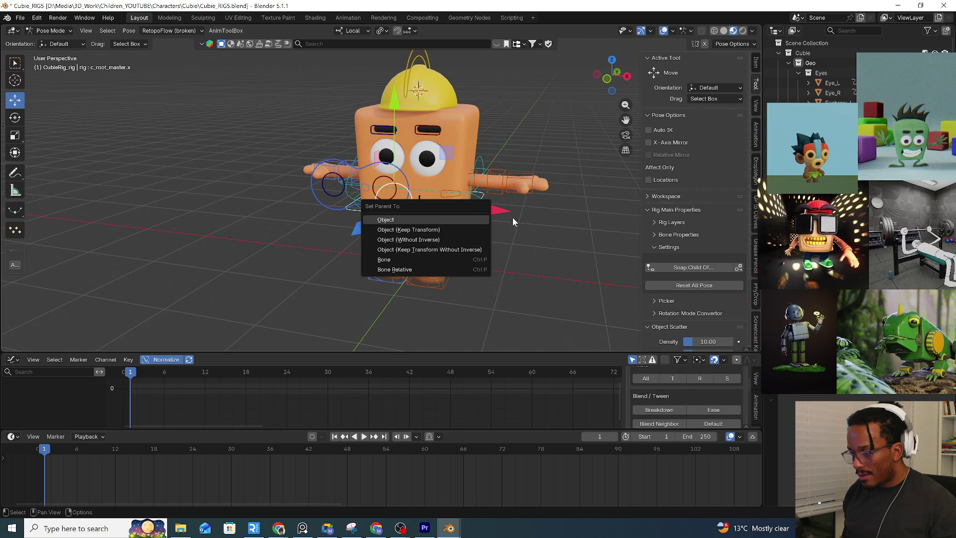
pyautogui.press('Escape')
pyautogui.hotkey('alt', 'p')
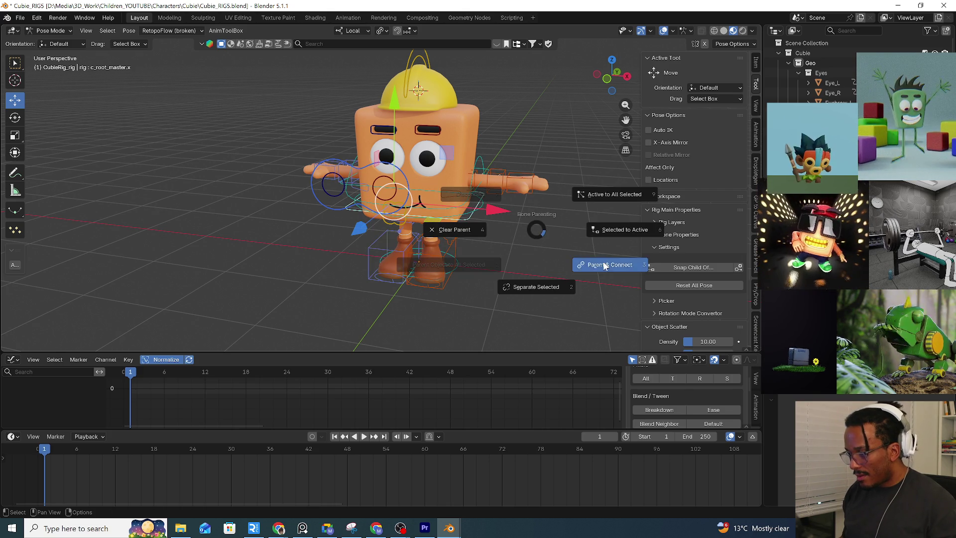
pyautogui.click(605, 267)
# Select the yellow hat control and parent it with Bone Relative
pyautogui.moveTo(514, 235); pyautogui.dragTo(449, 231, button='middle')
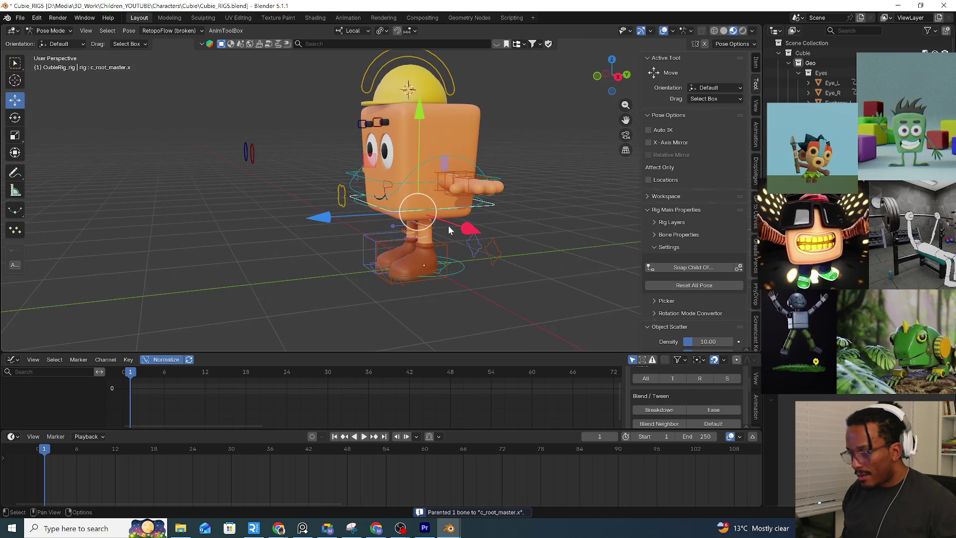
pyautogui.keyDown('shift'); pyautogui.click(341, 195); pyautogui.keyUp('shift')
pyautogui.moveTo(342, 196); pyautogui.dragTo(451, 237, button='middle')
pyautogui.hotkey('ctrl', 'p')
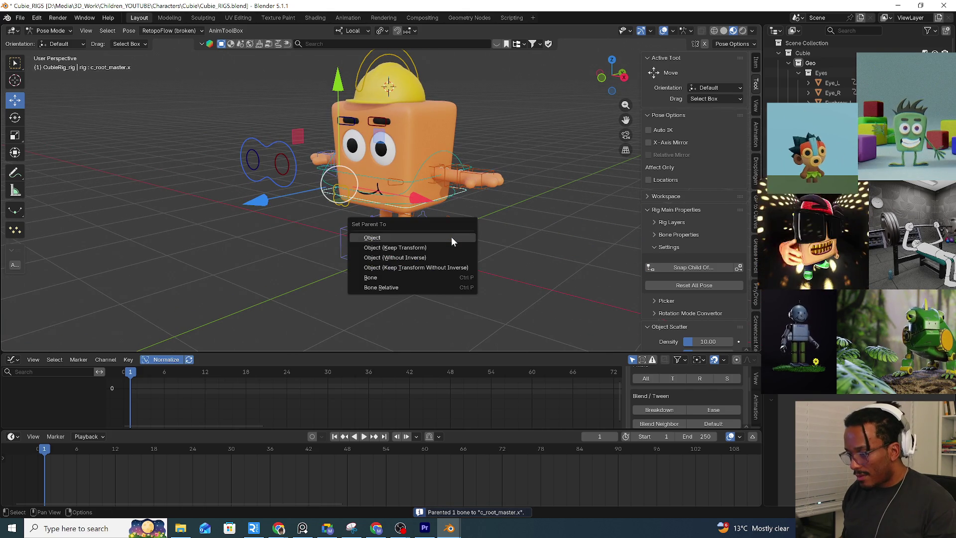
pyautogui.click(404, 287)
pyautogui.moveTo(428, 268); pyautogui.dragTo(448, 206, button='middle')
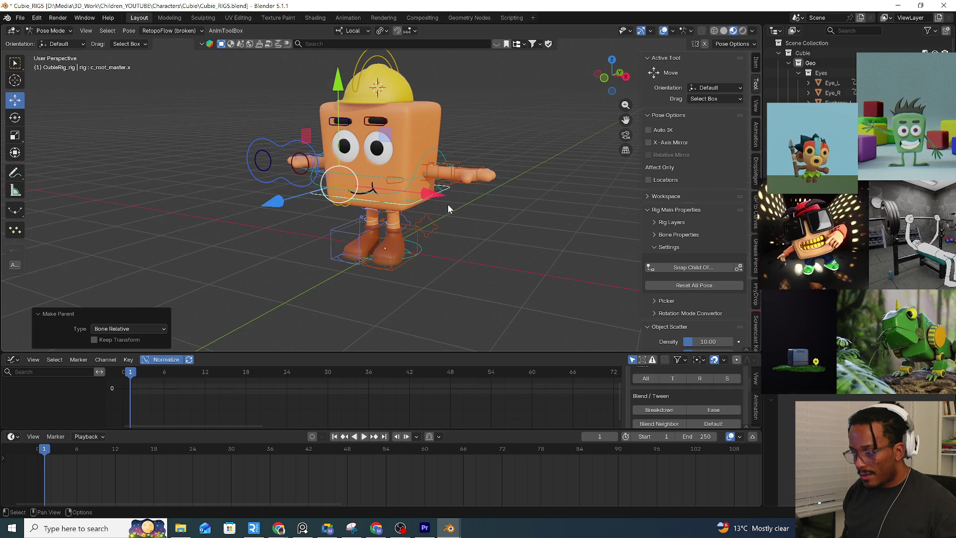
# Test-move the root and eye controls to confirm the eyes follow the character, then orbit closer to the face
pyautogui.click(446, 193)
pyautogui.press('g')
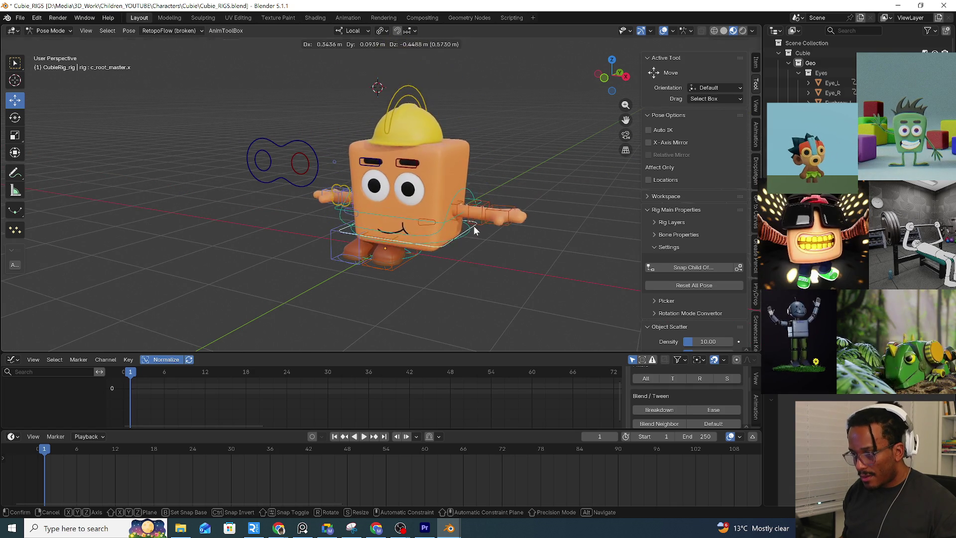
pyautogui.press('Escape')
pyautogui.click(287, 178)
pyautogui.press('g')
pyautogui.press('Escape')
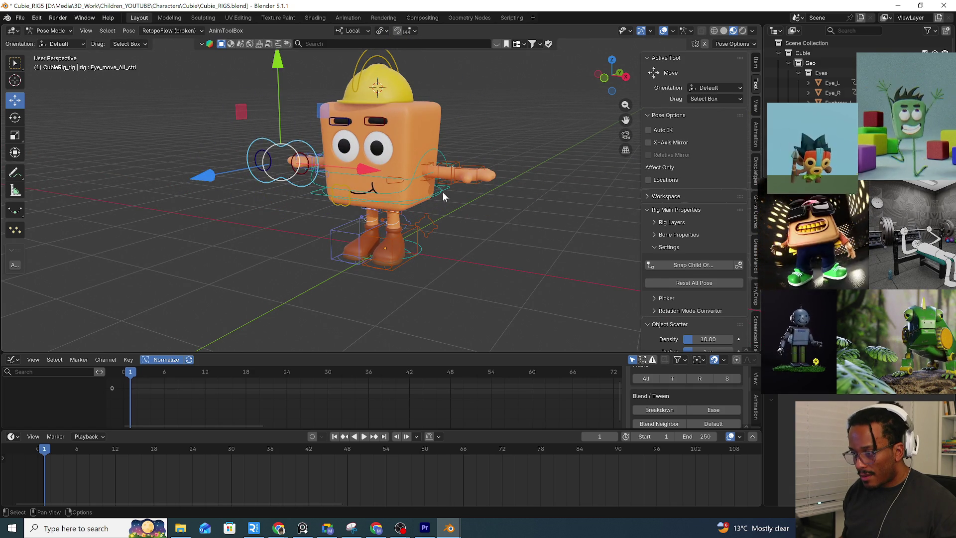
pyautogui.click(440, 195)
pyautogui.press('g')
pyautogui.press('Escape')
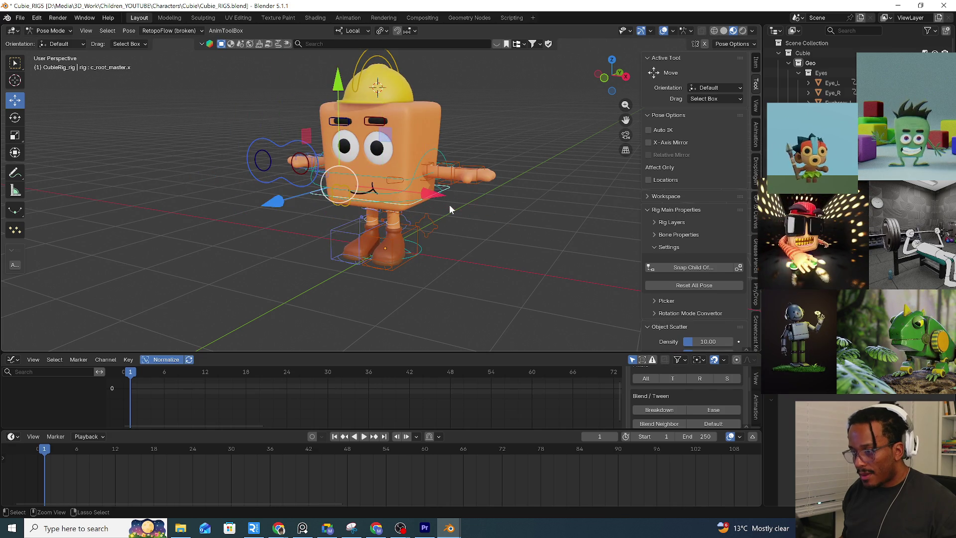
pyautogui.hotkey('ctrl', 'z')
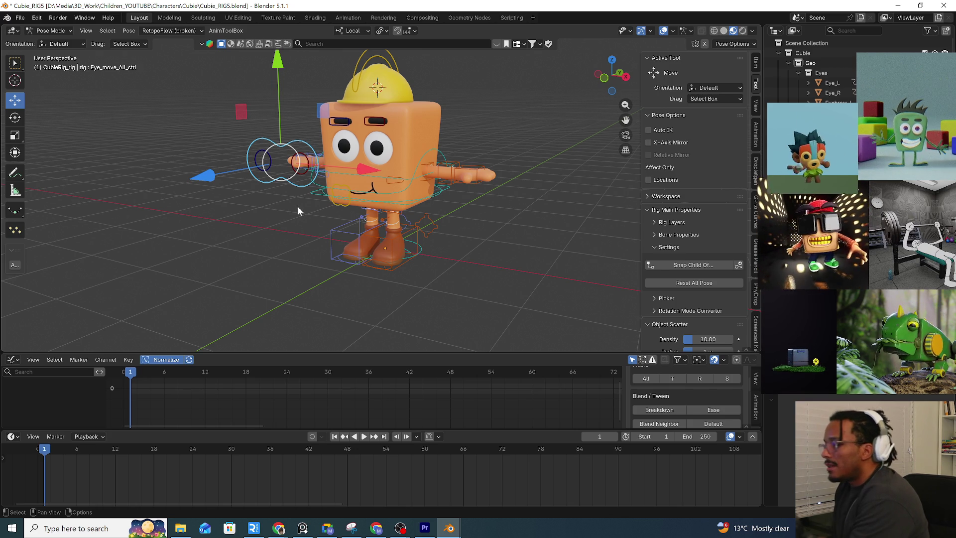
pyautogui.moveTo(367, 183)
pyautogui.mouseDown(button='middle')
pyautogui.moveTo(400, 156)
pyautogui.moveTo(369, 226)
pyautogui.mouseUp(button='middle')
pyautogui.scroll(3, 368, 227)
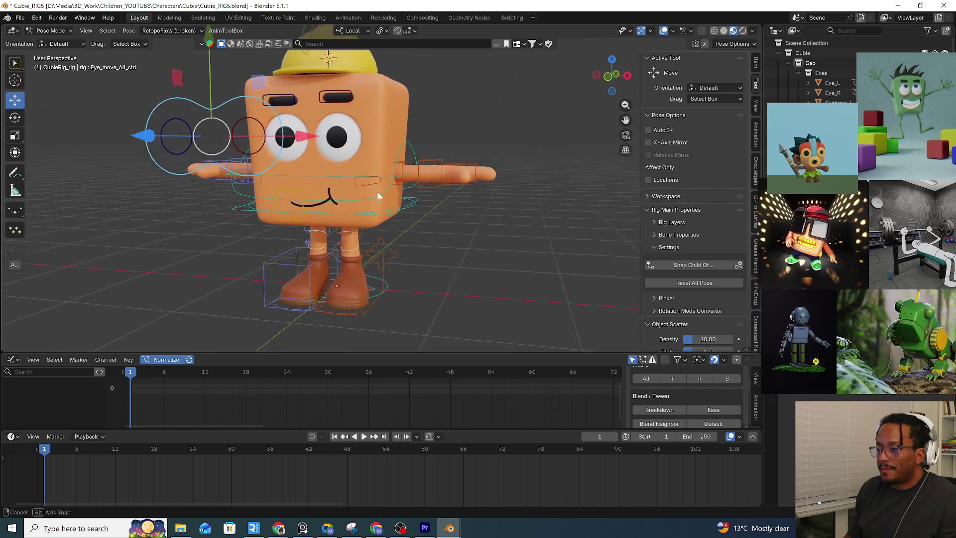
pyautogui.moveTo(381, 190); pyautogui.dragTo(334, 171, button='middle')
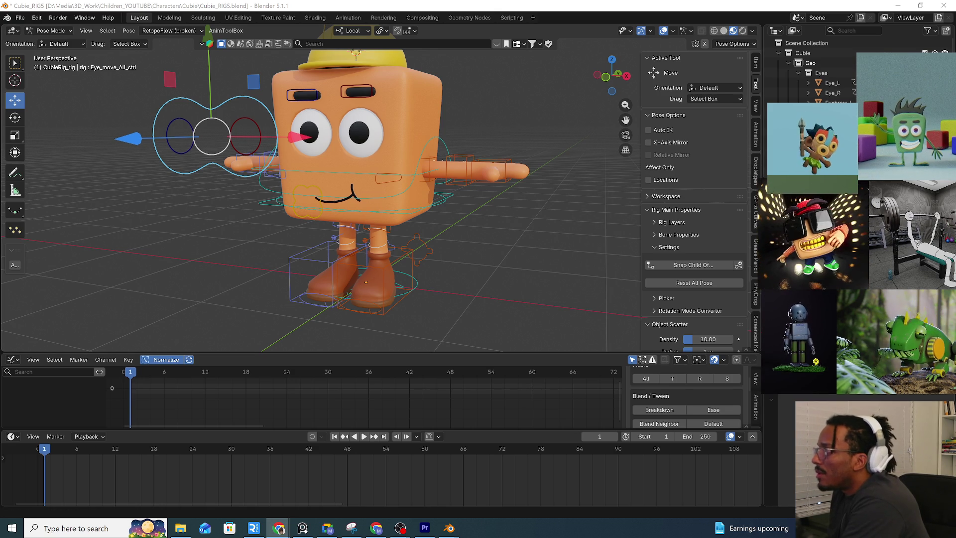
pyautogui.click(426, 529)
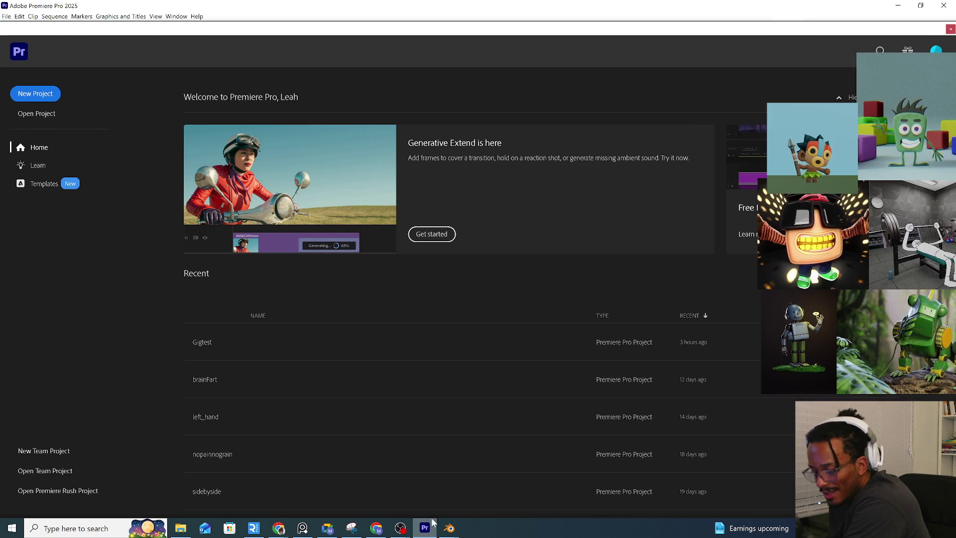
# Open the Gigtest project from Recent projects and dismiss the missing fonts warning
pyautogui.click(203, 343)
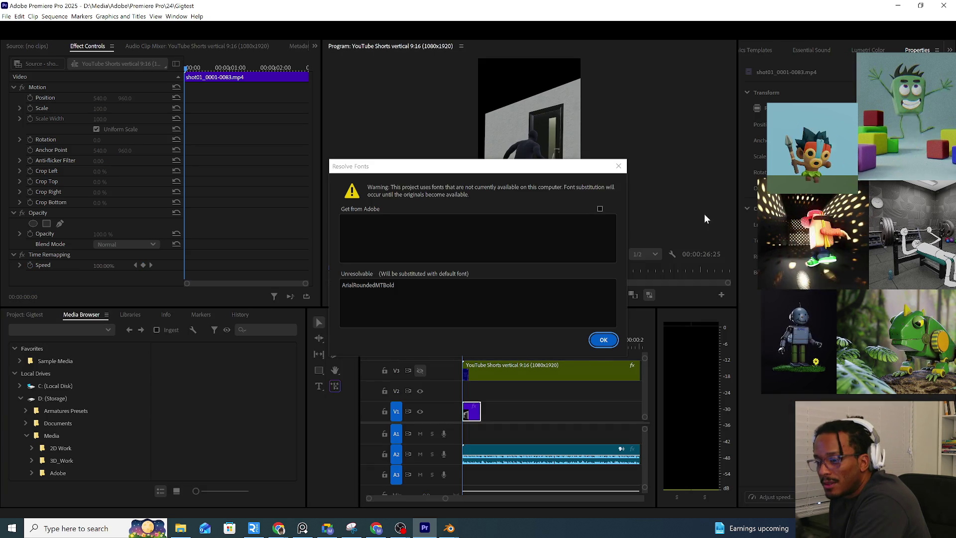
pyautogui.click(601, 340)
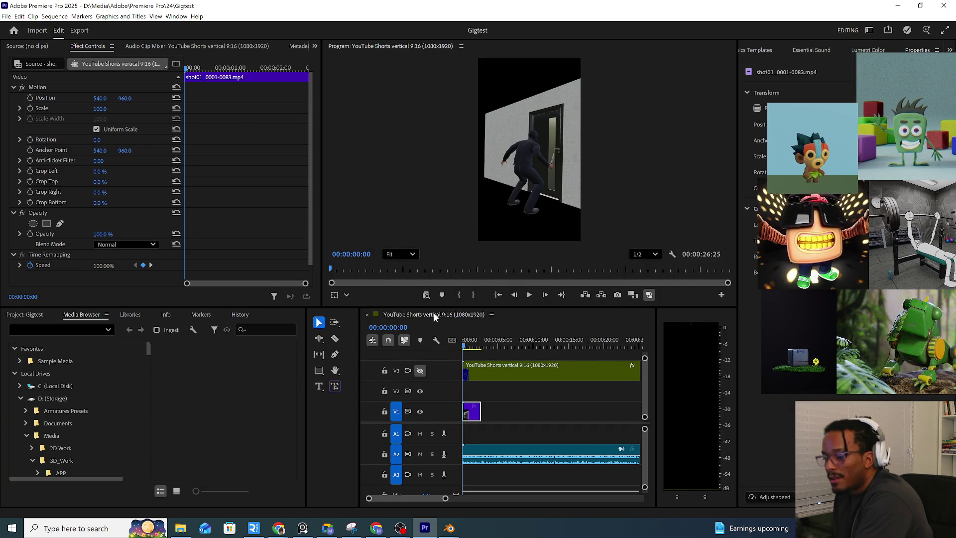
# Drag shot02_0084-0506.mp4 onto V1 right after shot01, select shot01, then switch to the browser
pyautogui.moveTo(184, 376); pyautogui.dragTo(558, 413)
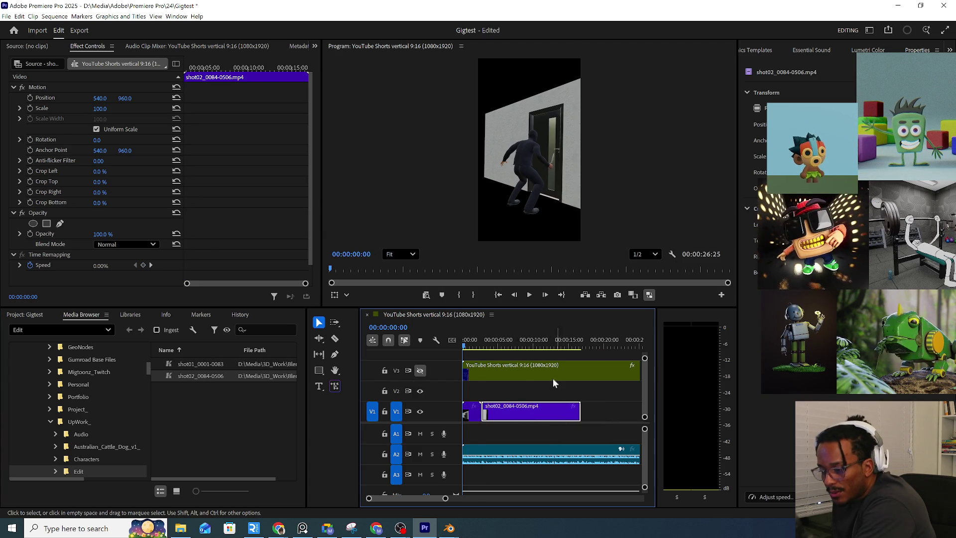
pyautogui.click(472, 413)
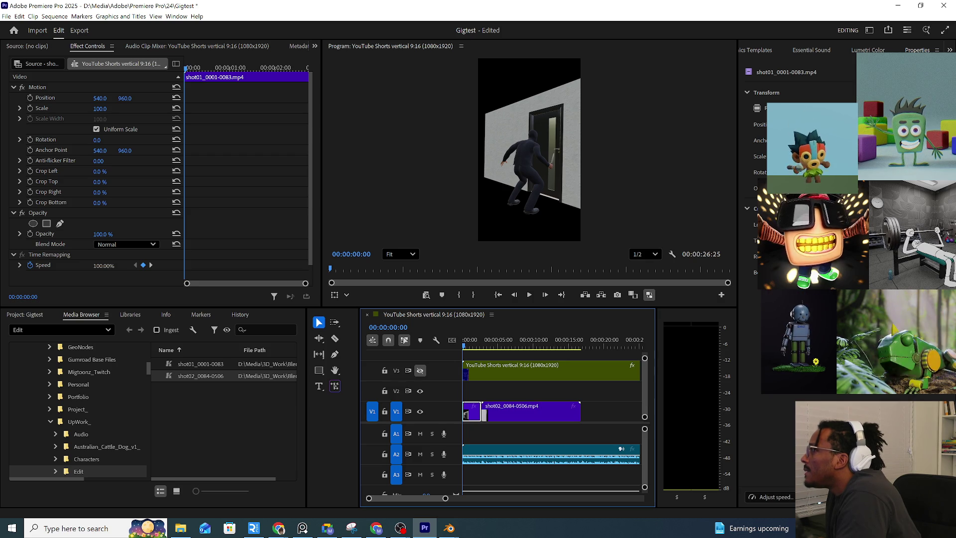
pyautogui.hotkey('alt', 'Tab')
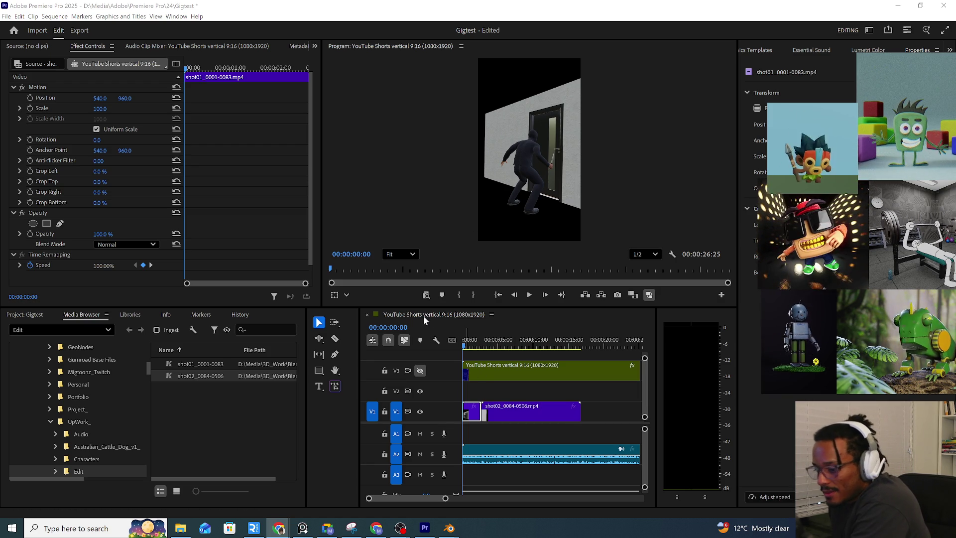
pyautogui.click(338, 268)
pyautogui.scroll(-2, 469, 347)
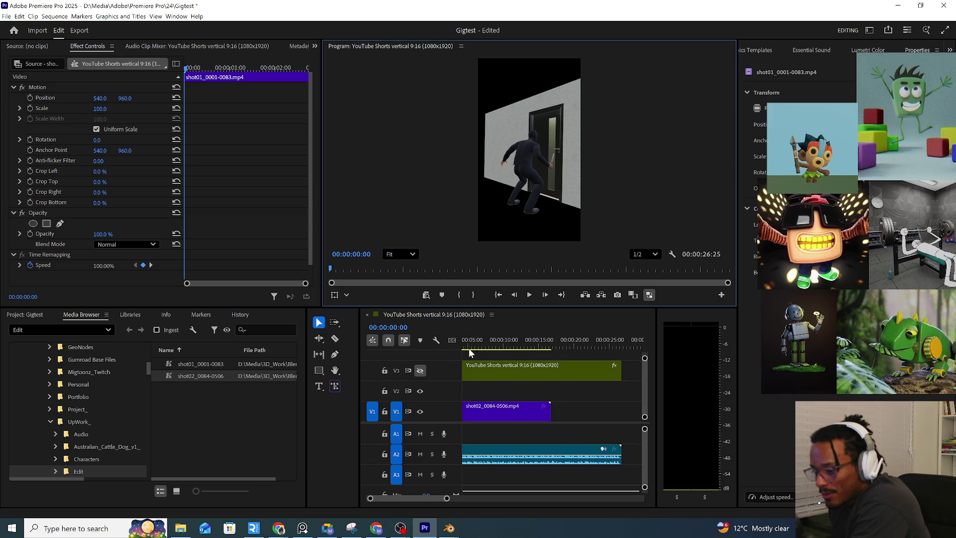
pyautogui.click(530, 295)
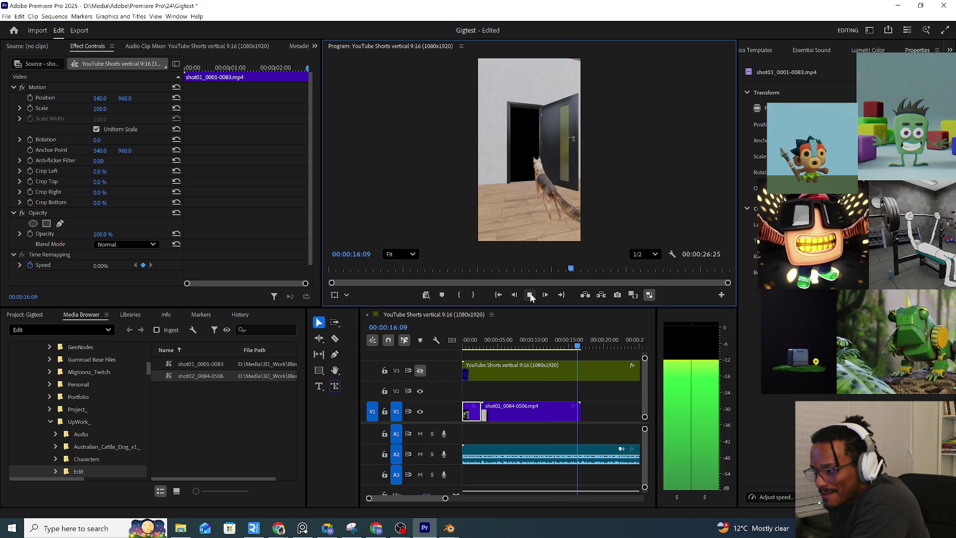
pyautogui.click(530, 296)
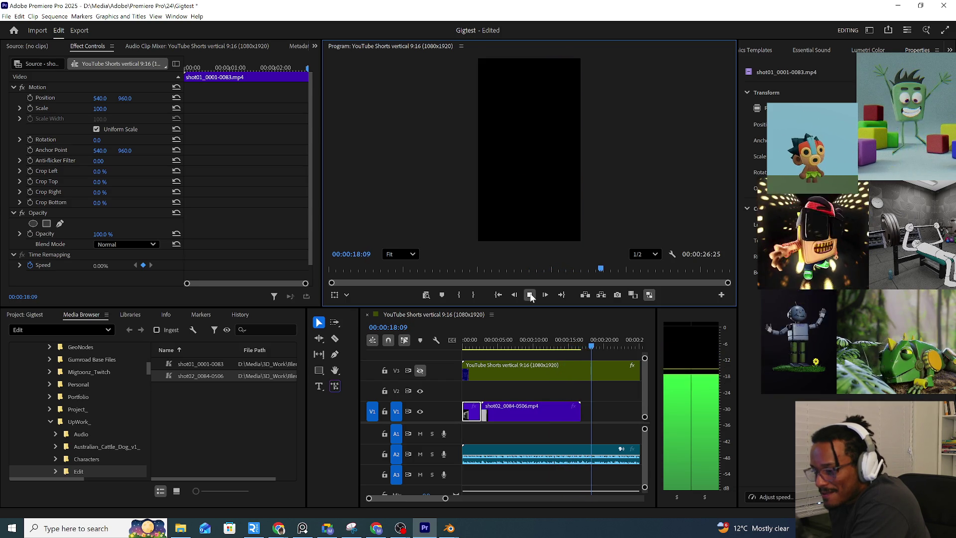
pyautogui.click(538, 453)
pyautogui.press('-')
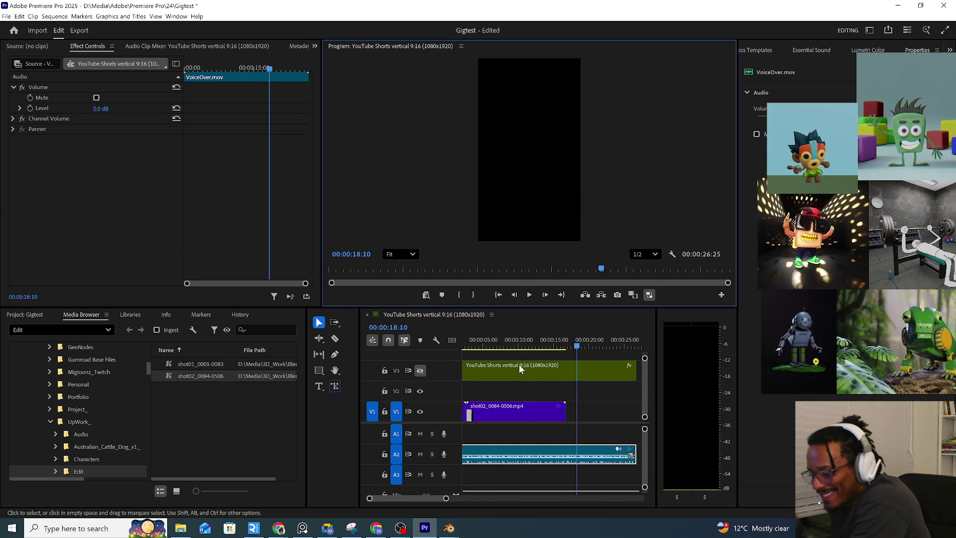
pyautogui.scroll(1, 557, 374)
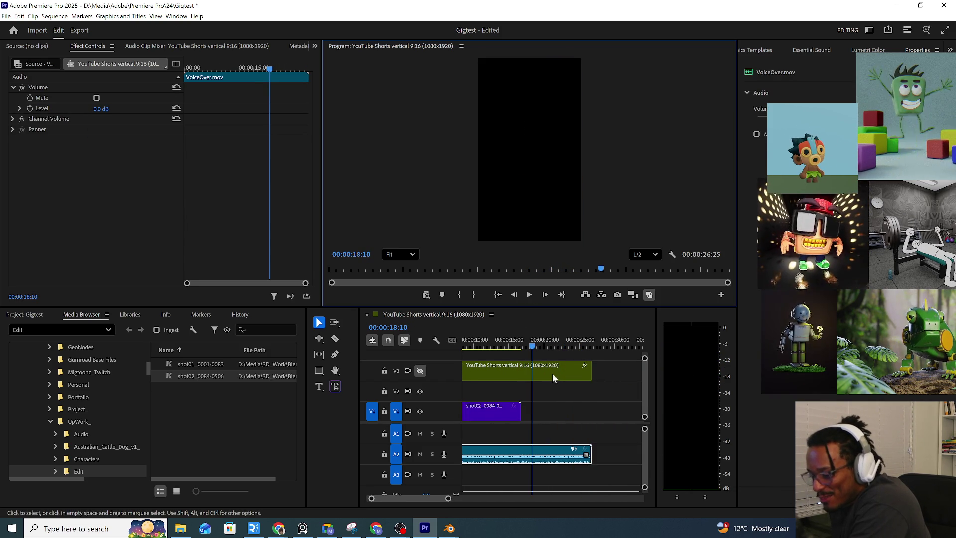
pyautogui.click(531, 296)
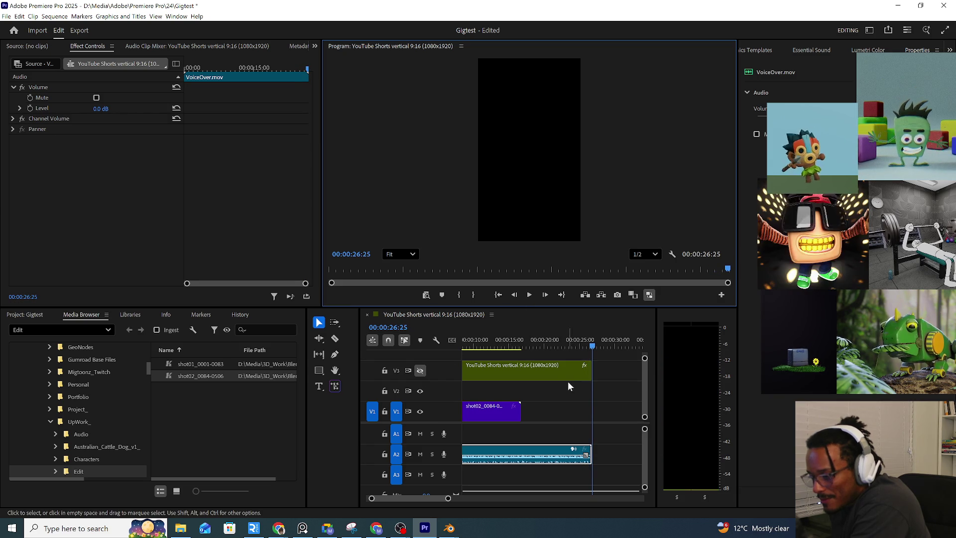
pyautogui.press('\\')
pyautogui.click(728, 268)
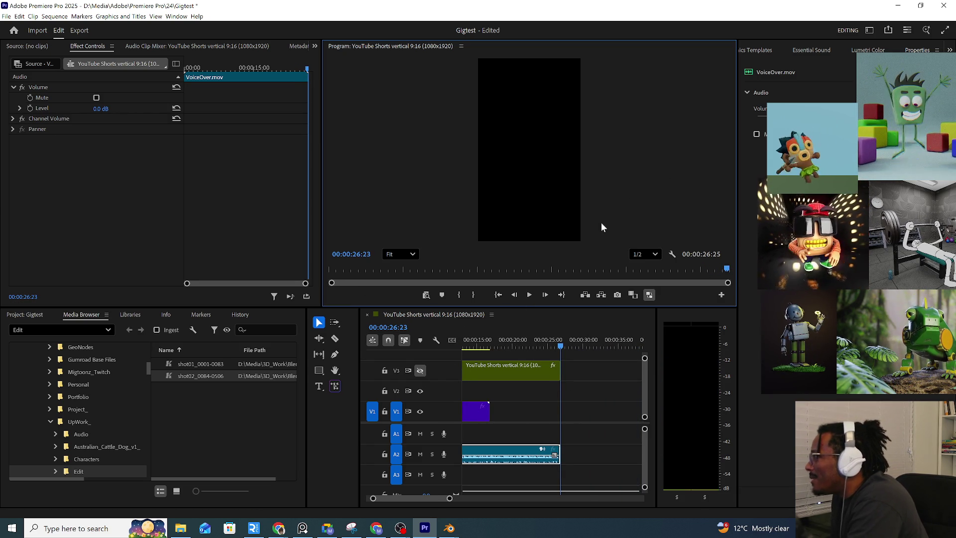
pyautogui.click(339, 268)
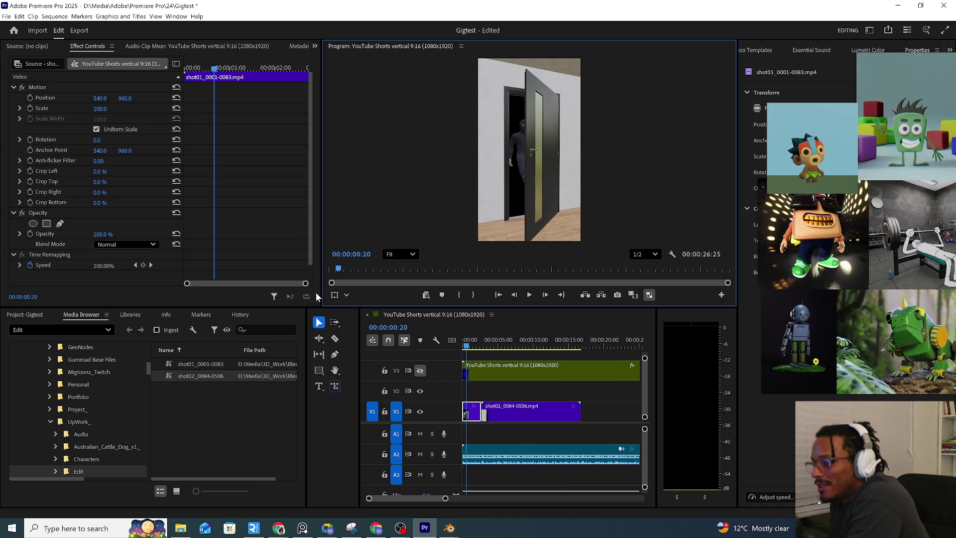
pyautogui.click(355, 268)
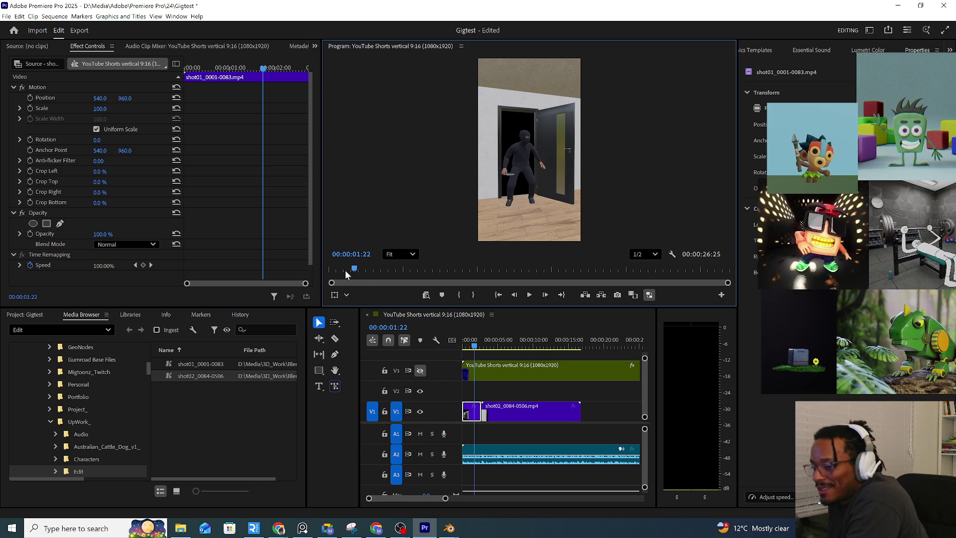
pyautogui.click(331, 270)
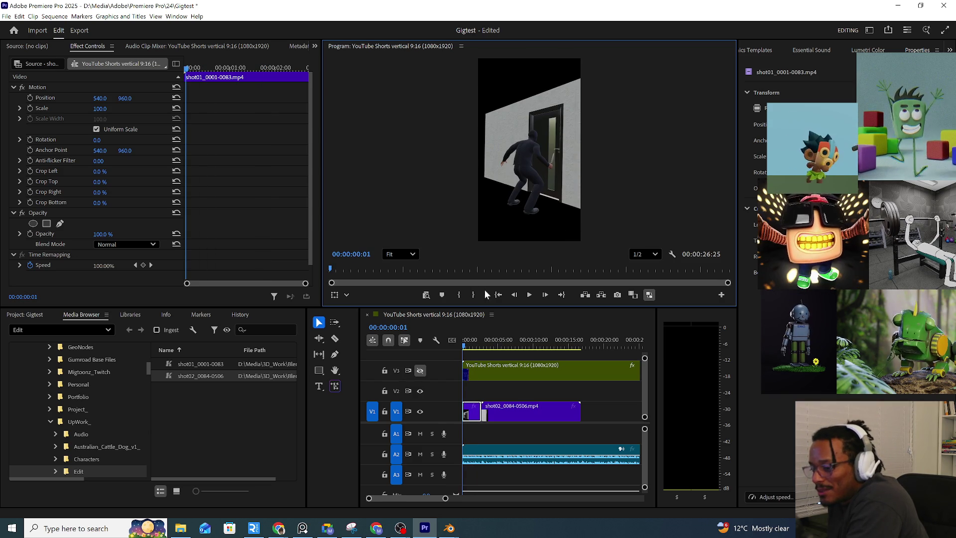
pyautogui.click(530, 296)
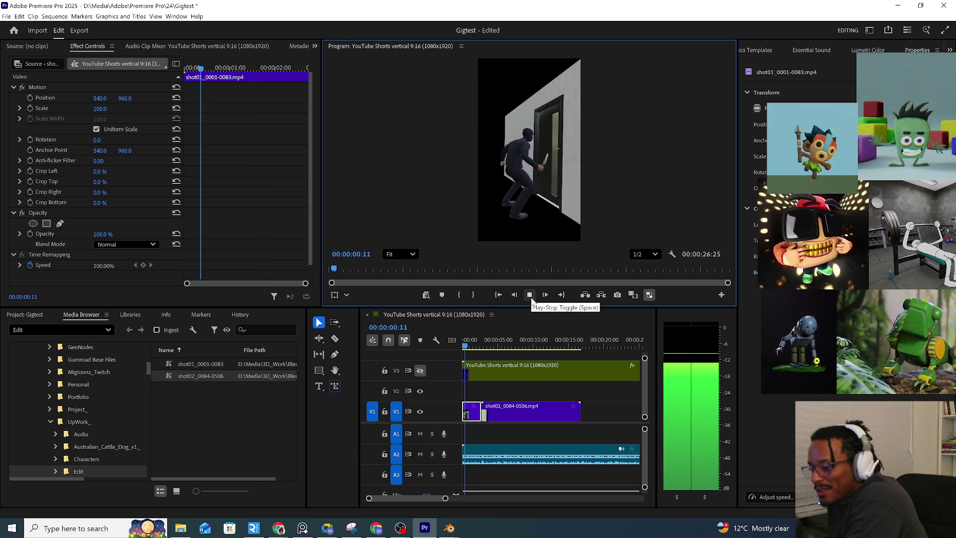
pyautogui.click(530, 296)
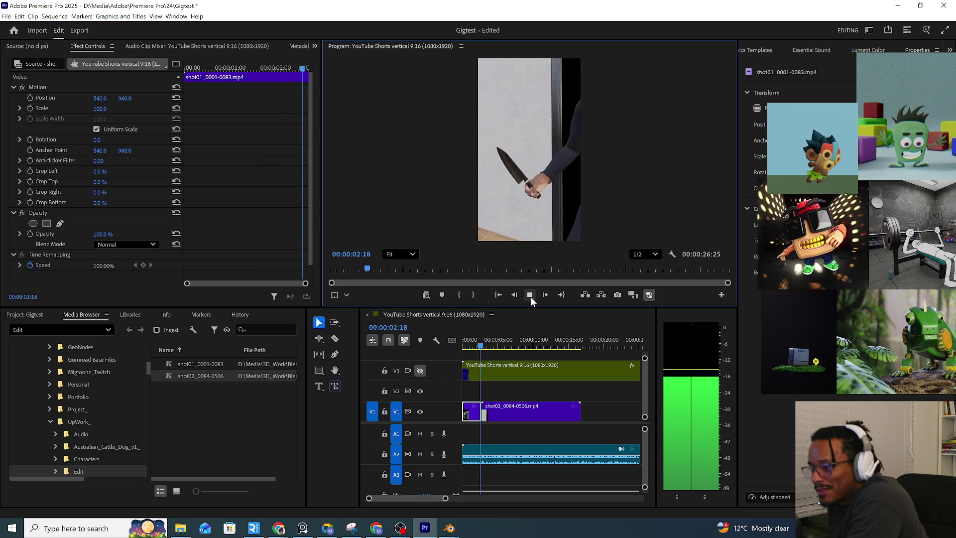
pyautogui.click(531, 297)
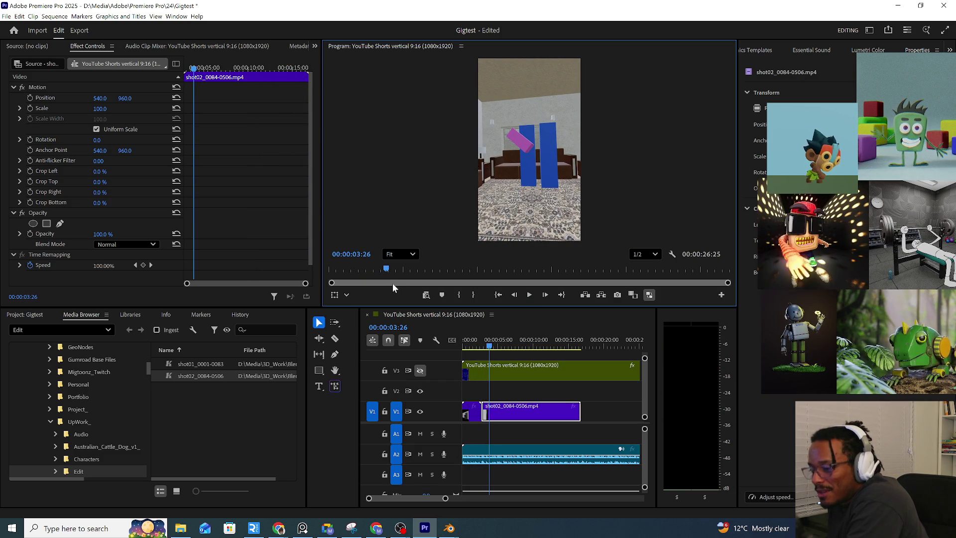
pyautogui.click(530, 295)
pyautogui.click(529, 296)
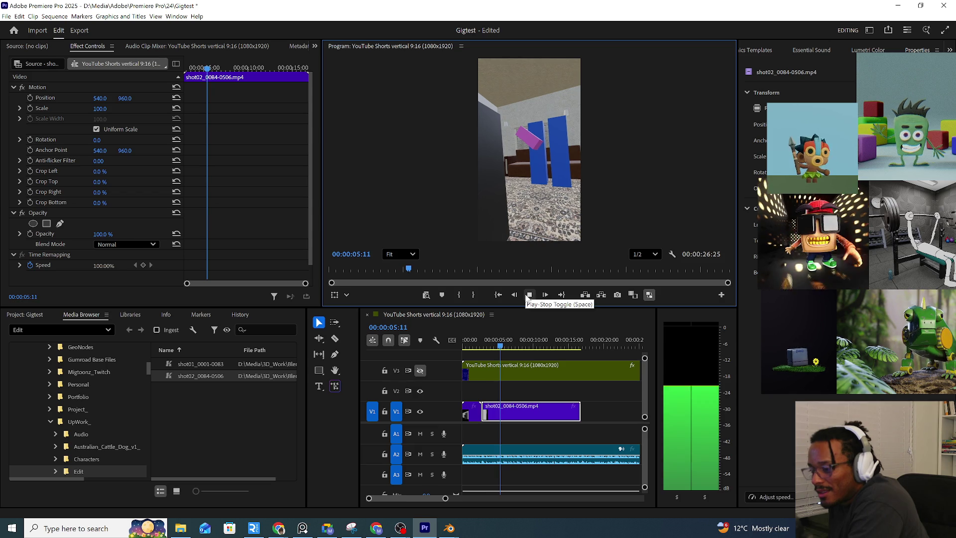
pyautogui.click(528, 296)
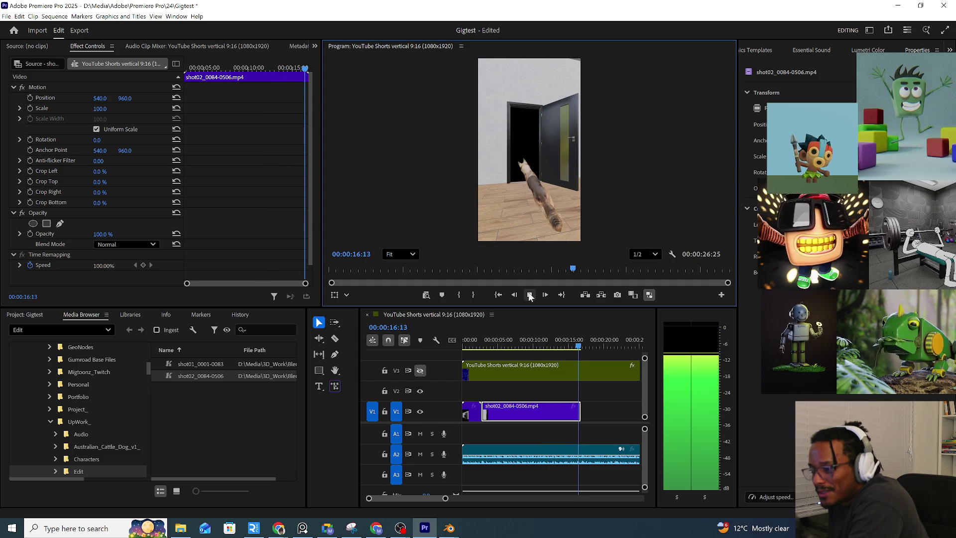
pyautogui.click(529, 295)
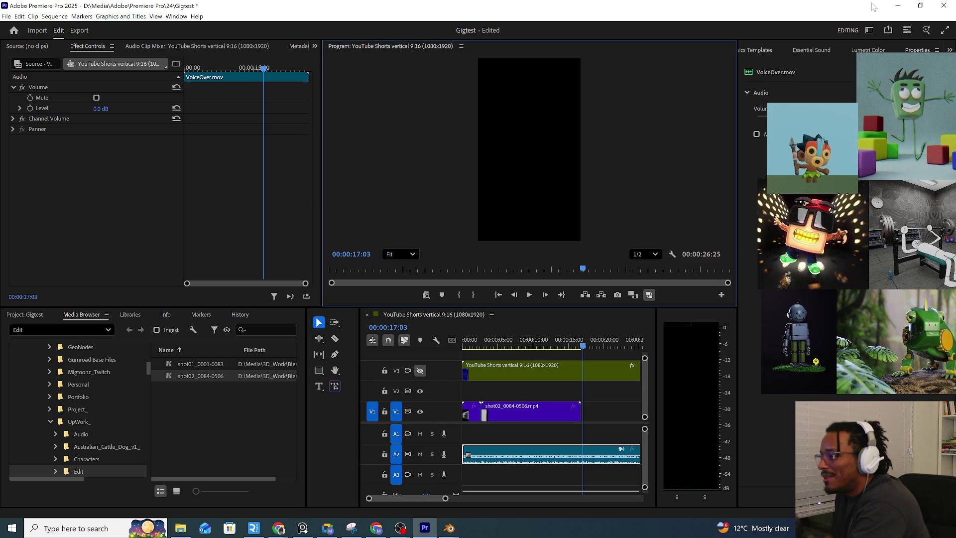
# Save the Gigtest project via File > Save and close Premiere Pro
pyautogui.click(7, 17)
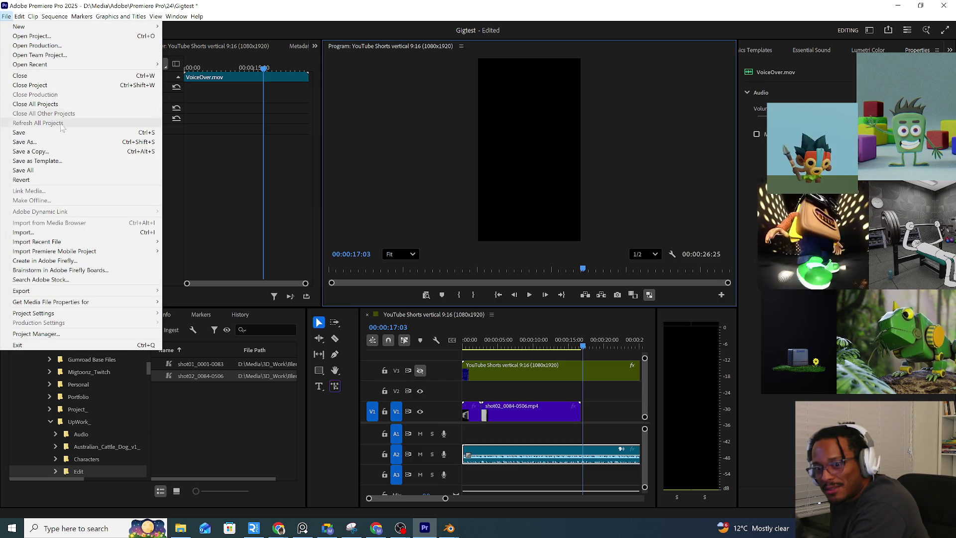
pyautogui.click(42, 134)
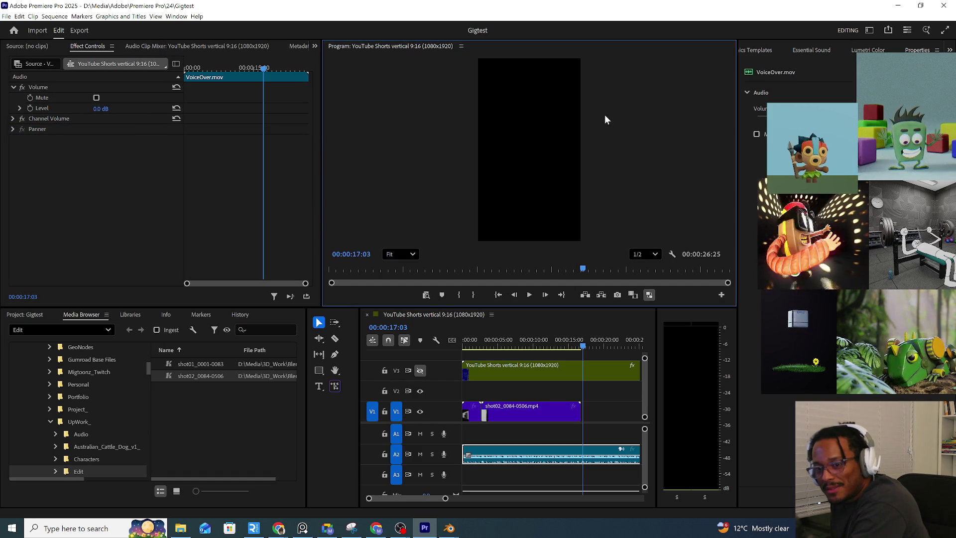
pyautogui.click(945, 7)
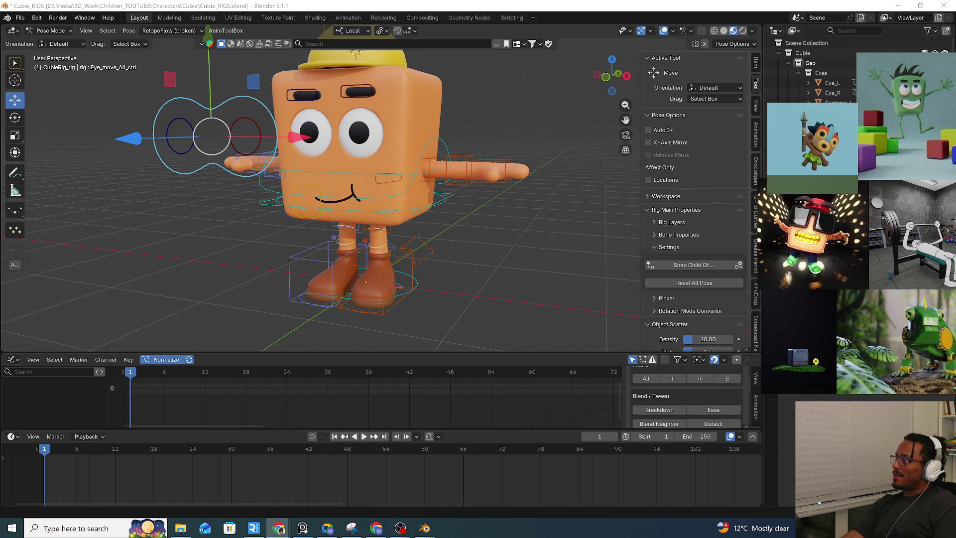
# Switch to the Chrome window with the 'Look at me!!' YouTube Short and maximize it
pyautogui.hotkey('alt', 'Tab')
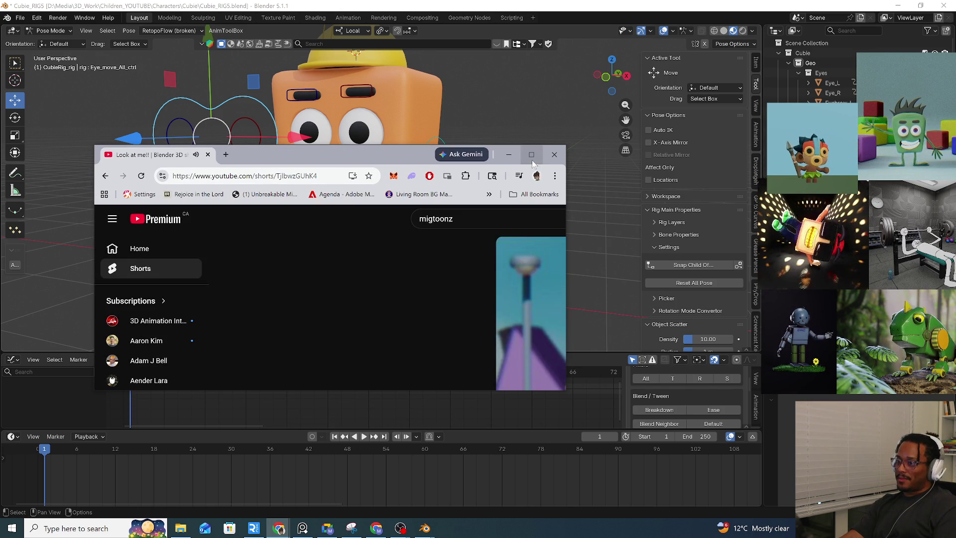
pyautogui.click(532, 154)
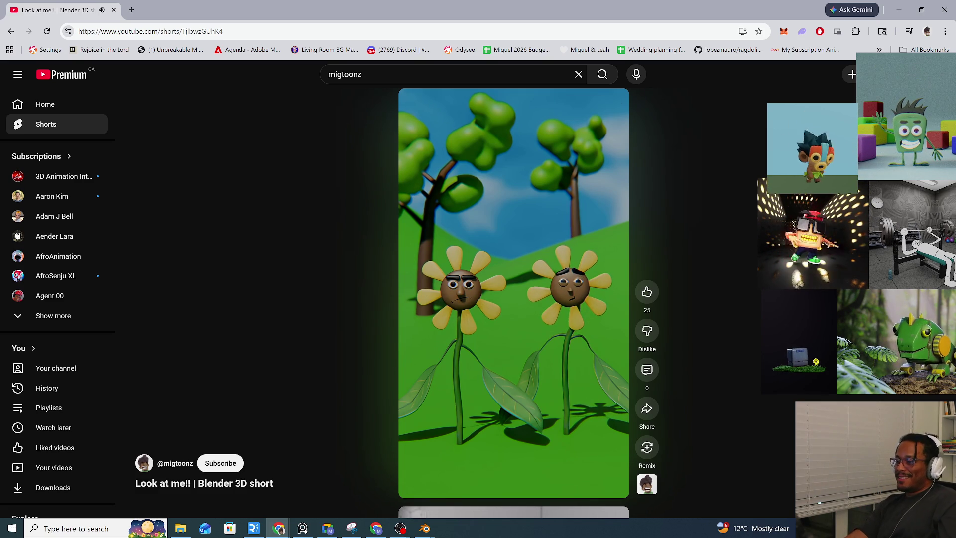
# Pause and resume the flower Short, scrub to 0:17, then skip ahead to the mouth-shapes and Cubie face close-up footage
pyautogui.click(453, 326)
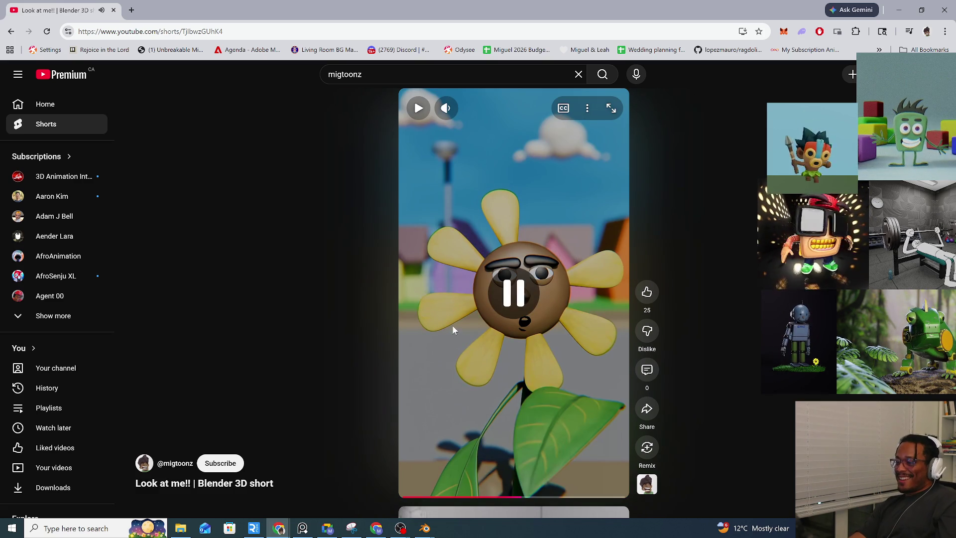
pyautogui.click(505, 366)
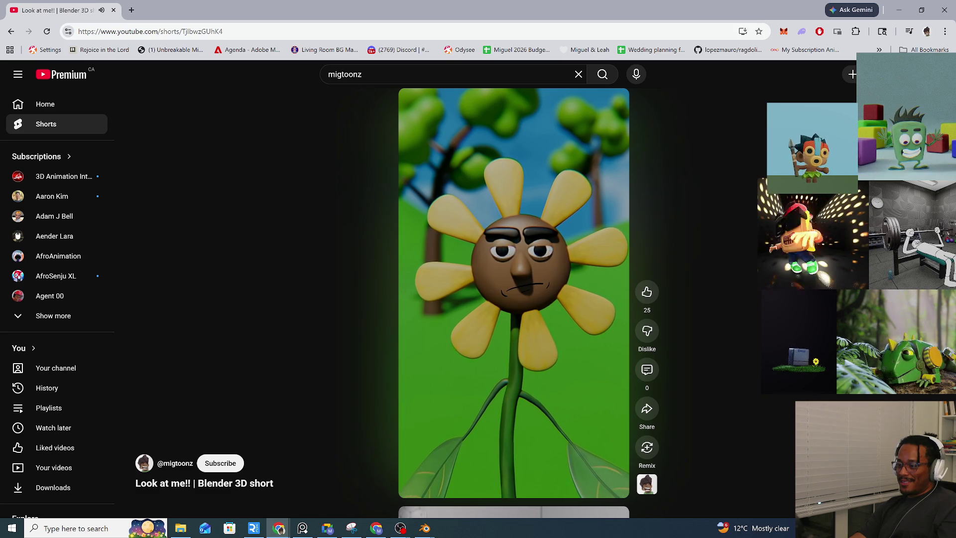
pyautogui.click(518, 434)
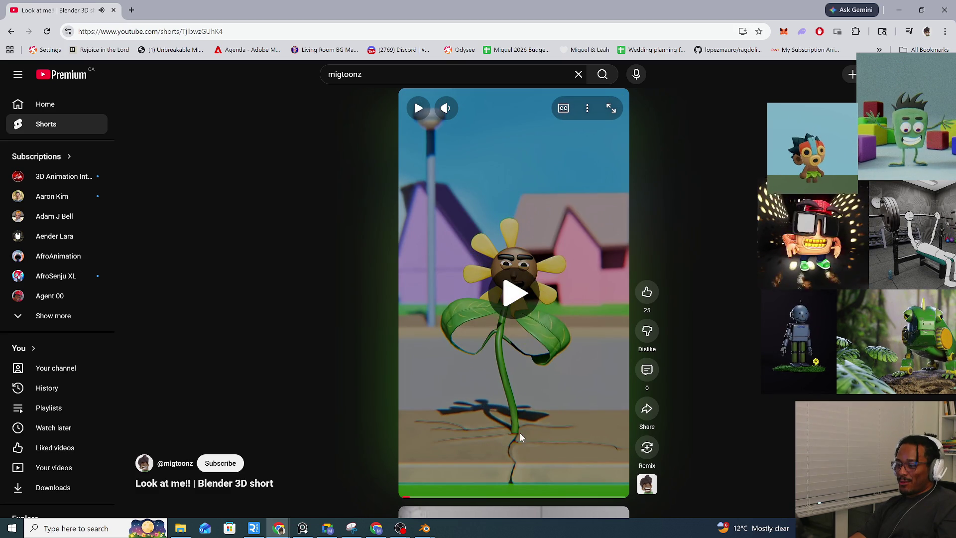
pyautogui.moveTo(518, 497); pyautogui.dragTo(547, 500)
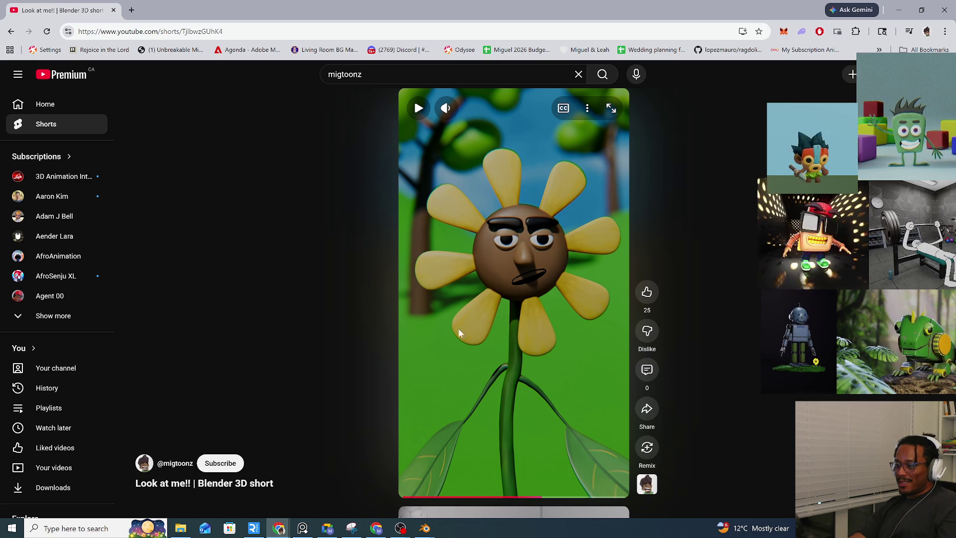
pyautogui.scroll(-1, 722, 361)
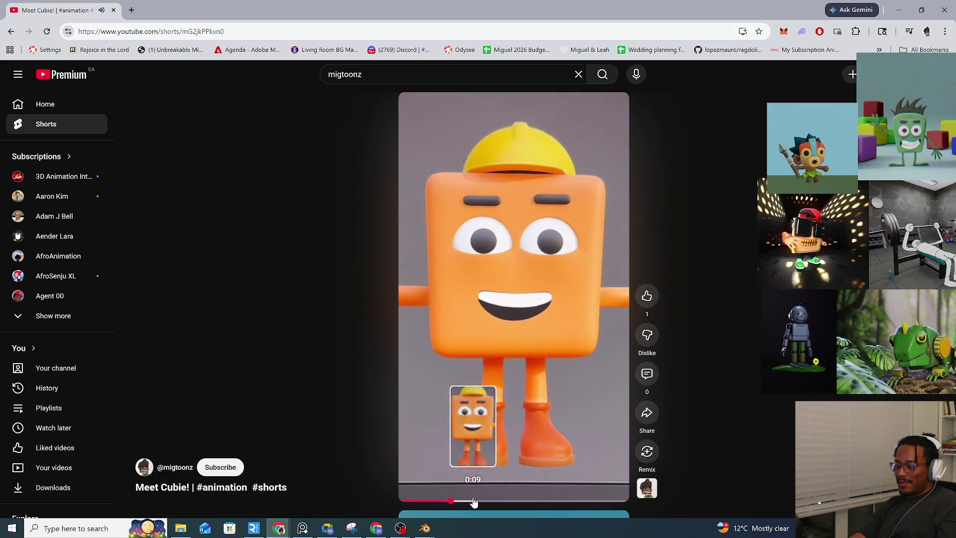
pyautogui.click(516, 504)
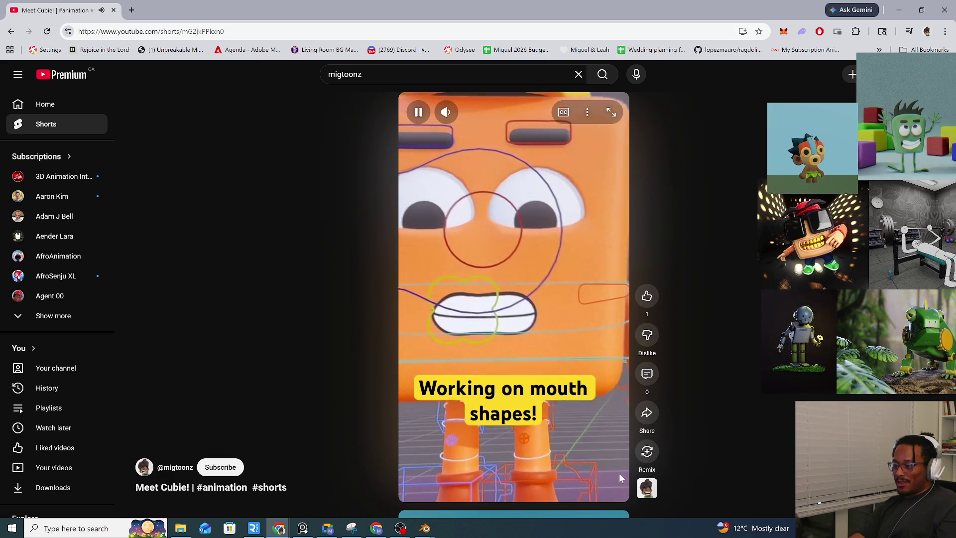
pyautogui.click(568, 503)
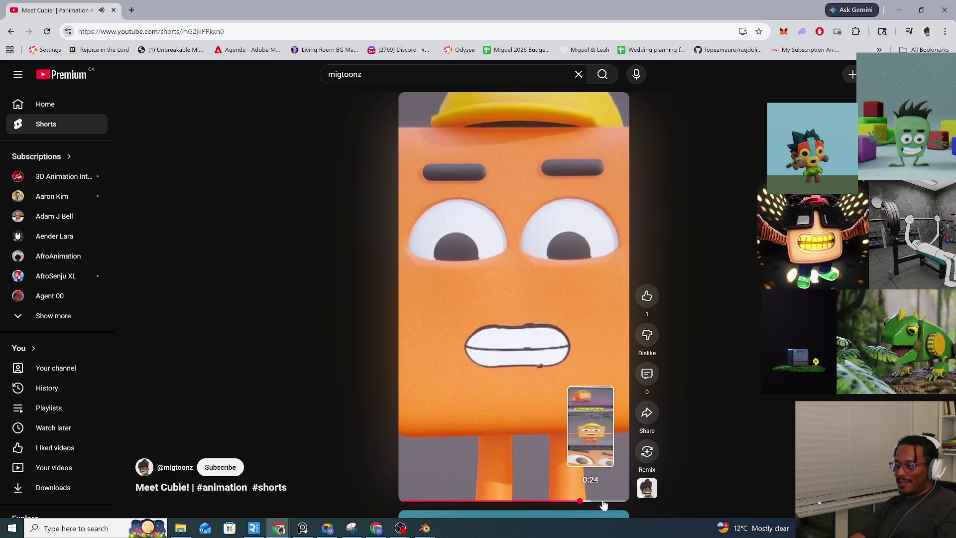
pyautogui.scroll(-1, 746, 447)
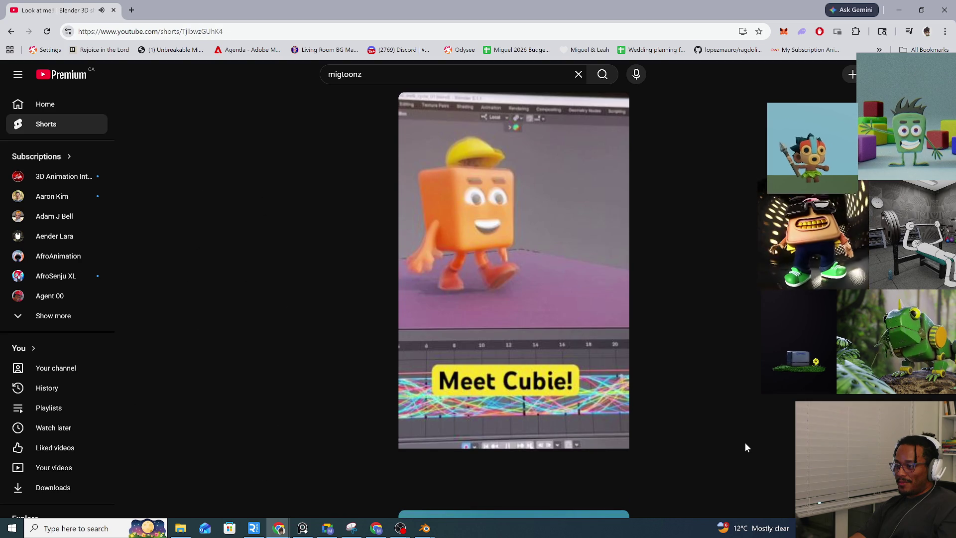
pyautogui.scroll(-1, 691, 427)
pyautogui.scroll(-1, 690, 427)
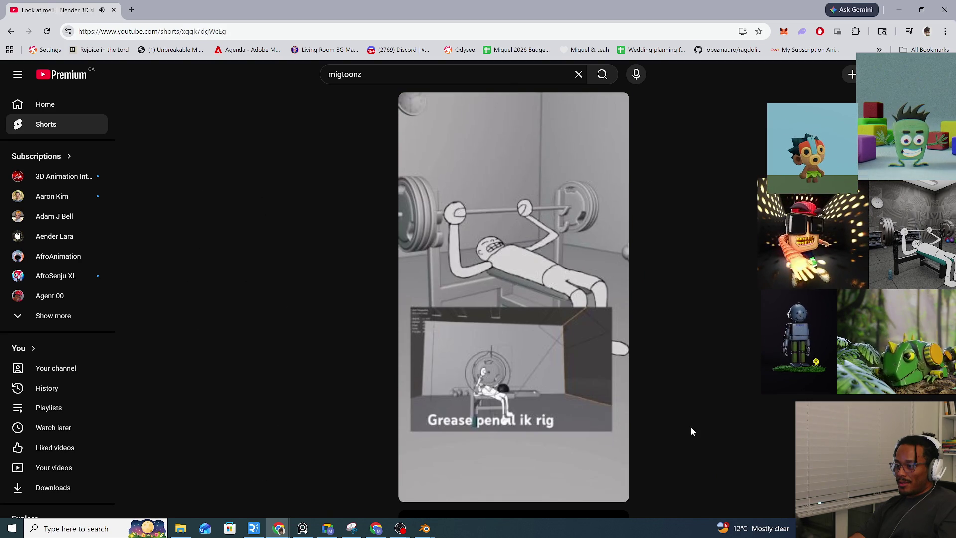
pyautogui.scroll(-1, 690, 430)
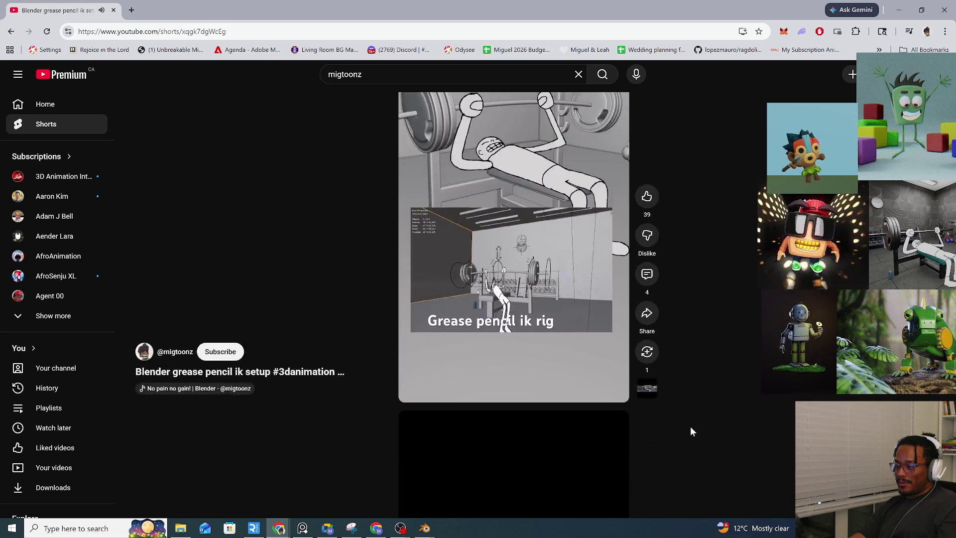
pyautogui.scroll(-1, 691, 431)
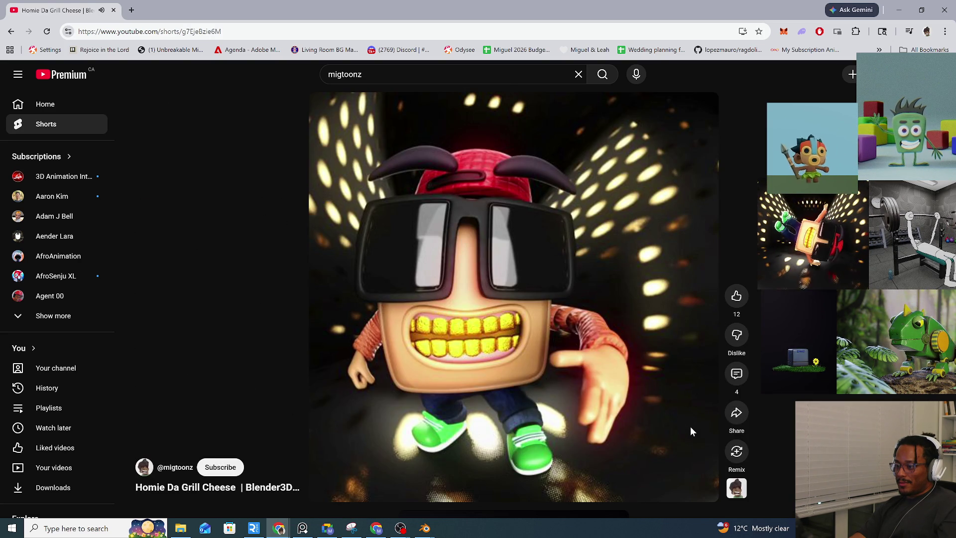
pyautogui.scroll(-1, 691, 431)
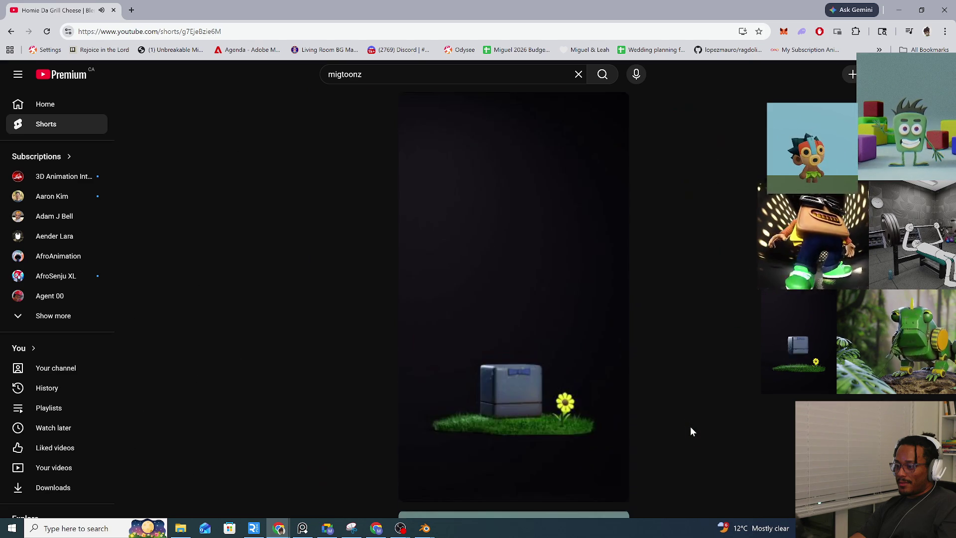
pyautogui.scroll(-1, 690, 431)
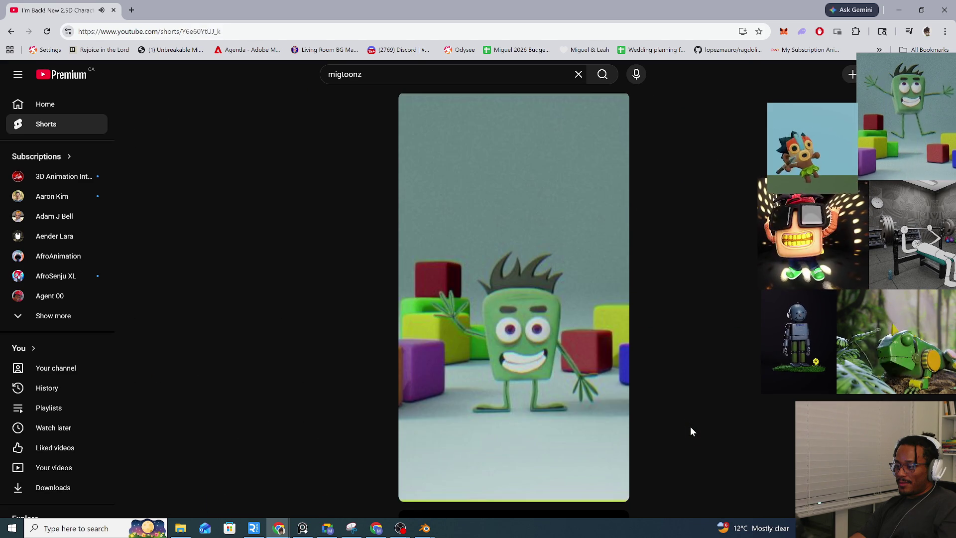
pyautogui.scroll(-1, 691, 431)
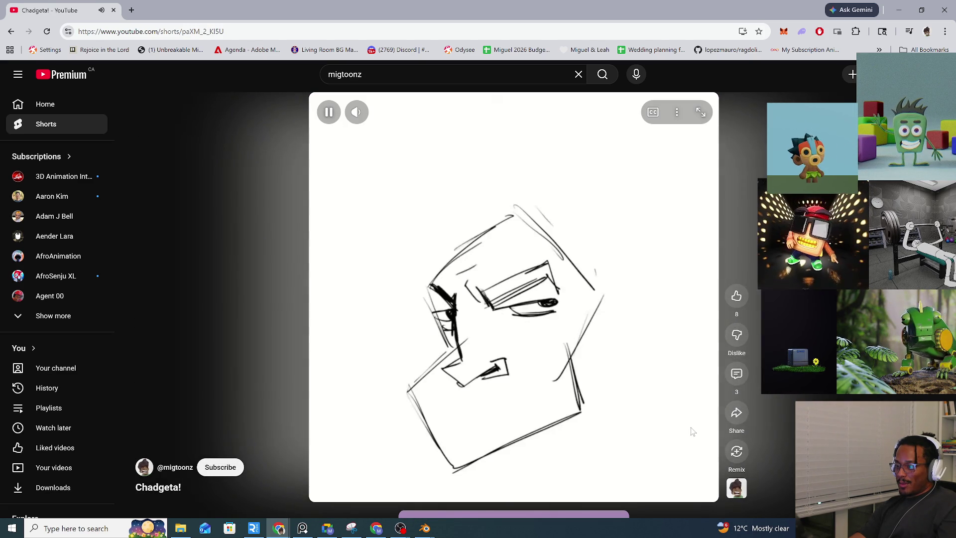
pyautogui.scroll(-1, 559, 385)
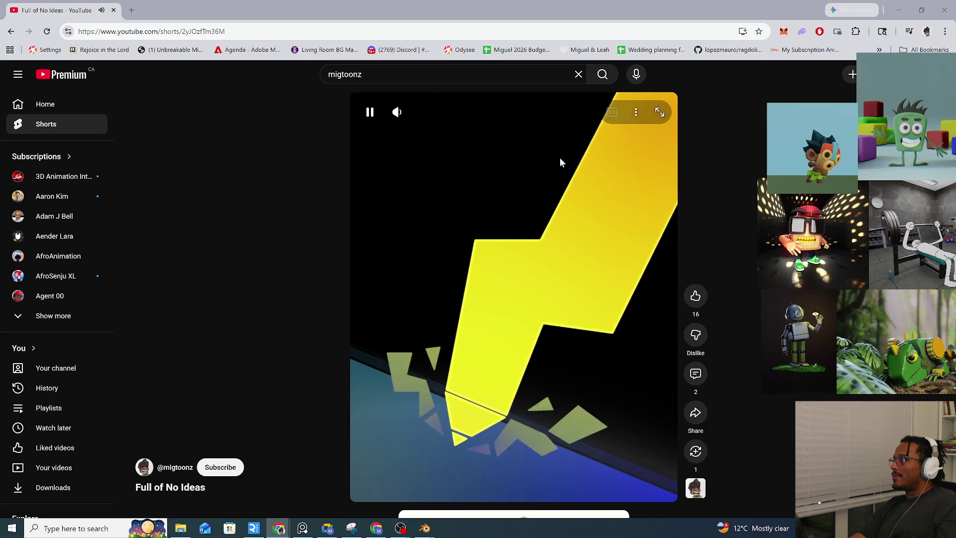
pyautogui.scroll(-1, 554, 264)
pyautogui.scroll(-1, 553, 269)
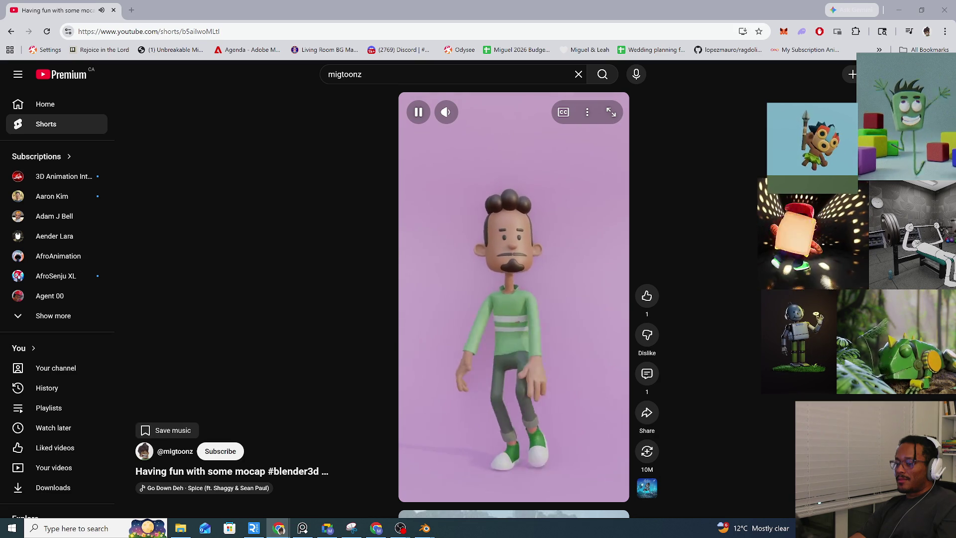
pyautogui.scroll(-1, 554, 269)
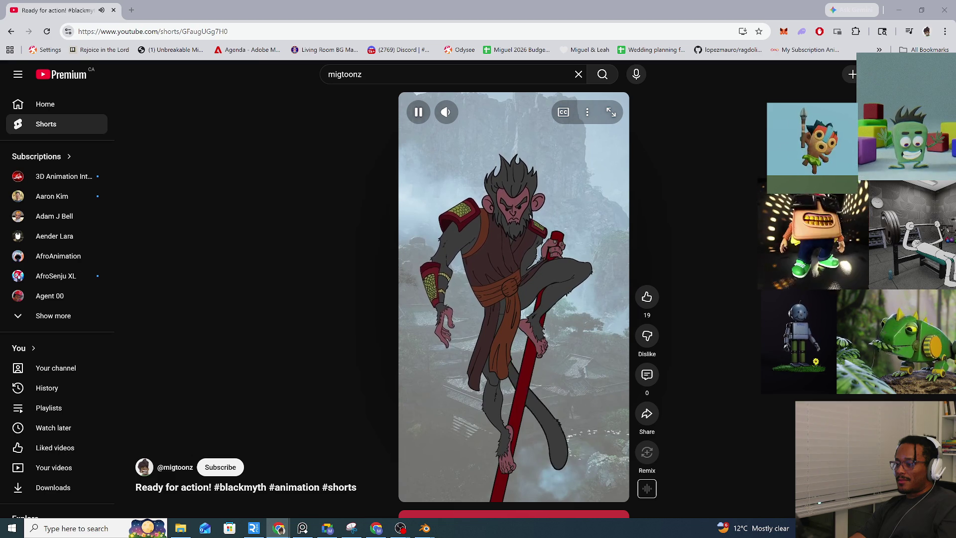
pyautogui.scroll(-1, 514, 299)
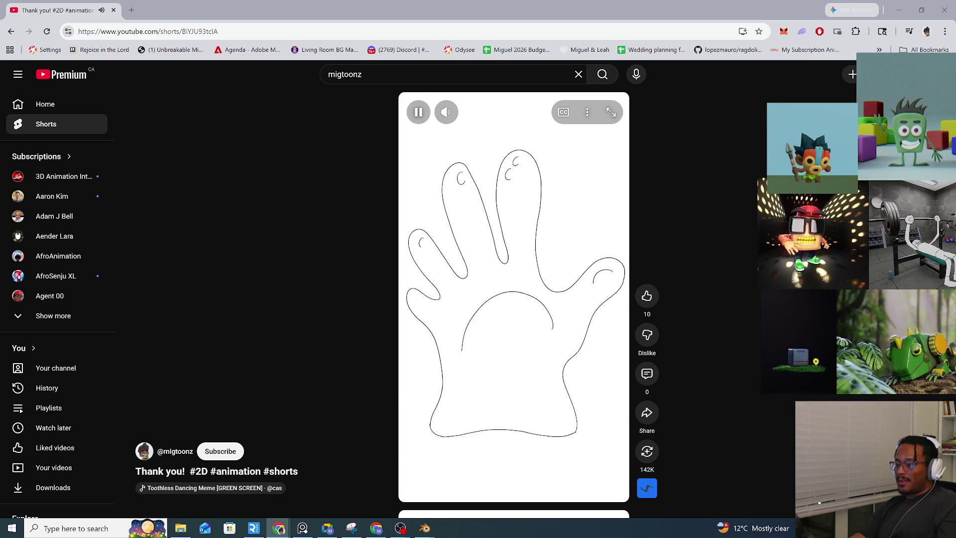
# Step down three Shorts past Jumping Elf and HULK to 'Cartoon Robot loves flowers'
pyautogui.press('Down')
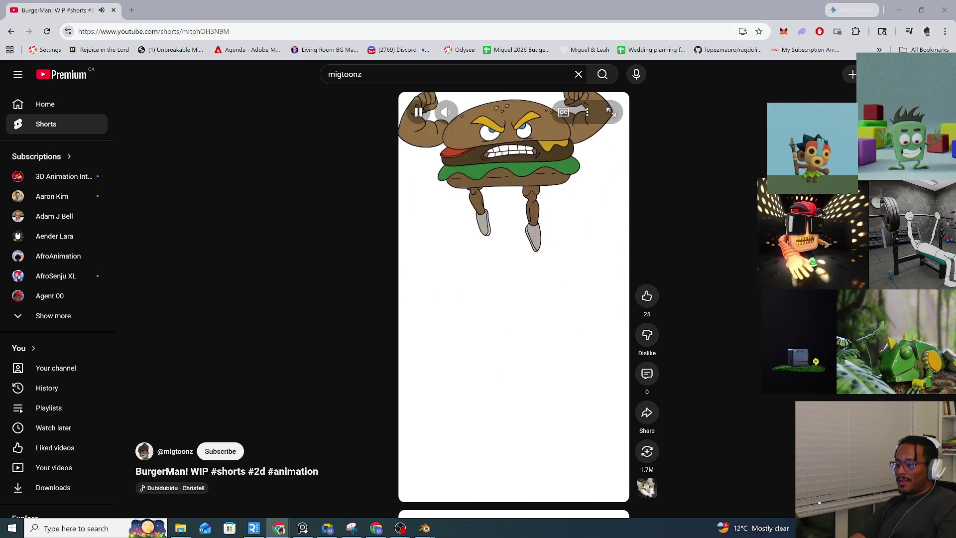
pyautogui.press('Down')
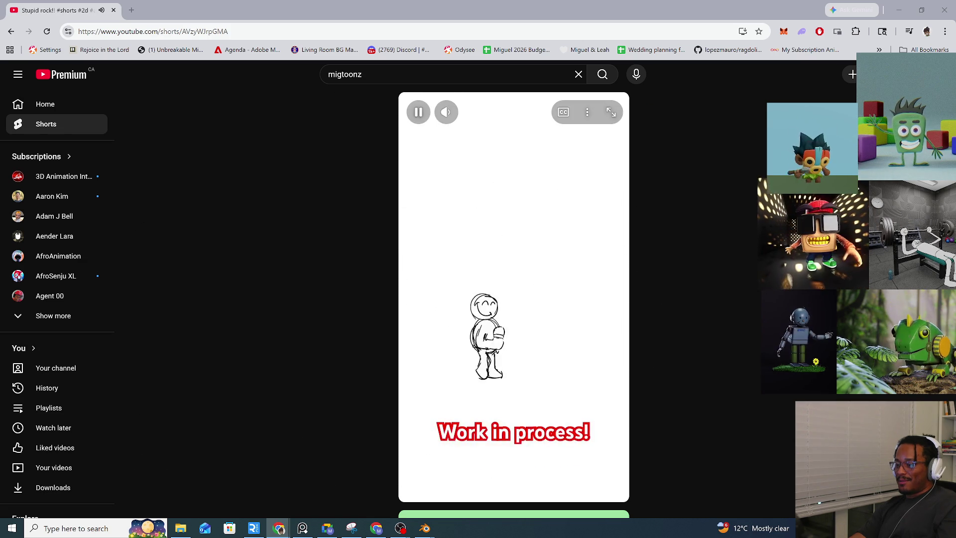
pyautogui.press('Down')
pyautogui.press('Down')
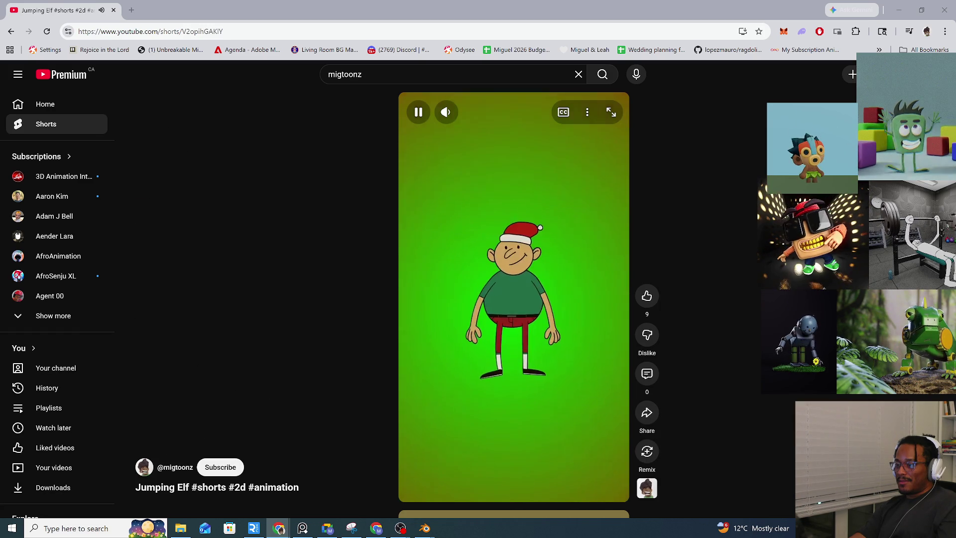
pyautogui.scroll(-1, 514, 299)
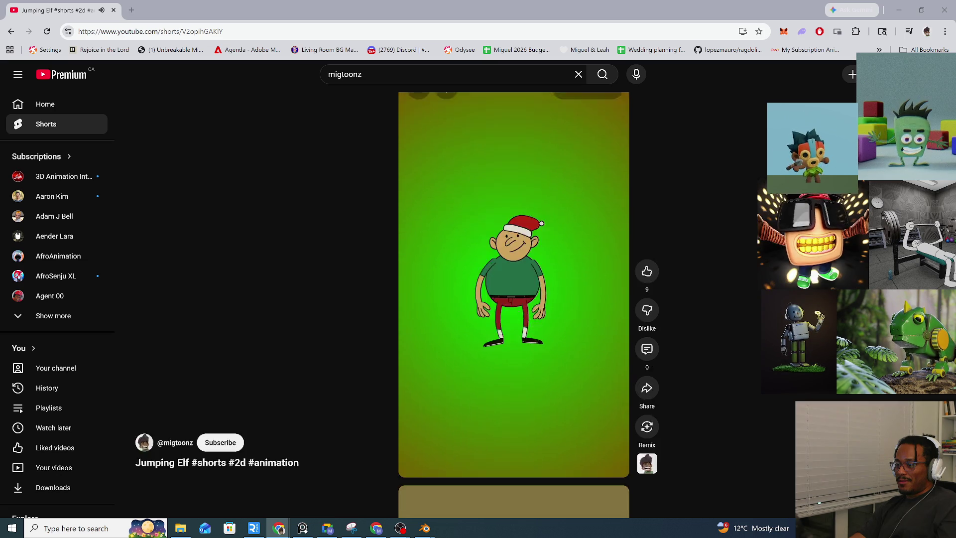
pyautogui.scroll(-1, 514, 299)
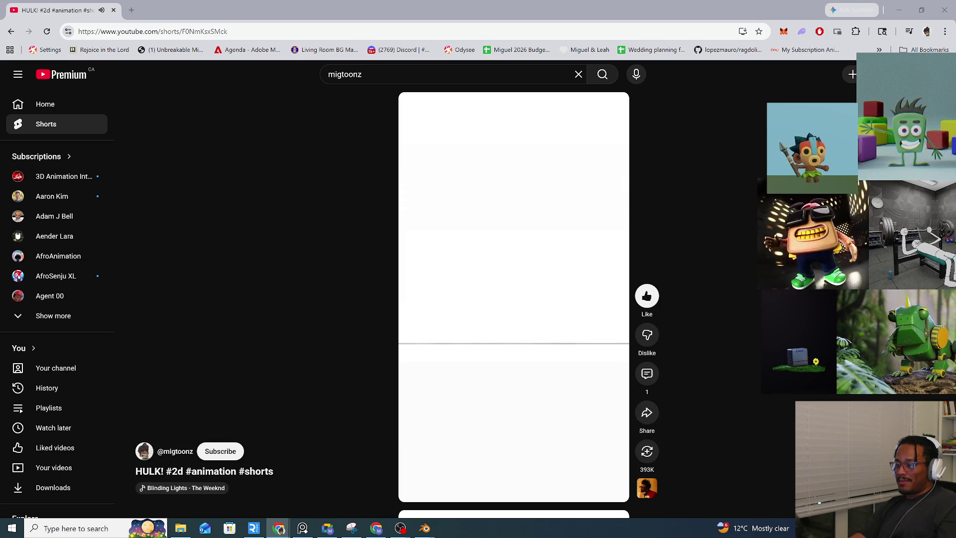
pyautogui.scroll(-1, 514, 299)
pyautogui.scroll(1, 514, 298)
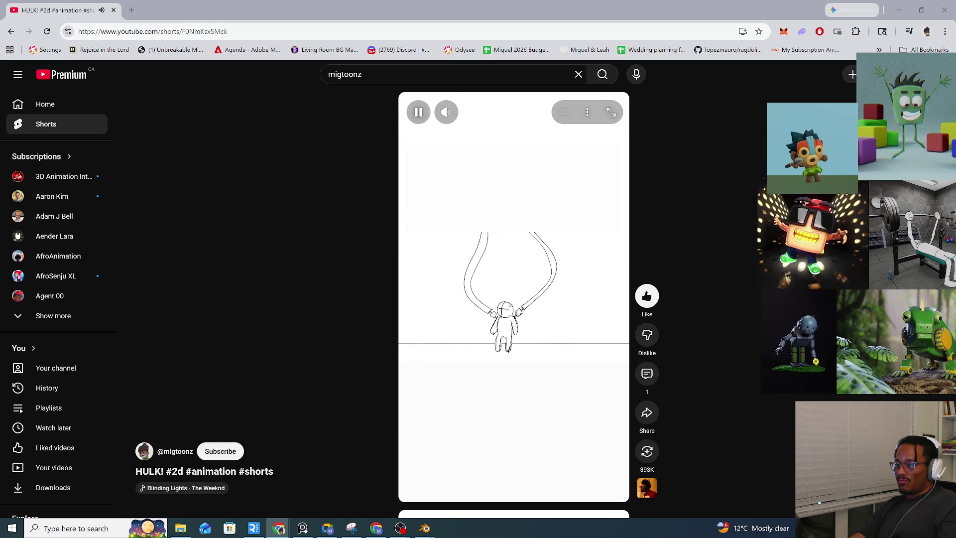
pyautogui.scroll(-1, 672, 260)
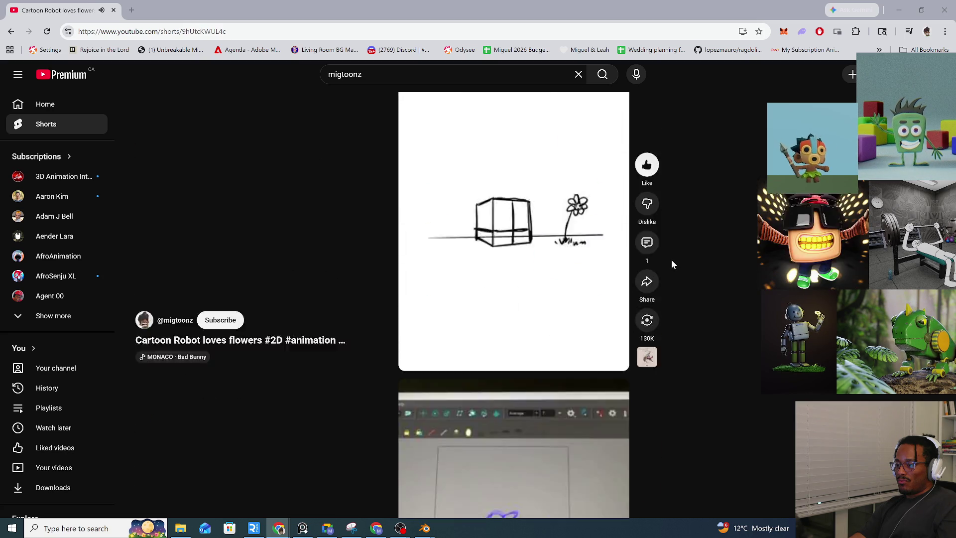
pyautogui.scroll(-1, 671, 260)
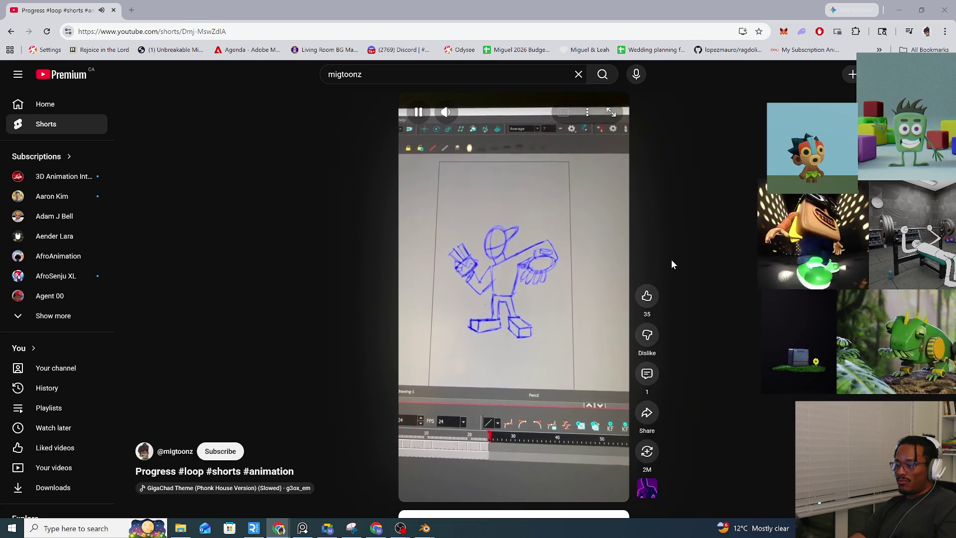
pyautogui.scroll(-1, 671, 259)
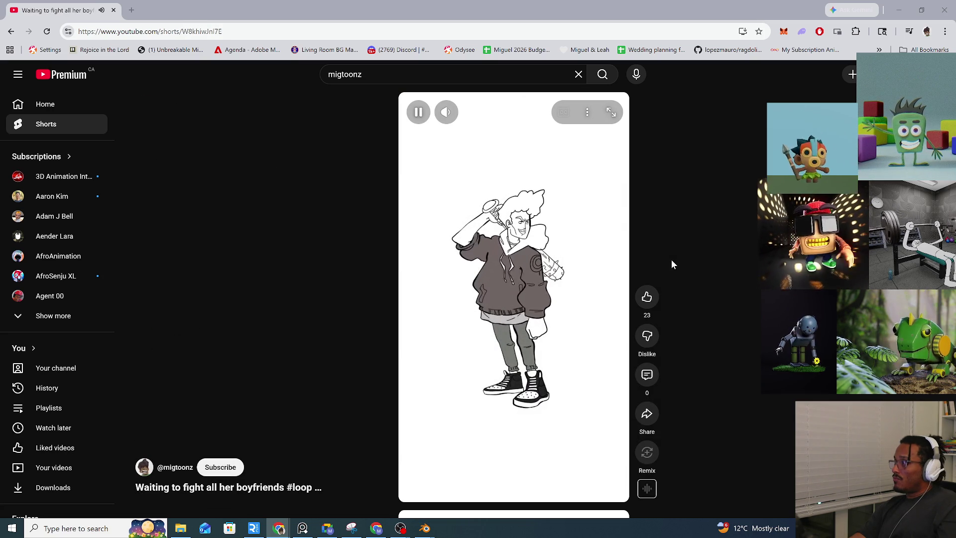
pyautogui.scroll(-1, 671, 259)
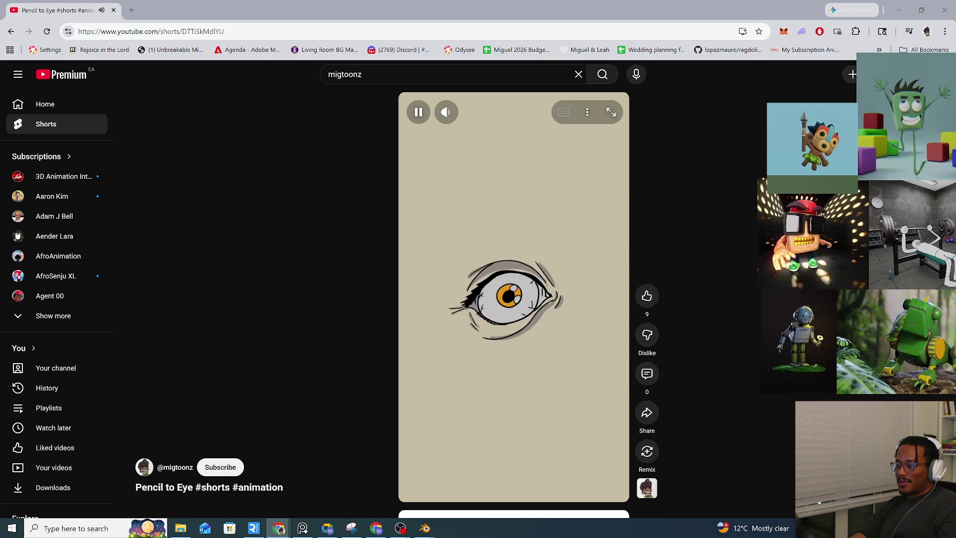
pyautogui.scroll(-1, 515, 299)
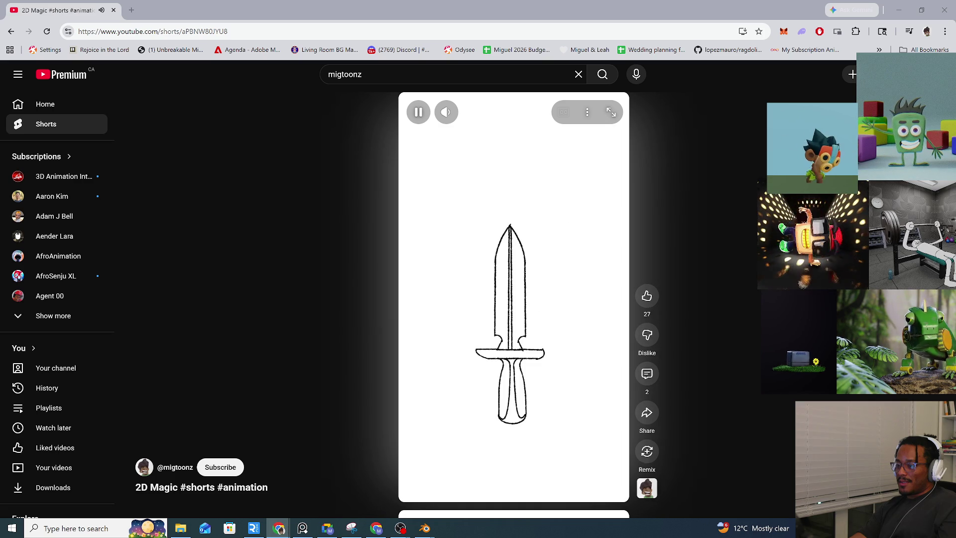
pyautogui.scroll(-1, 515, 299)
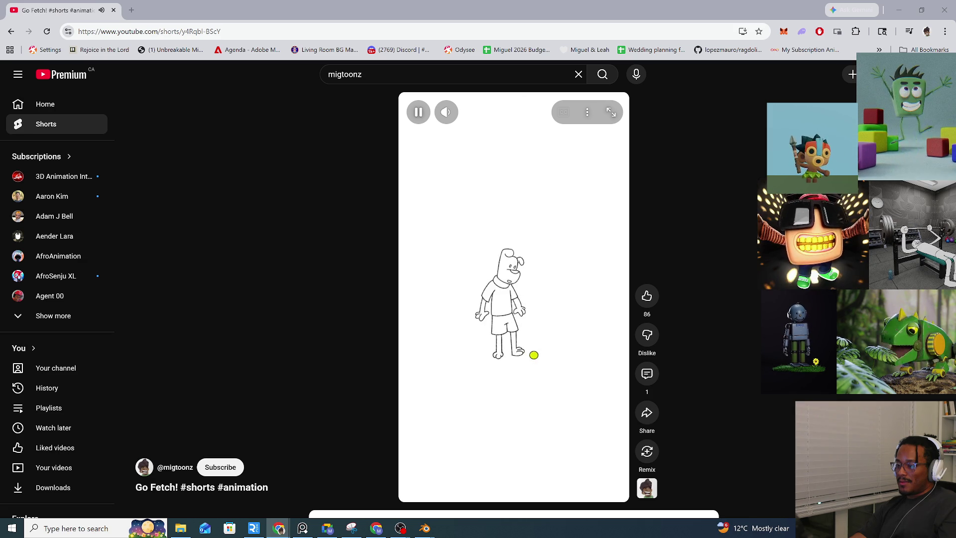
pyautogui.scroll(-1, 514, 299)
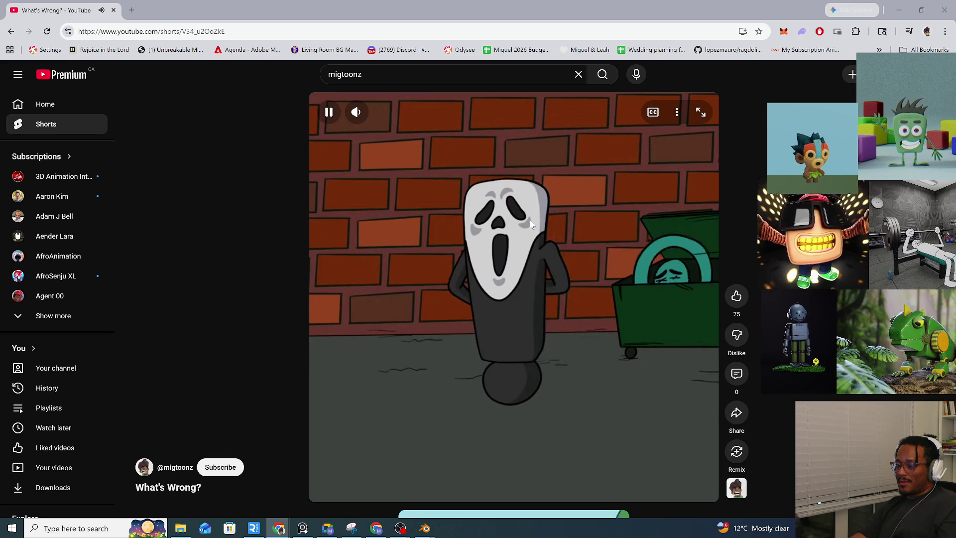
# Pause the Ghostface 'What's Wrong?' Short and raise the PureRef reference board over it
pyautogui.click(361, 315)
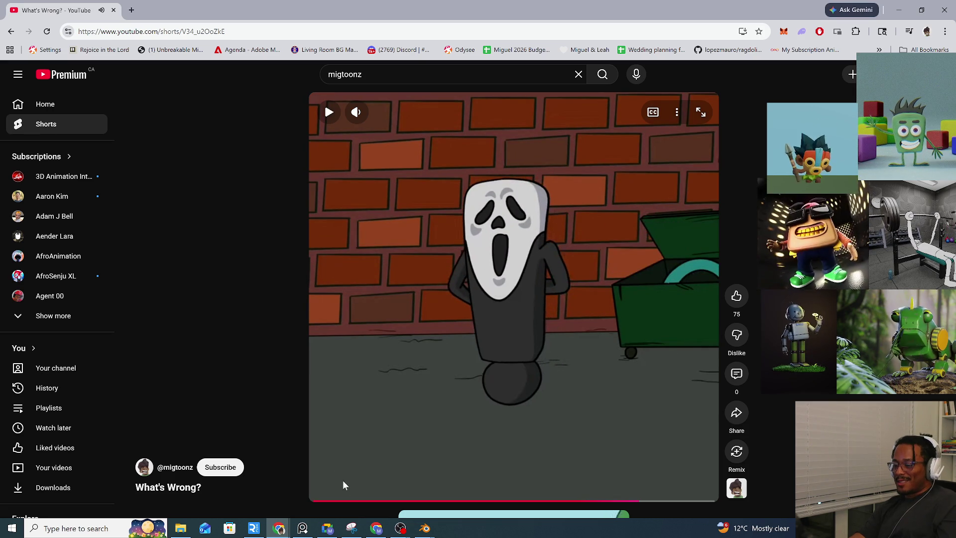
pyautogui.click(302, 528)
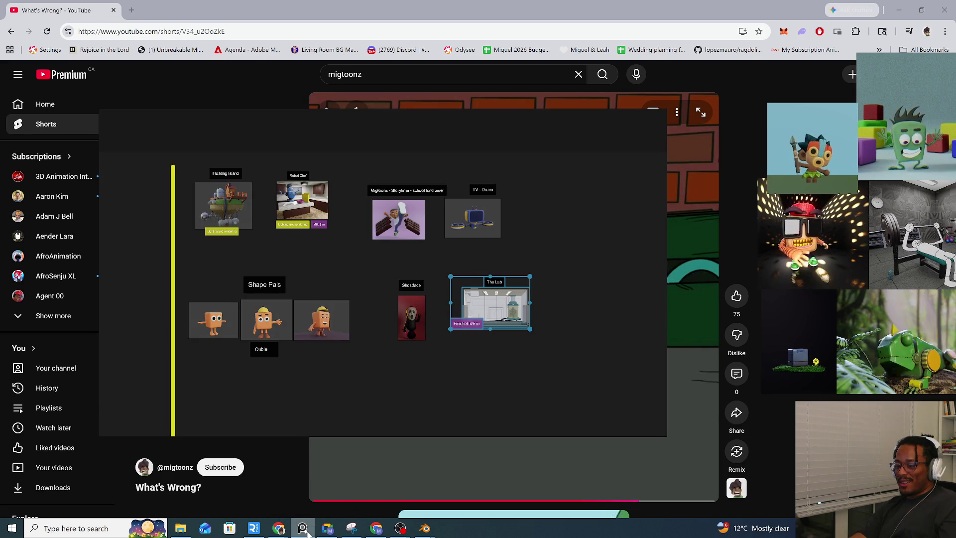
pyautogui.scroll(5, 384, 389)
pyautogui.scroll(1, 441, 289)
pyautogui.scroll(1, 399, 348)
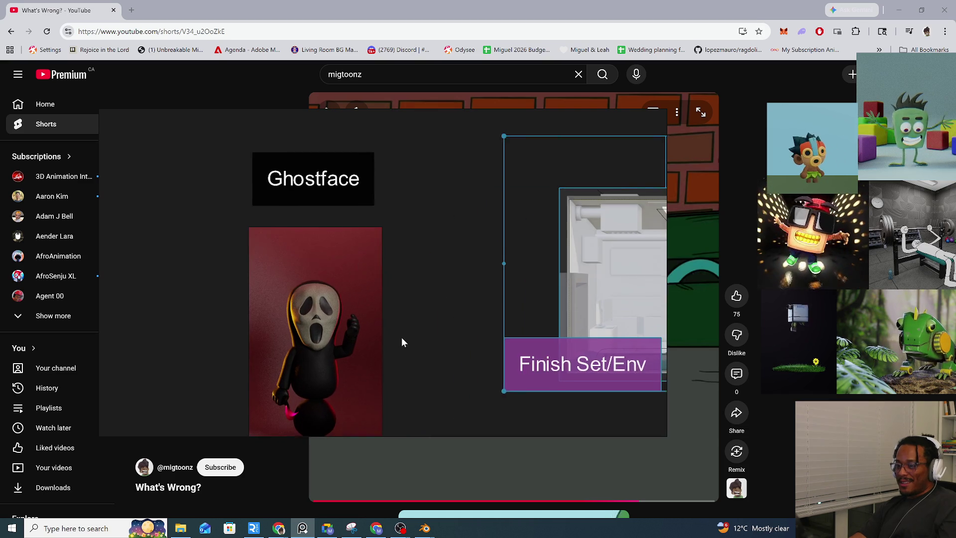
pyautogui.scroll(2, 411, 318)
pyautogui.scroll(2, 411, 317)
pyautogui.scroll(1, 416, 305)
pyautogui.scroll(2, 384, 317)
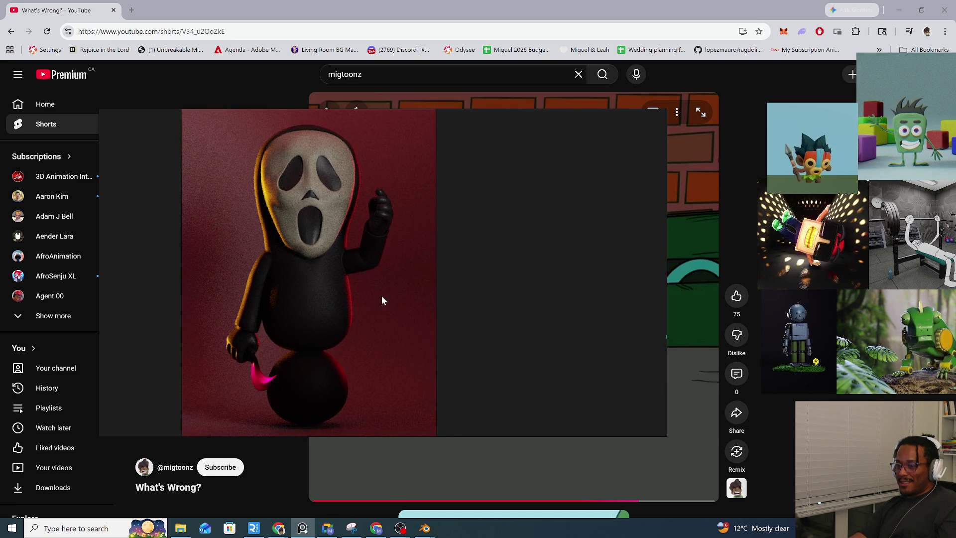
pyautogui.scroll(1, 382, 299)
pyautogui.scroll(-1, 401, 301)
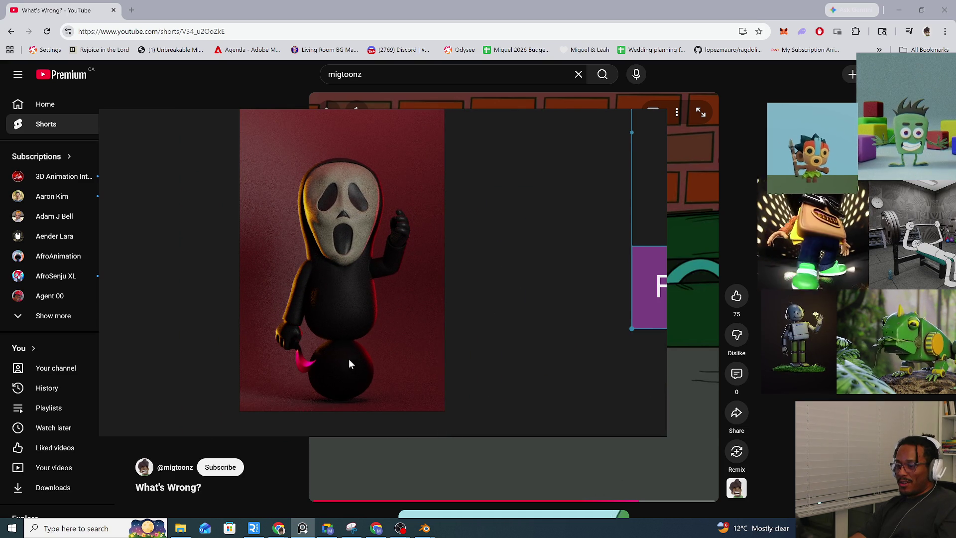
# Nudge the Ghostface board view, return to Chrome, and pause the 'What's Wrong?' Short again
pyautogui.moveTo(353, 366); pyautogui.dragTo(365, 360, button='middle')
pyautogui.click(480, 471)
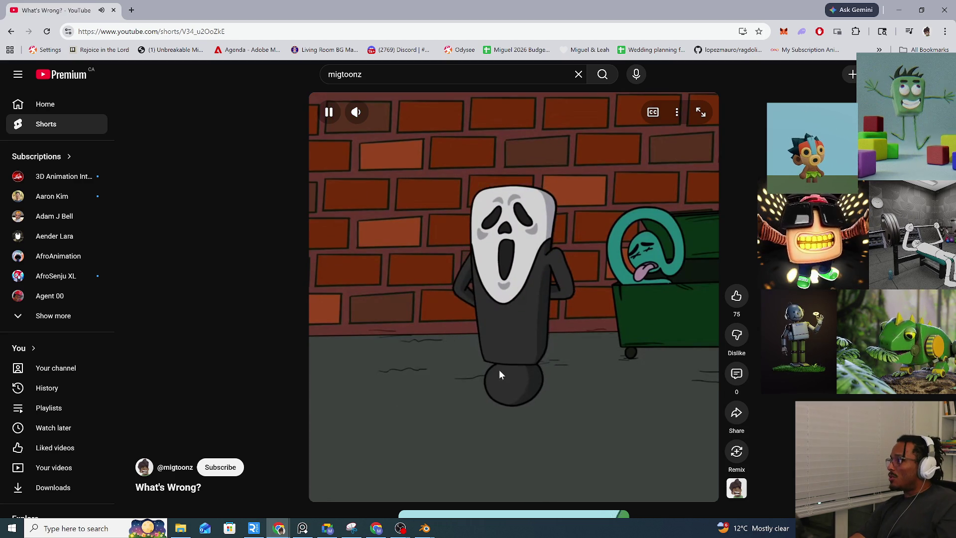
pyautogui.click(548, 386)
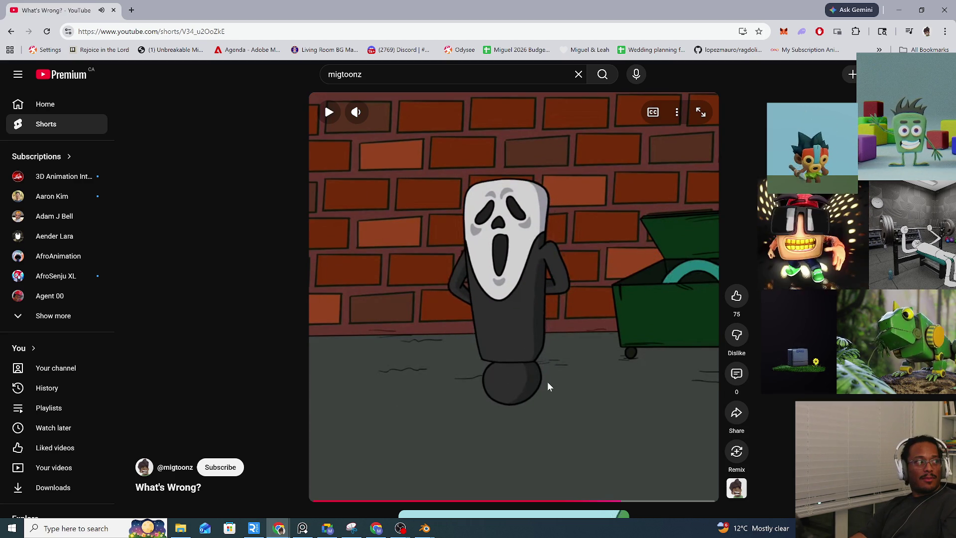
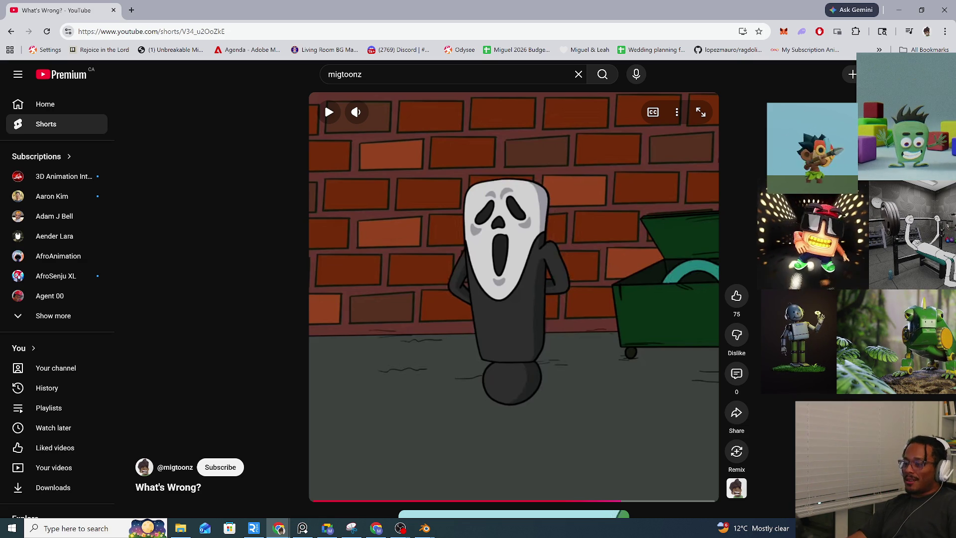
pyautogui.scroll(-1, 399, 433)
pyautogui.scroll(-1, 399, 434)
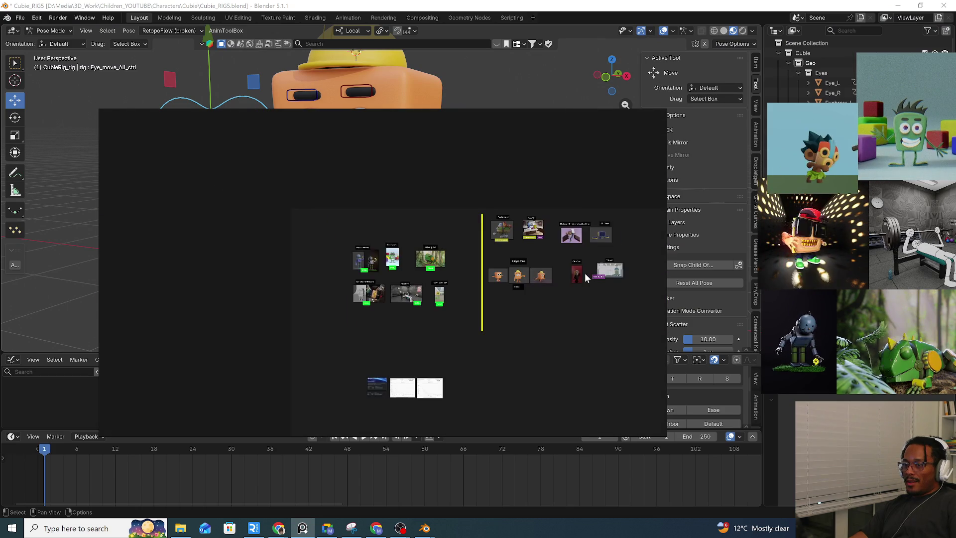
pyautogui.scroll(2, 553, 313)
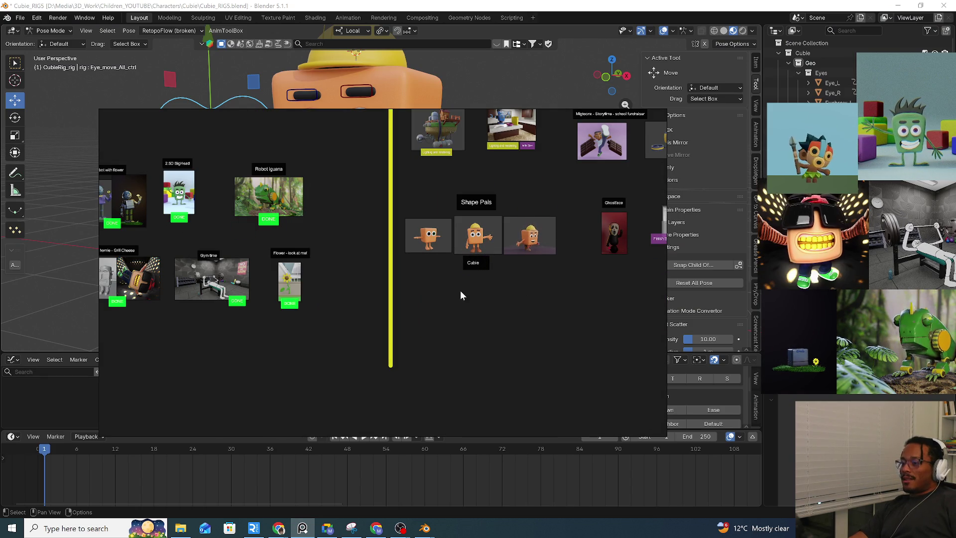
# Save the PureRef reference board and close it, returning to the Blender Cubie rig
pyautogui.rightClick(446, 308)
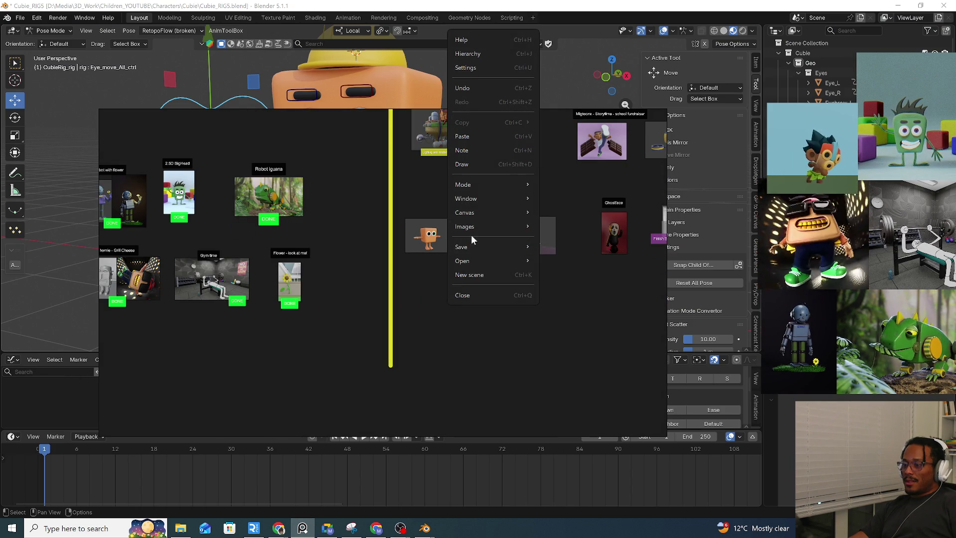
pyautogui.moveTo(478, 247)
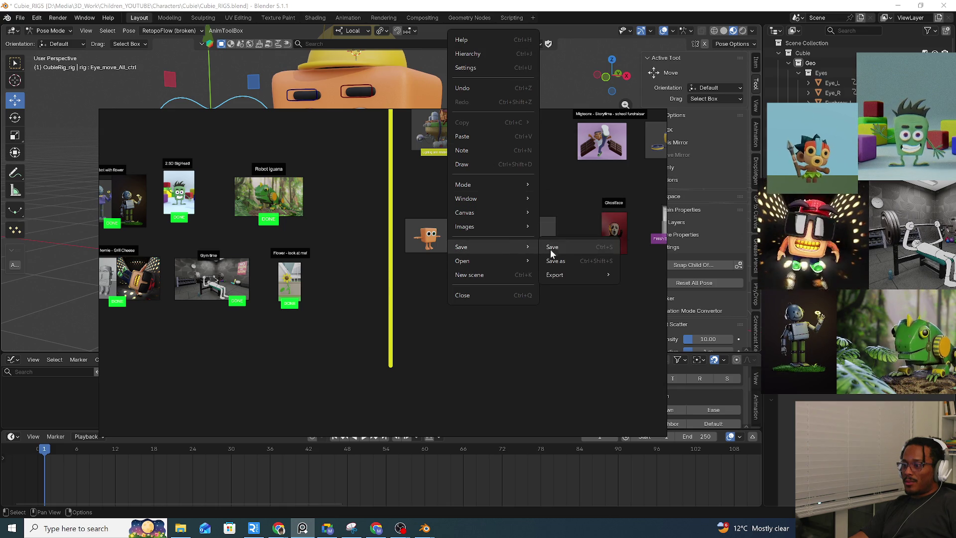
pyautogui.click(564, 249)
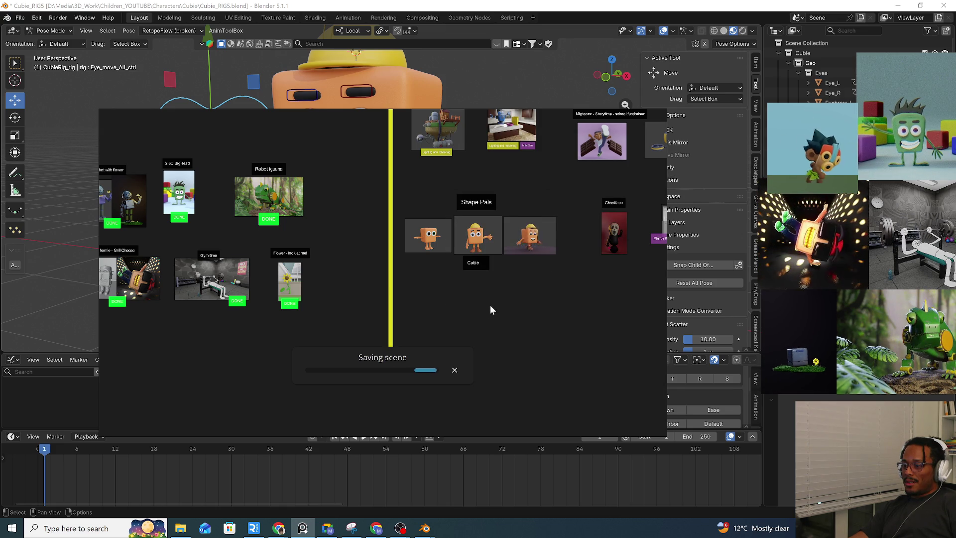
pyautogui.rightClick(453, 293)
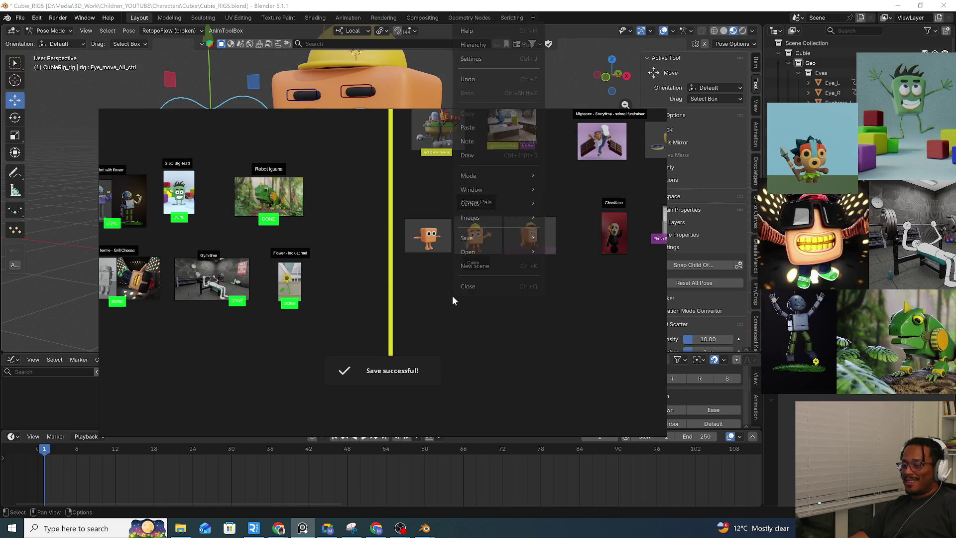
pyautogui.click(495, 286)
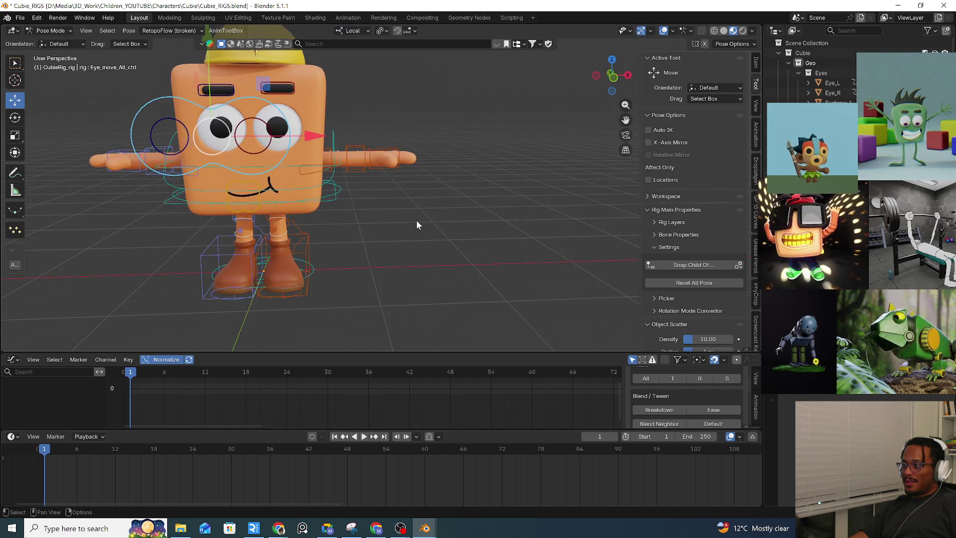
# Test-move the root master control, then move the eye control off Cubie's face
pyautogui.press('KP_Decimal')
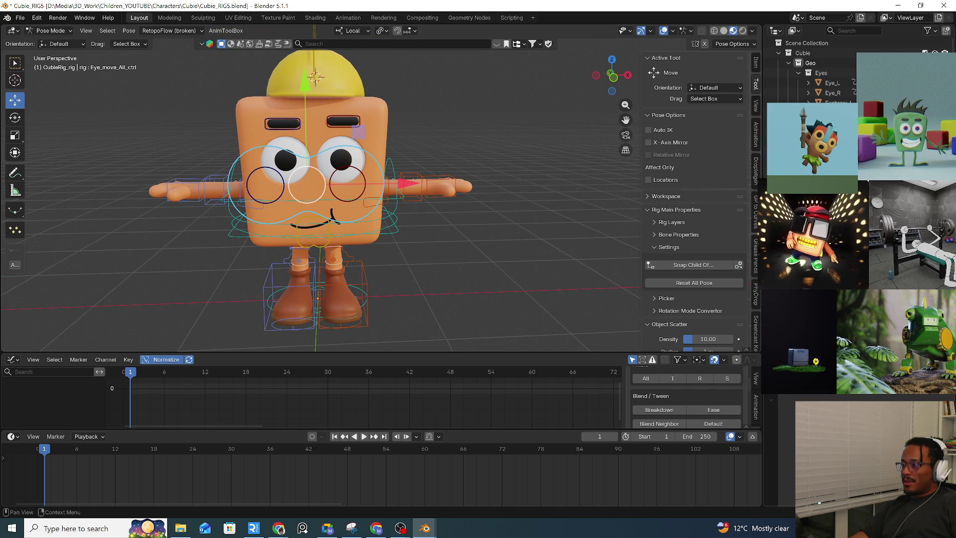
pyautogui.moveTo(474, 191); pyautogui.dragTo(411, 239, button='middle')
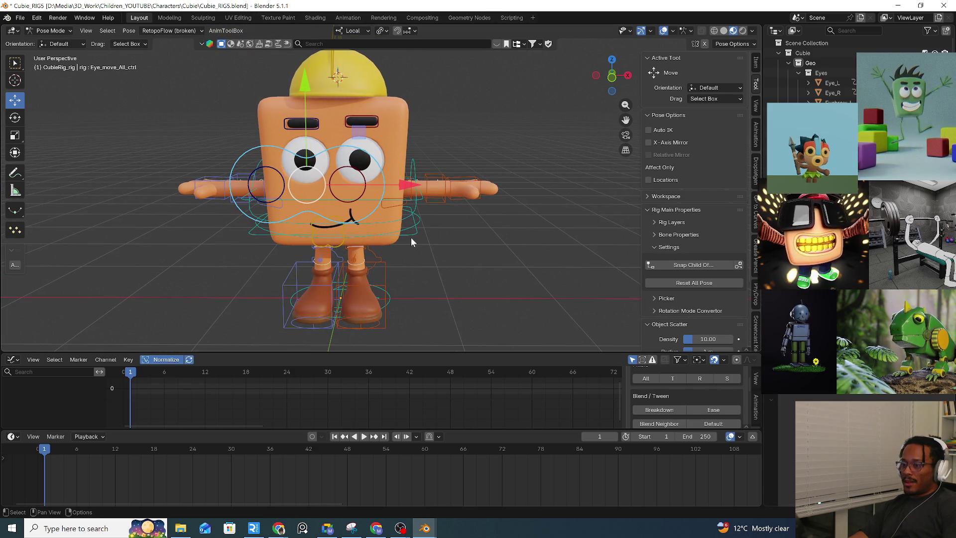
pyautogui.click(411, 237)
pyautogui.press('g')
pyautogui.rightClick(453, 224)
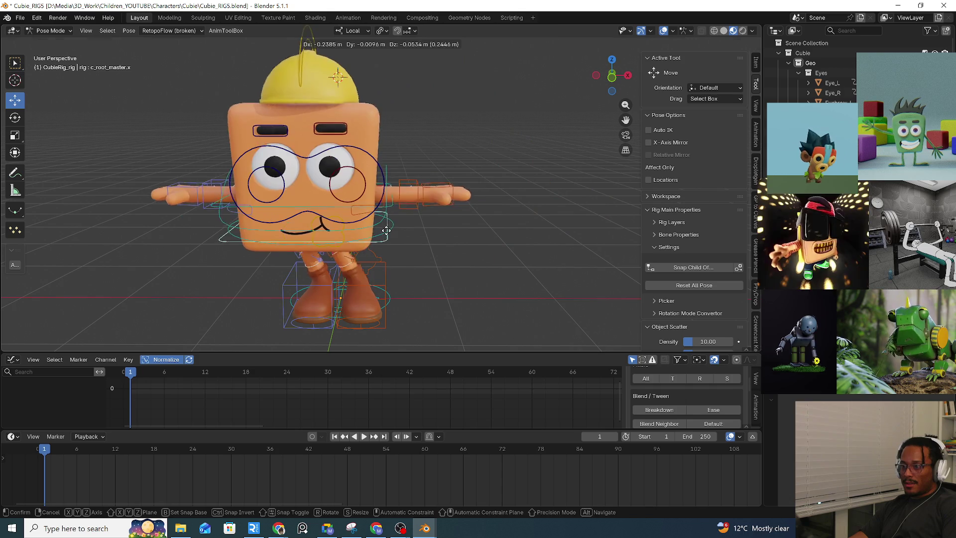
pyautogui.click(321, 220)
pyautogui.press('g')
pyautogui.click(351, 243)
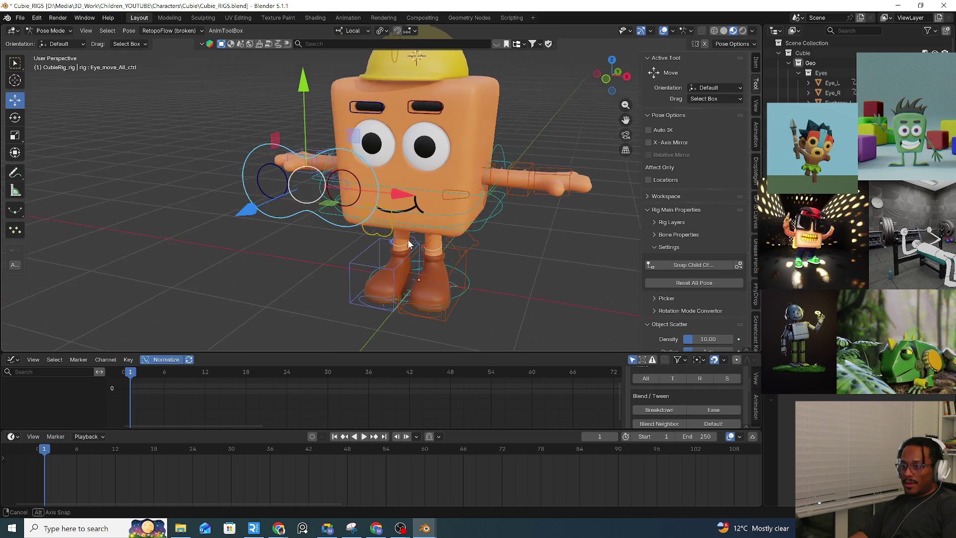
# Select the eye control with c_spine_master.x and bring up the parenting options
pyautogui.moveTo(352, 243); pyautogui.dragTo(440, 238, button='middle')
pyautogui.click(452, 236)
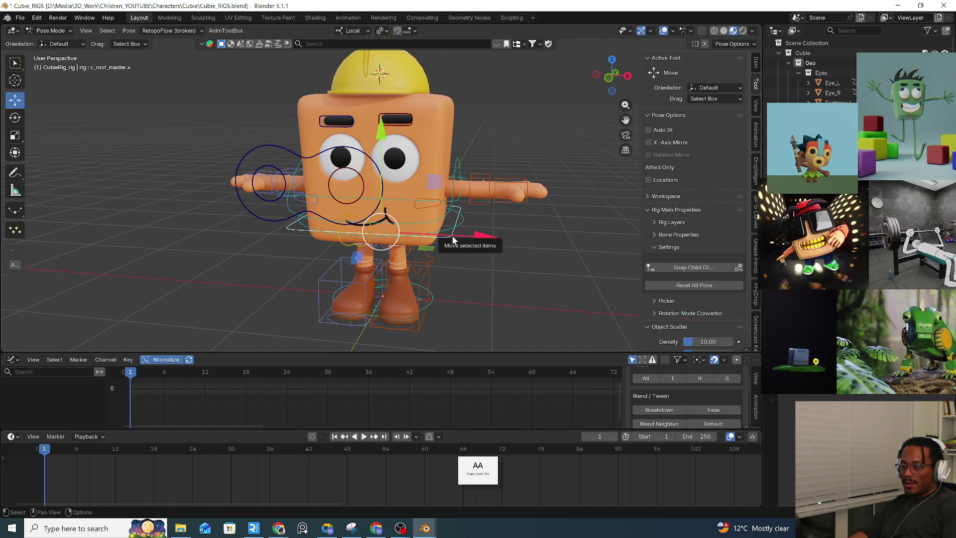
pyautogui.click(487, 268)
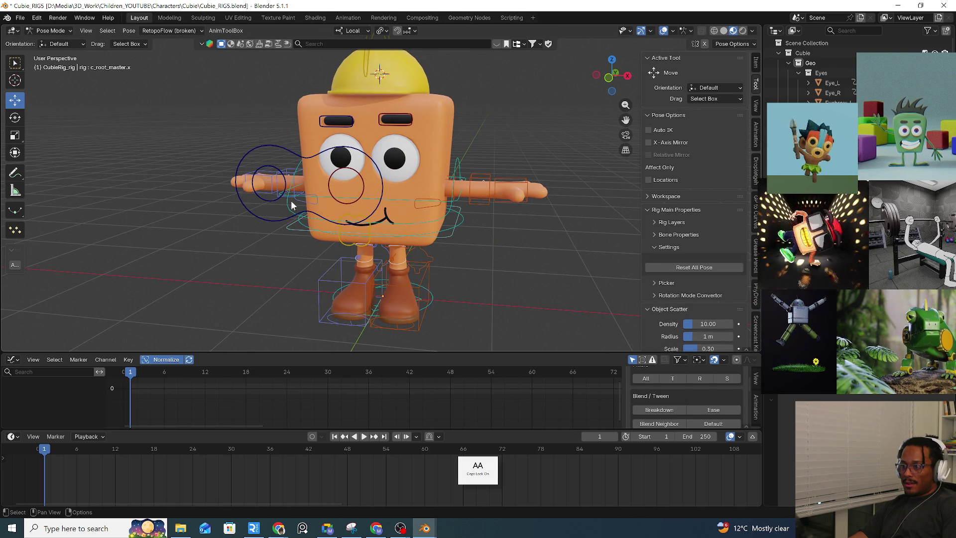
pyautogui.click(256, 214)
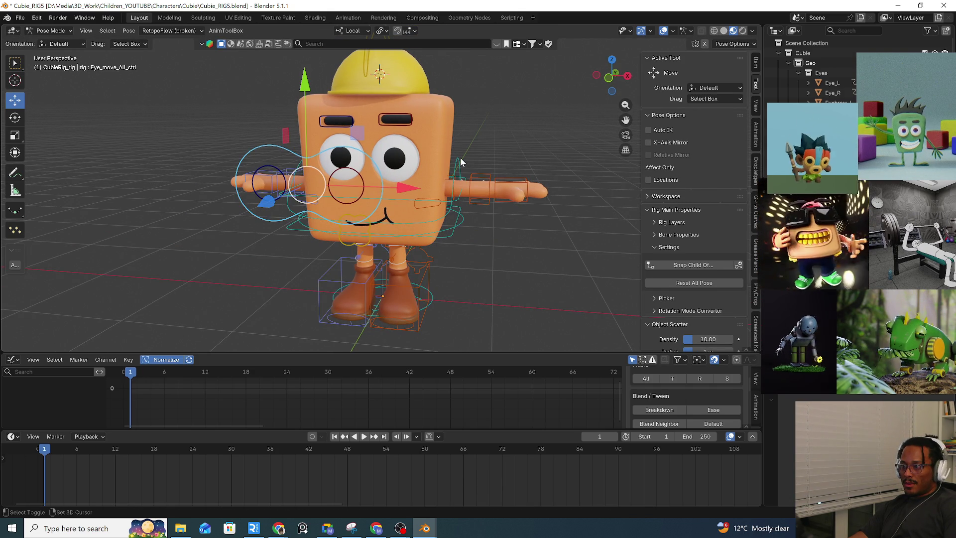
pyautogui.hotkey('ctrl', 'p')
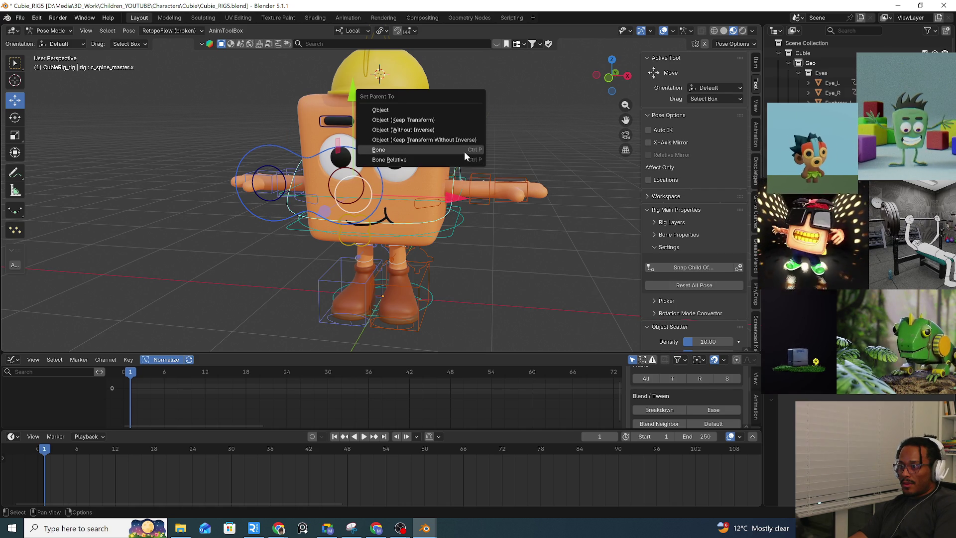
# Parent the eye control to the spine master bone and move it to test the result
pyautogui.click(464, 152)
pyautogui.click(451, 218)
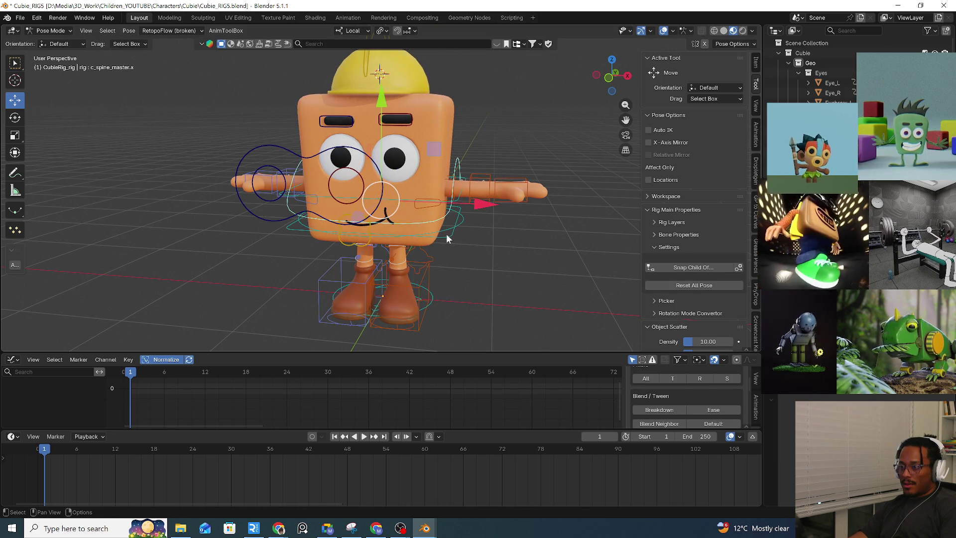
pyautogui.moveTo(446, 238); pyautogui.dragTo(314, 224, button='middle')
pyautogui.click(272, 221)
pyautogui.press('g')
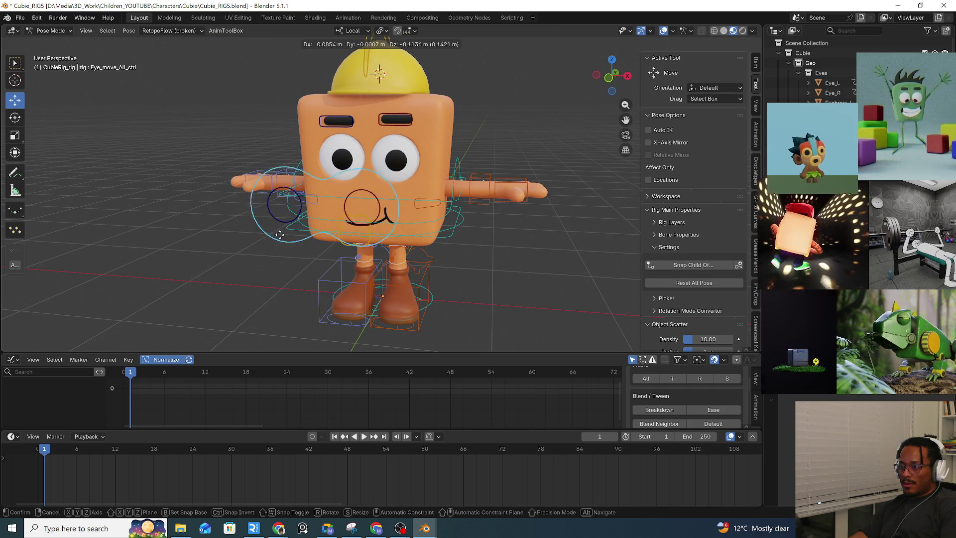
pyautogui.click(320, 199)
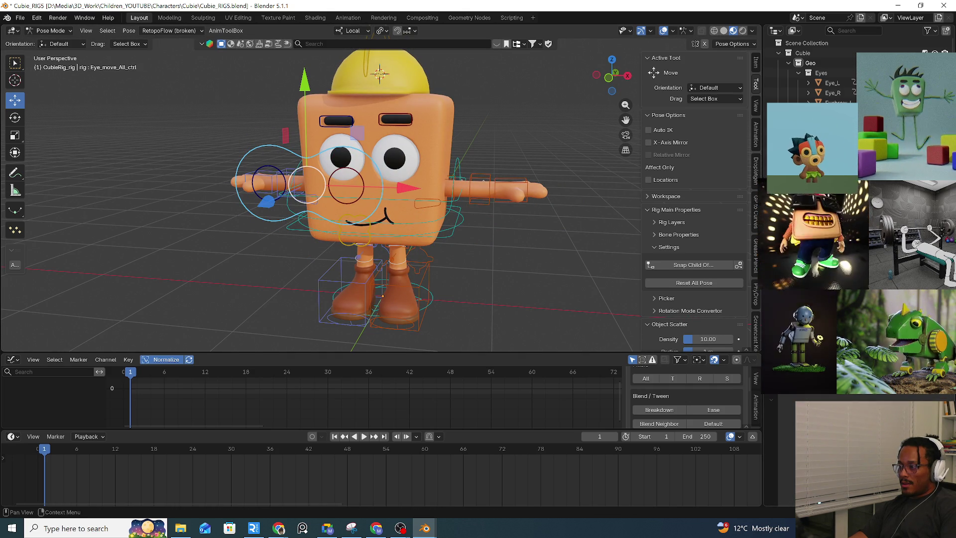
# Start Snap Child Of for Eye_move_All_ctrl with the eyedropper ready to sample a bone
pyautogui.click(838, 218)
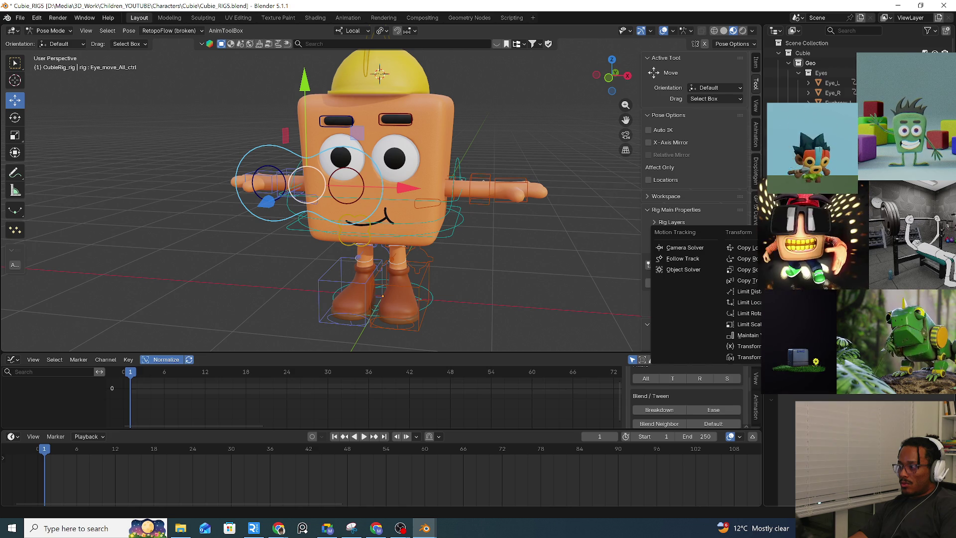
pyautogui.press('Escape')
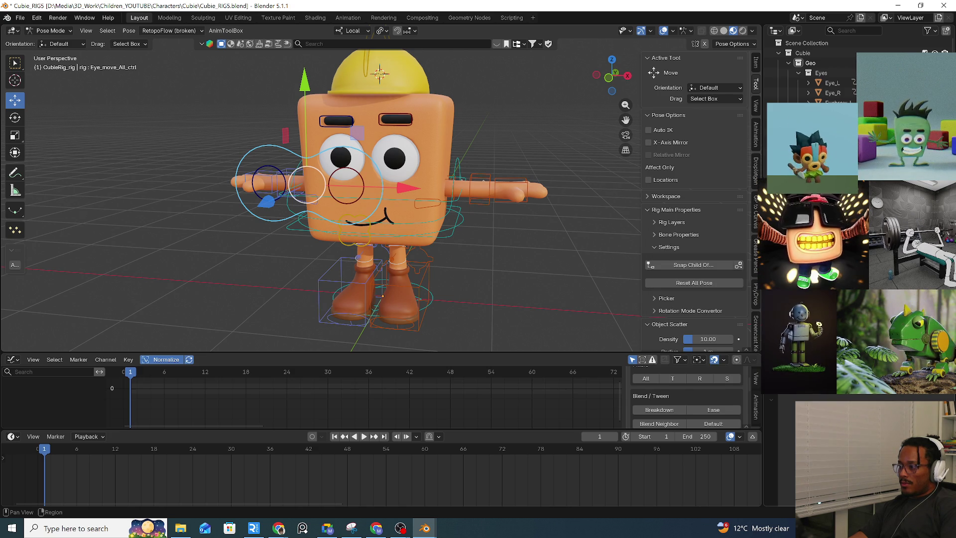
pyautogui.hotkey('shift', 'ctrl', 'c')
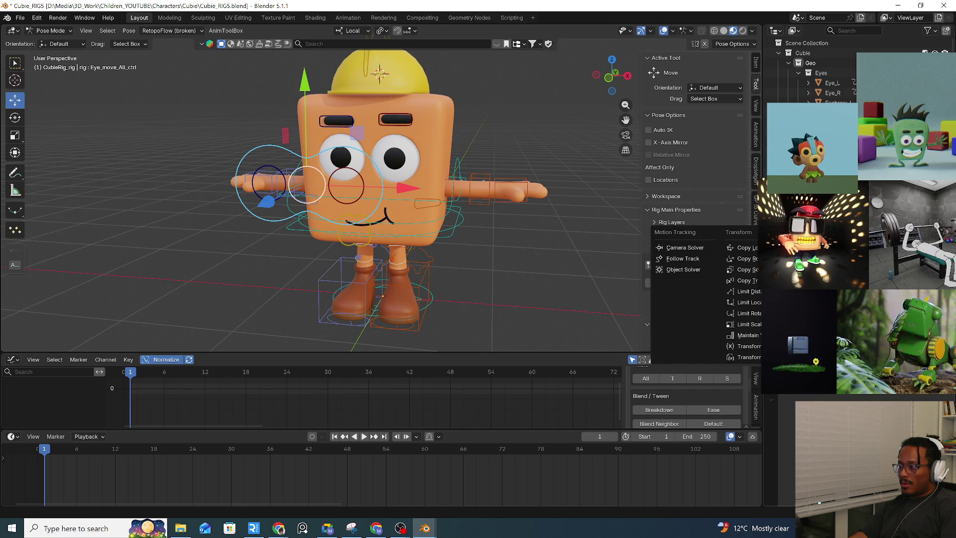
pyautogui.click(694, 264)
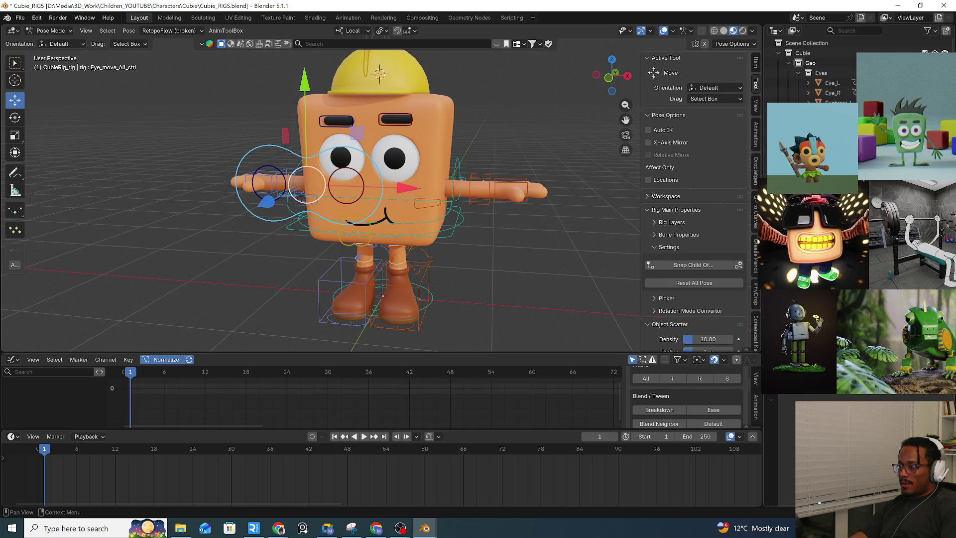
# Snap the eye control to c_spine_master.x and test-move c_root_master.x twice, cancelling each
pyautogui.click(458, 160)
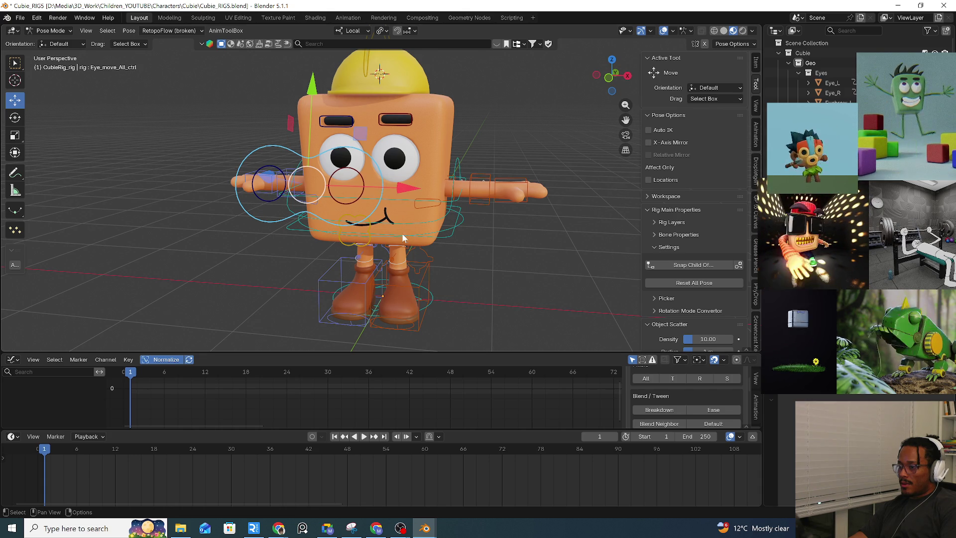
pyautogui.moveTo(450, 236)
pyautogui.mouseDown()
pyautogui.moveTo(510, 252)
pyautogui.moveTo(537, 235)
pyautogui.moveTo(569, 237)
pyautogui.mouseUp()
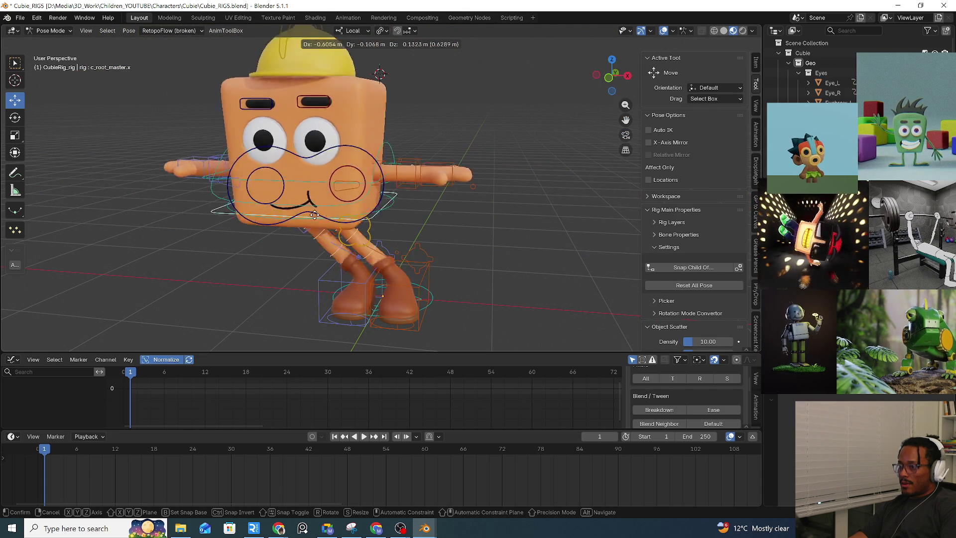
pyautogui.press('Escape')
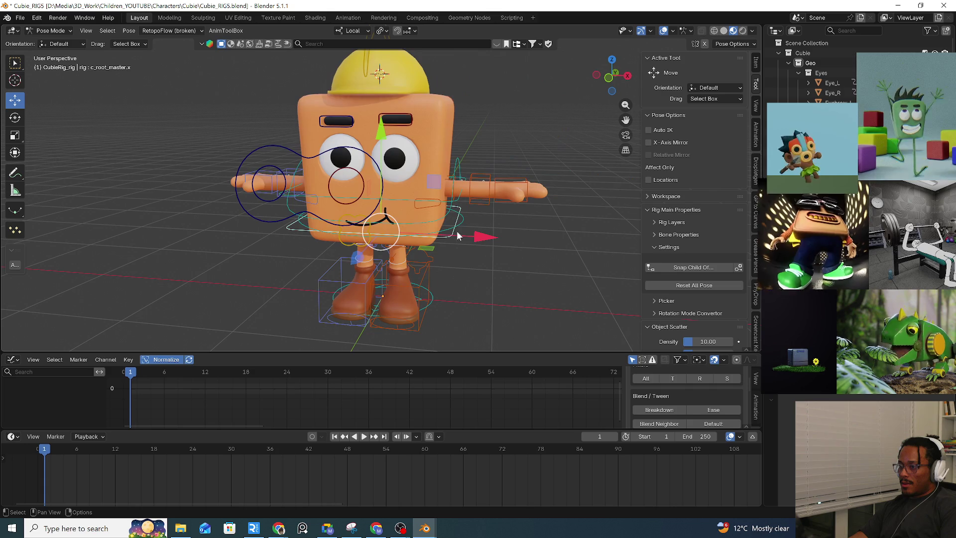
pyautogui.click(501, 235)
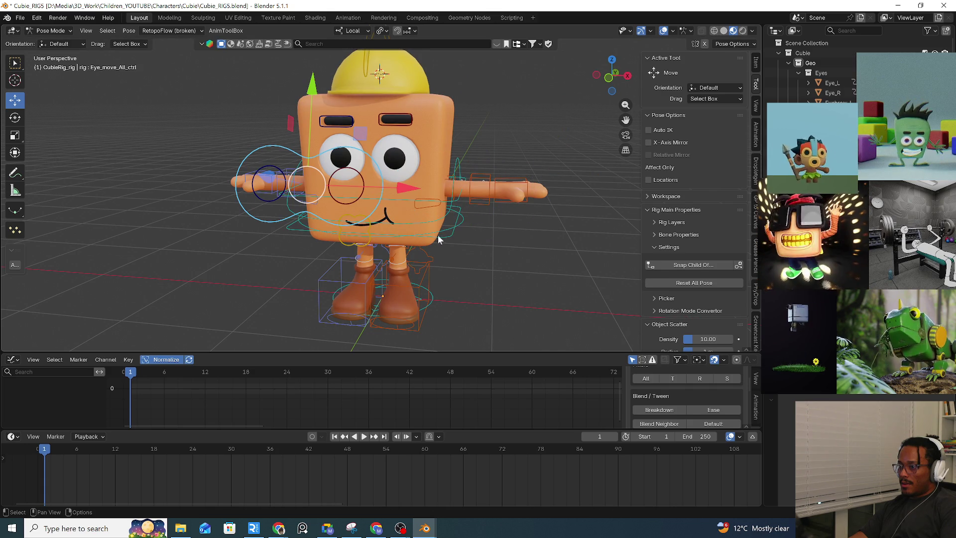
pyautogui.moveTo(433, 234); pyautogui.dragTo(632, 242)
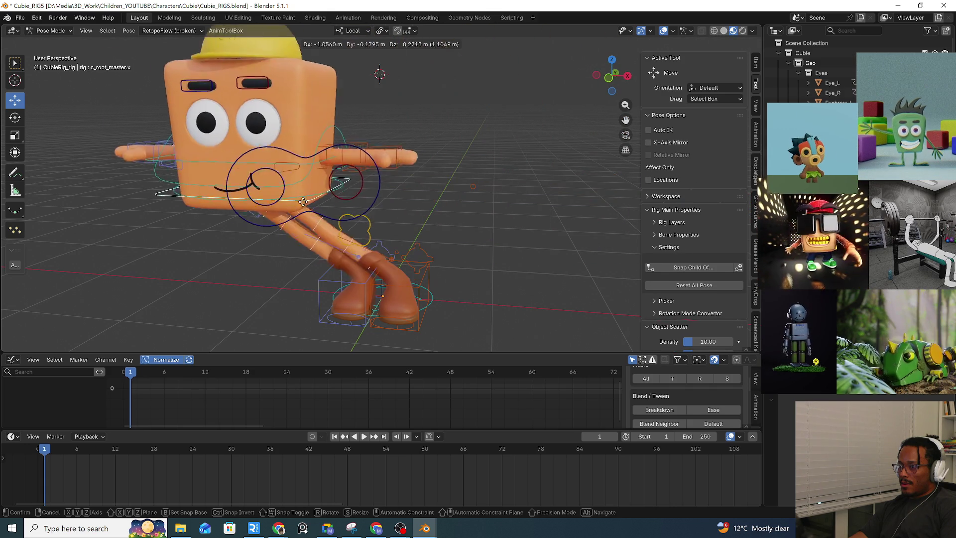
pyautogui.press('Escape')
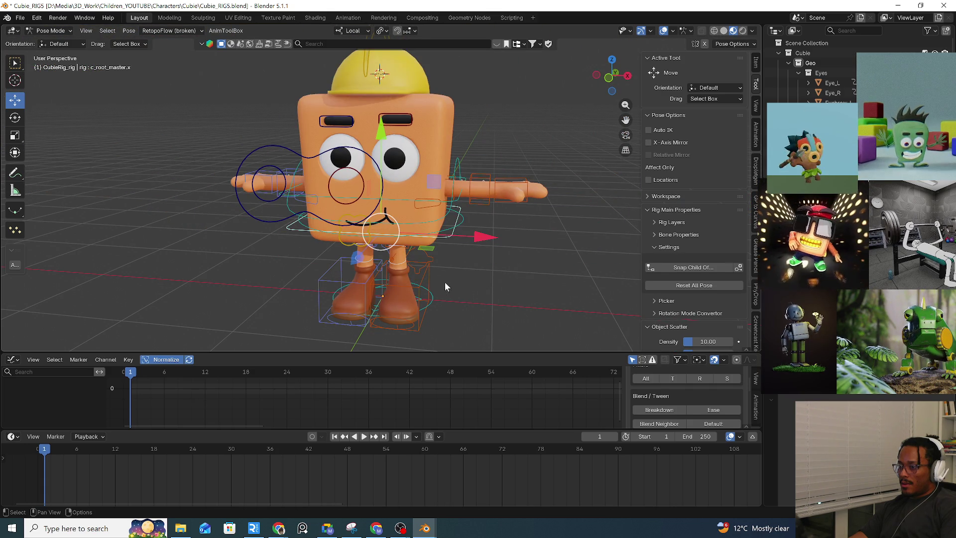
# Test-move c_pos and cancel, then reselect the eye control for another Snap Child Of
pyautogui.click(436, 297)
pyautogui.moveTo(434, 300); pyautogui.dragTo(382, 180)
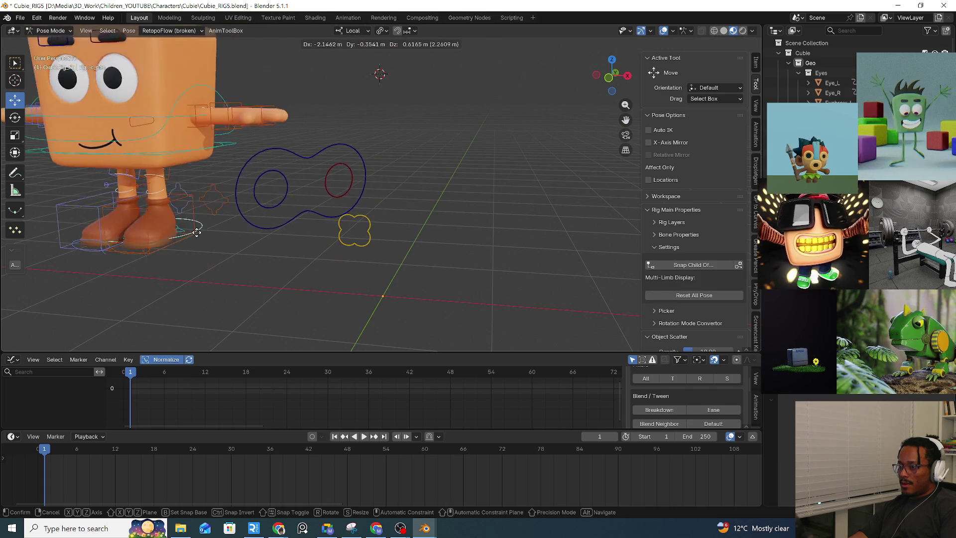
pyautogui.press('Escape')
pyautogui.click(381, 180)
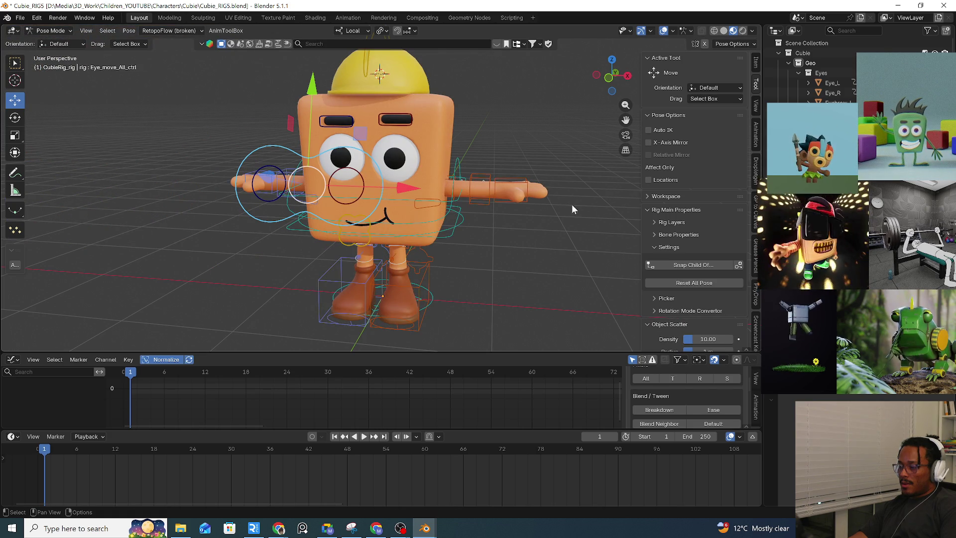
pyautogui.click(694, 264)
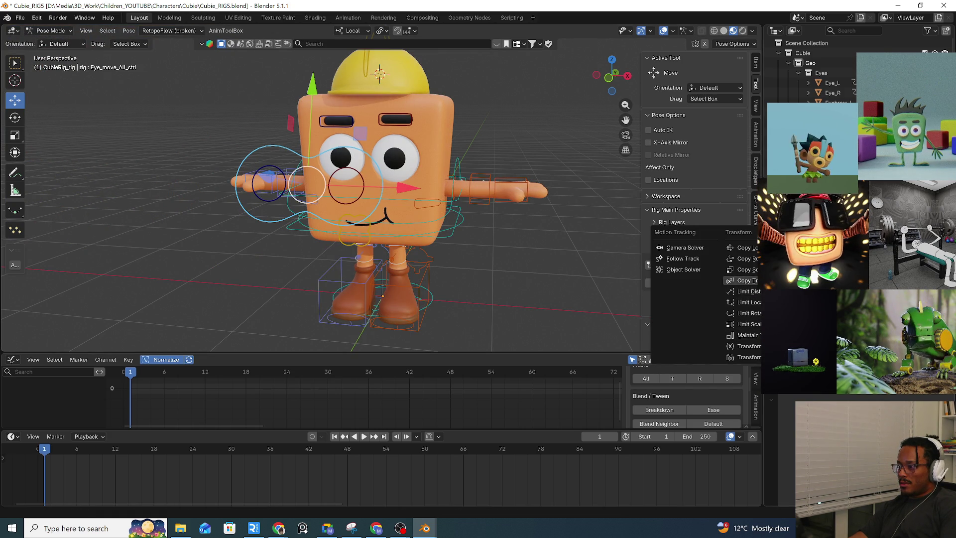
# Re-parent Eye_move_All_ctrl via Snap Child Of to a new bone at the face centre
pyautogui.click(743, 280)
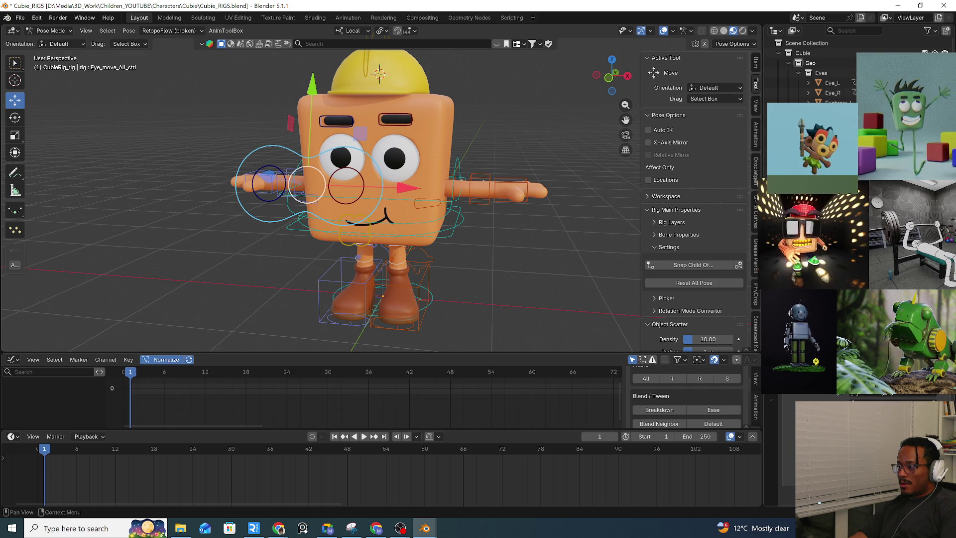
pyautogui.click(456, 186)
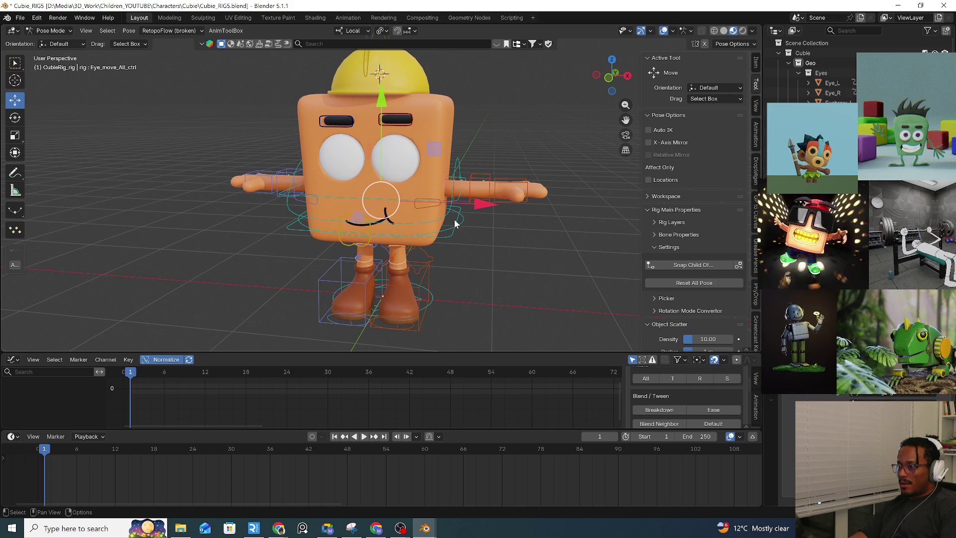